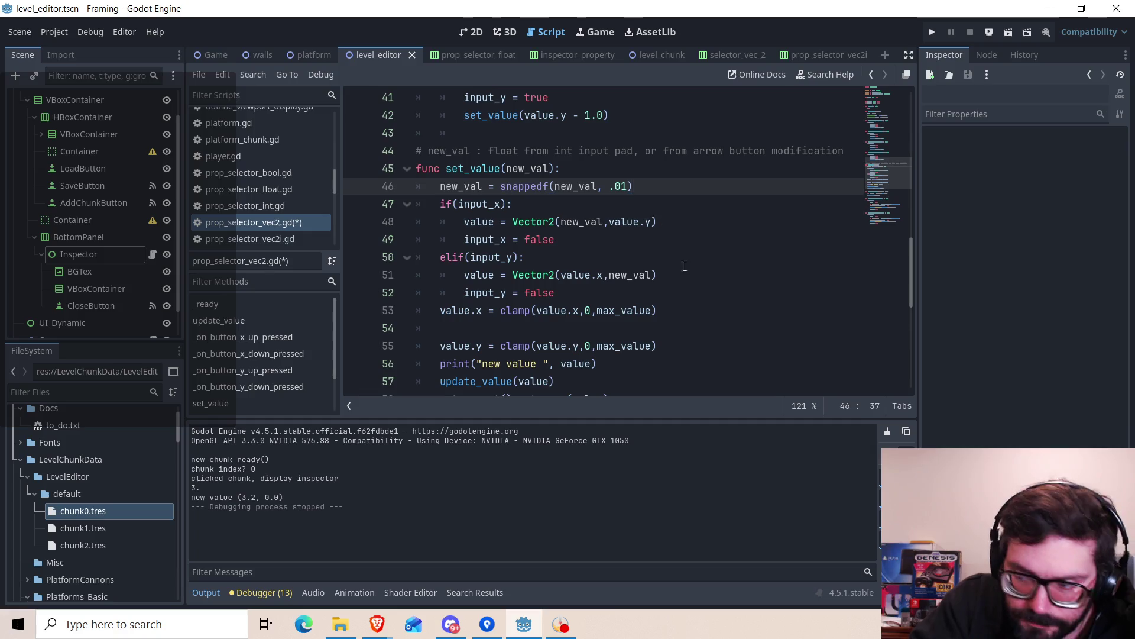
# Step: Check lines 46–50 of prop_selector_vec2.gd, save the script, and launch the Framing project
pyautogui.click(633, 236)
pyautogui.click(615, 256)
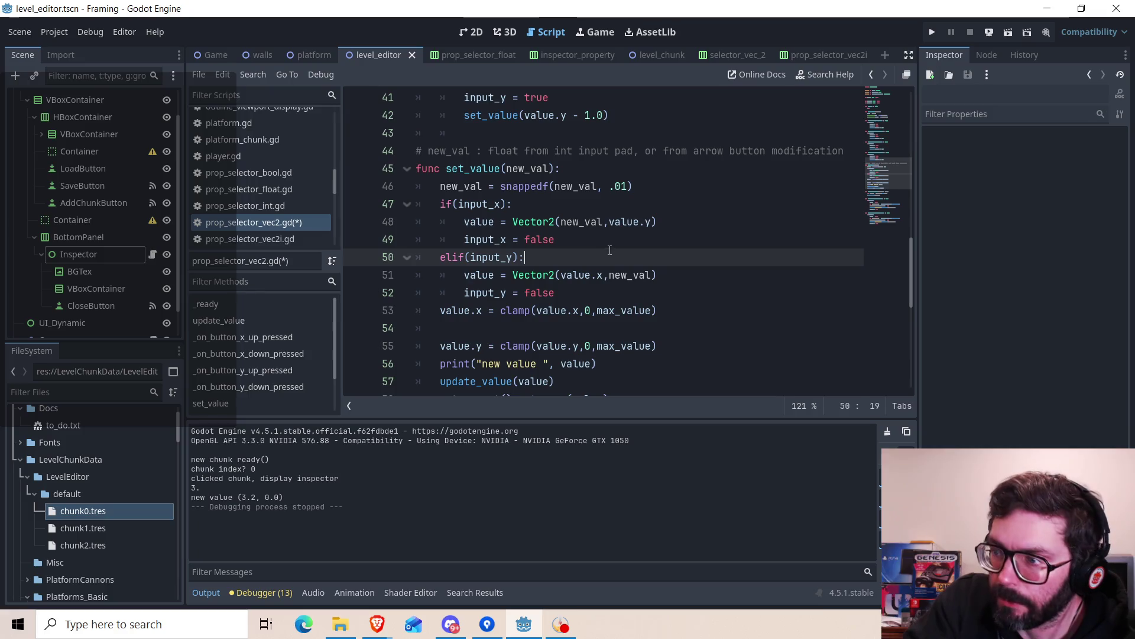
pyautogui.click(594, 208)
pyautogui.click(654, 187)
pyautogui.hotkey('ctrl', 's')
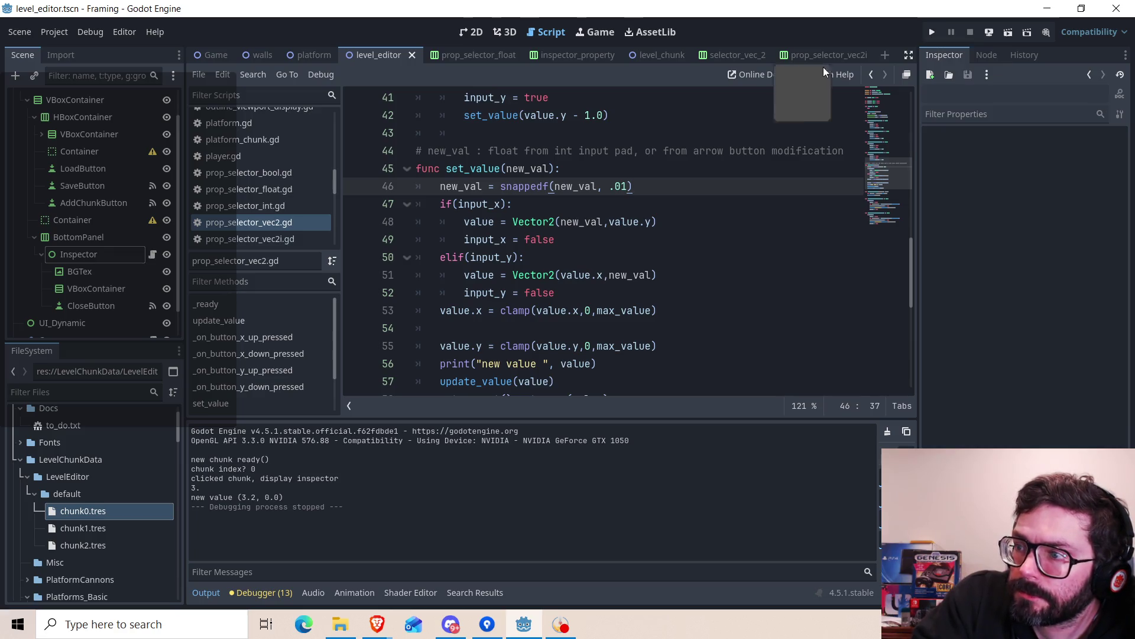
pyautogui.click(934, 32)
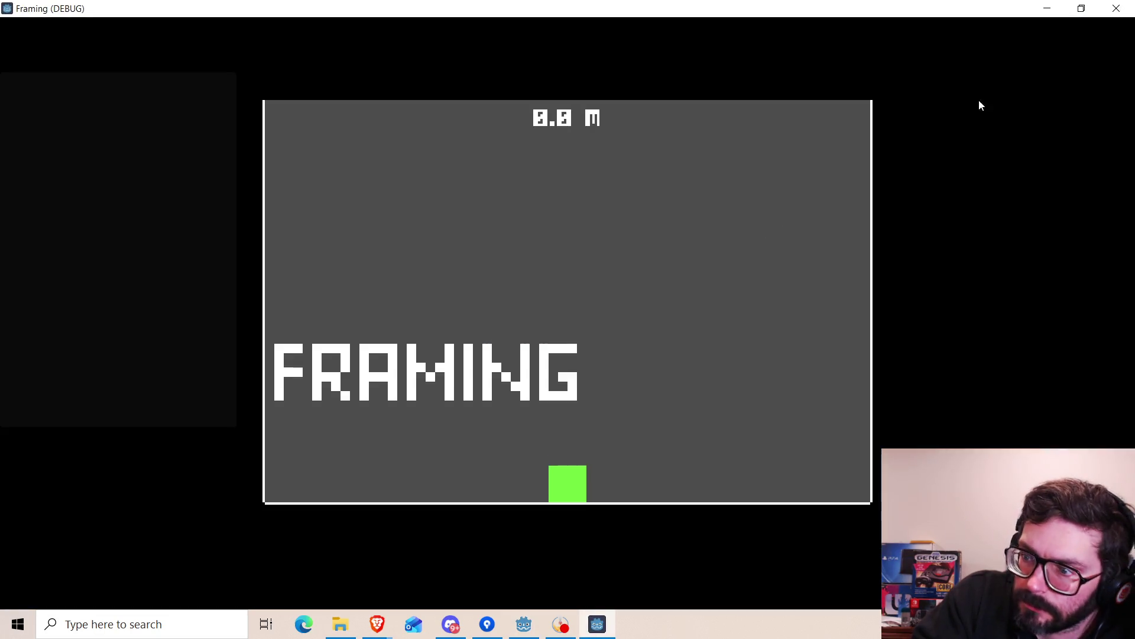
# Step: Restart the game, add a new chunk to the level and show its property panel
pyautogui.click(1120, 6)
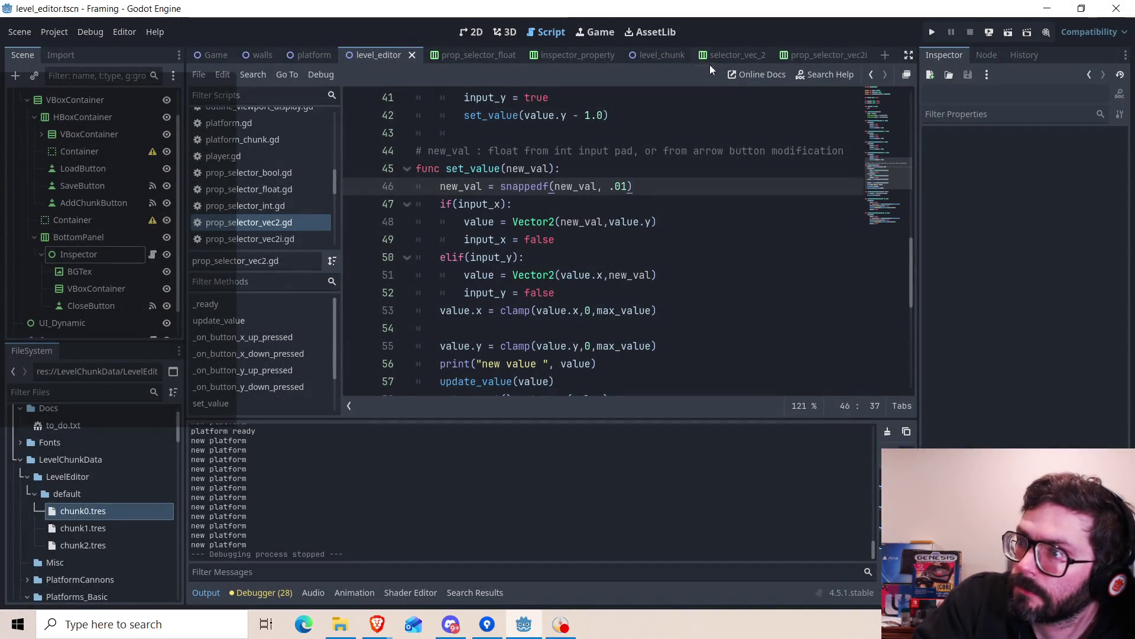
pyautogui.click(1009, 33)
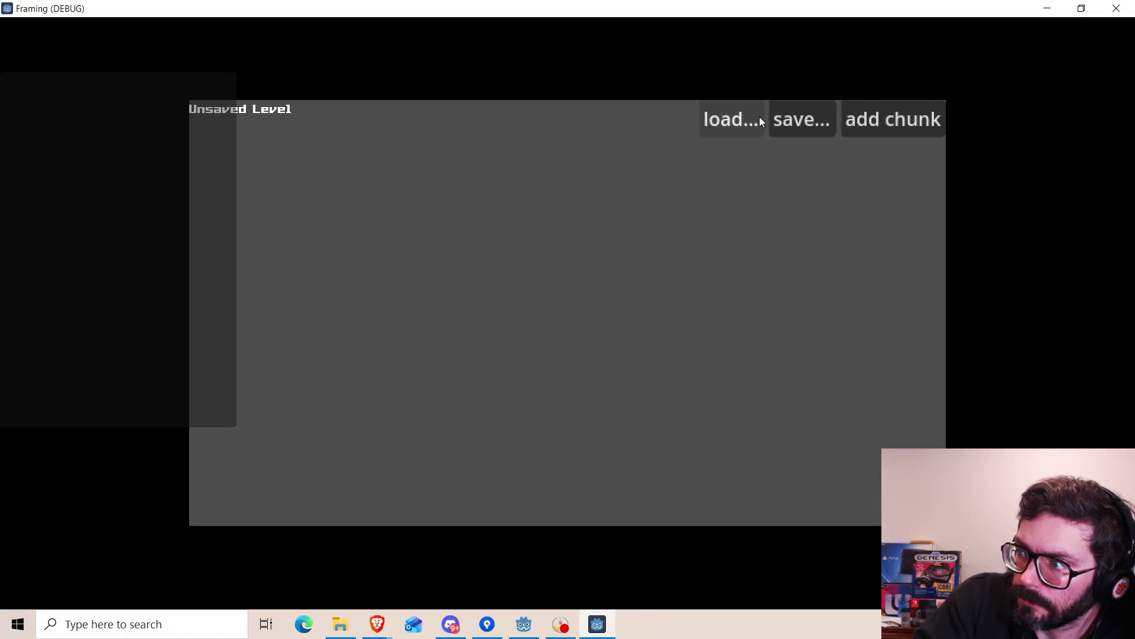
pyautogui.click(863, 122)
pyautogui.click(569, 303)
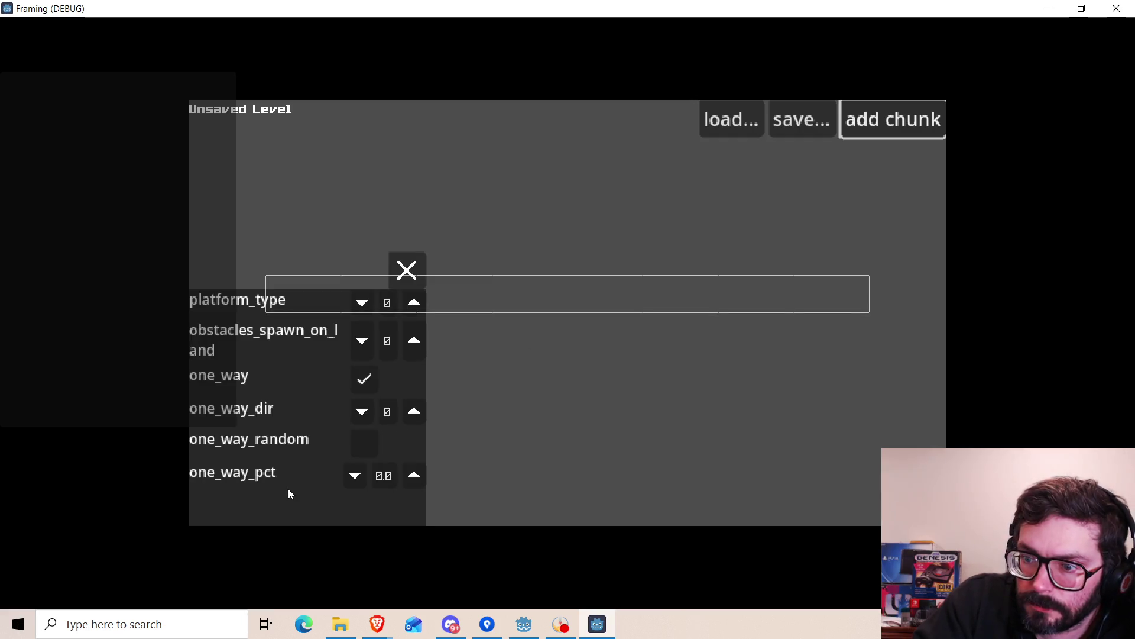
# Step: Enter 3.2 as the chunk's x_pos_range first value and return to the Godot editor
pyautogui.scroll(-5, 378, 499)
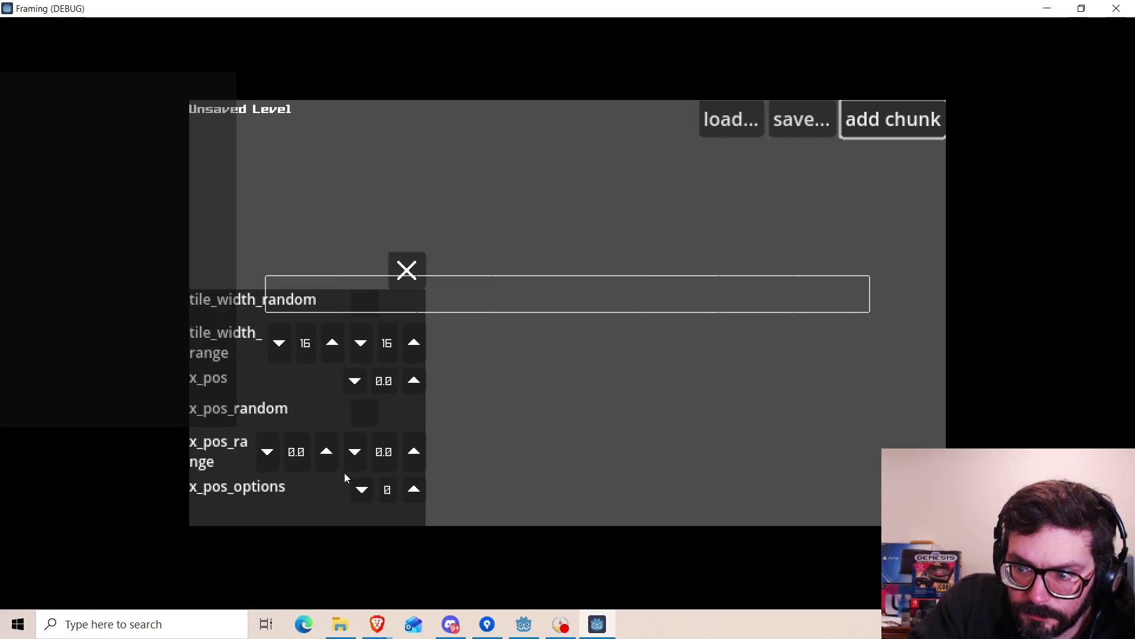
pyautogui.click(294, 449)
pyautogui.click(270, 433)
pyautogui.click(236, 474)
pyautogui.click(236, 432)
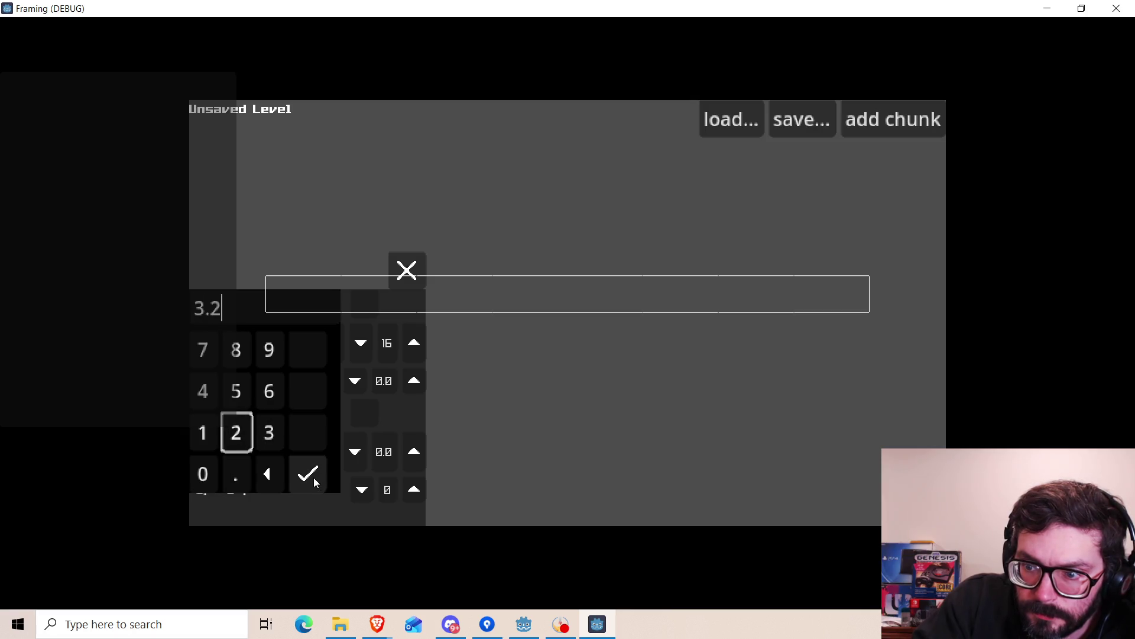
pyautogui.click(310, 475)
pyautogui.hotkey('alt', 'Tab')
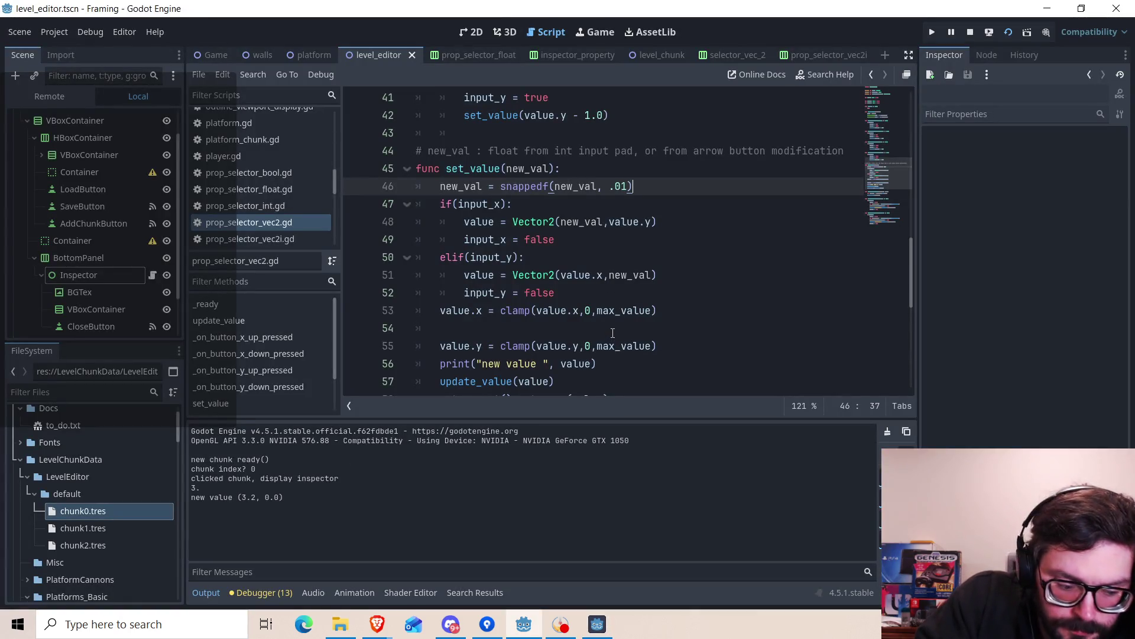
# Step: In the Remote scene tree, select the fifth row's SelectorVec2 ButtonValue, whose text shows 3.20000004768372
pyautogui.click(616, 186)
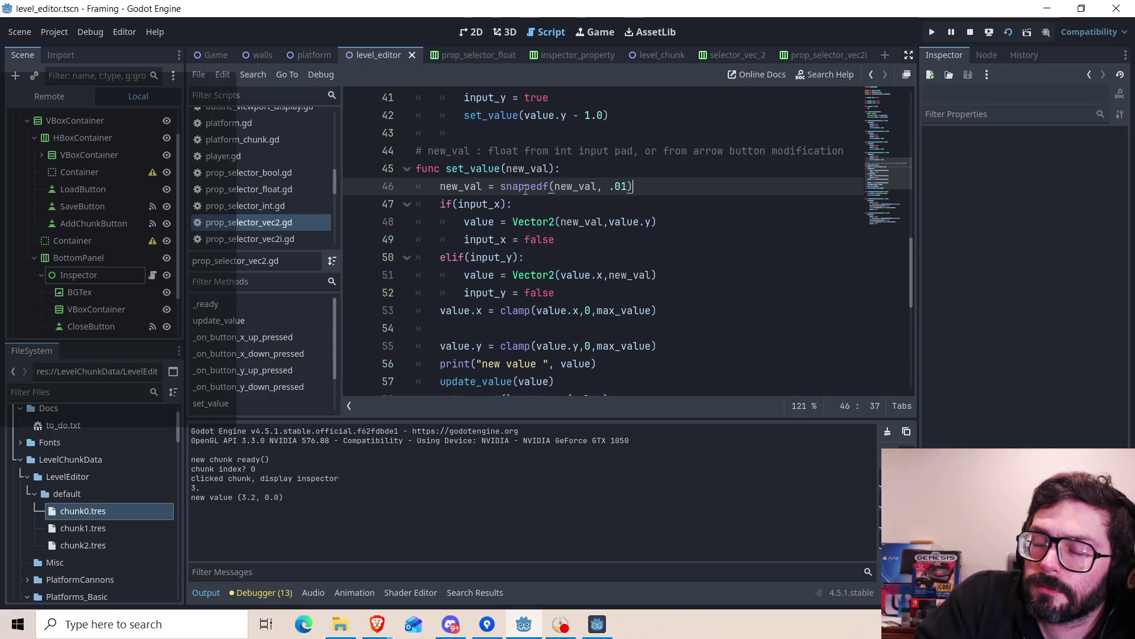
pyautogui.moveTo(525, 189)
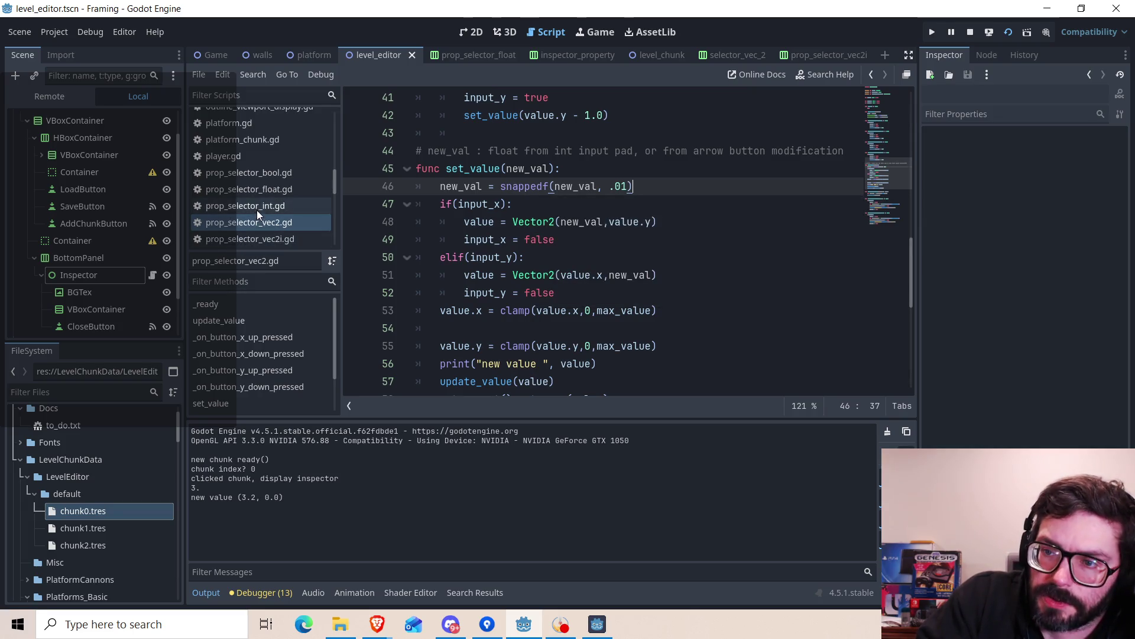
pyautogui.click(12, 95)
pyautogui.scroll(3, 68, 213)
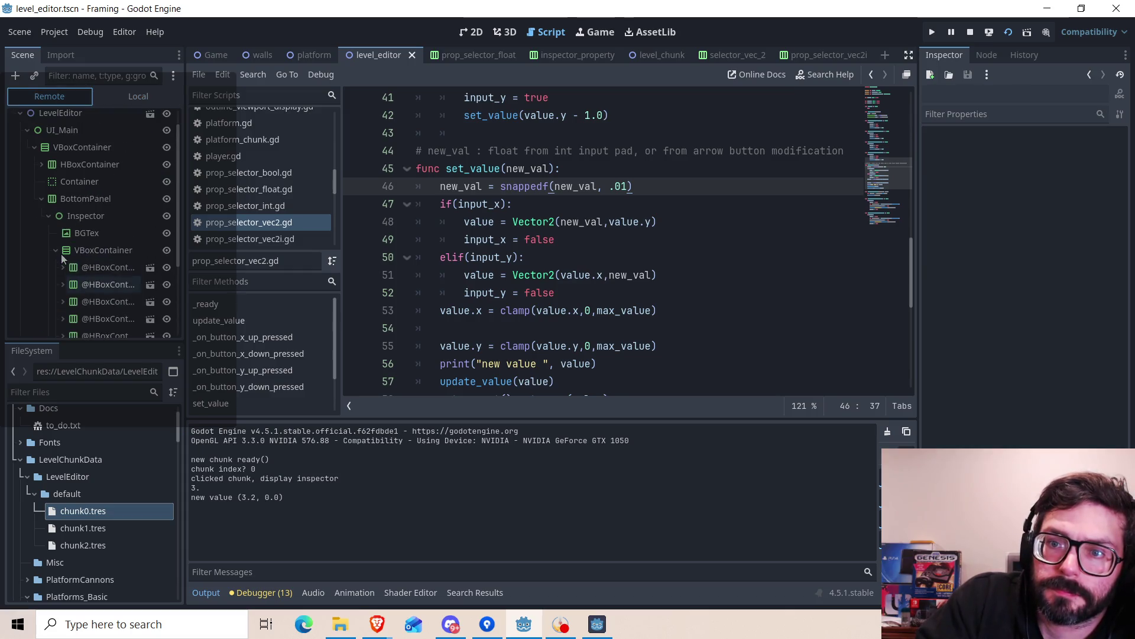
pyautogui.scroll(-2, 94, 237)
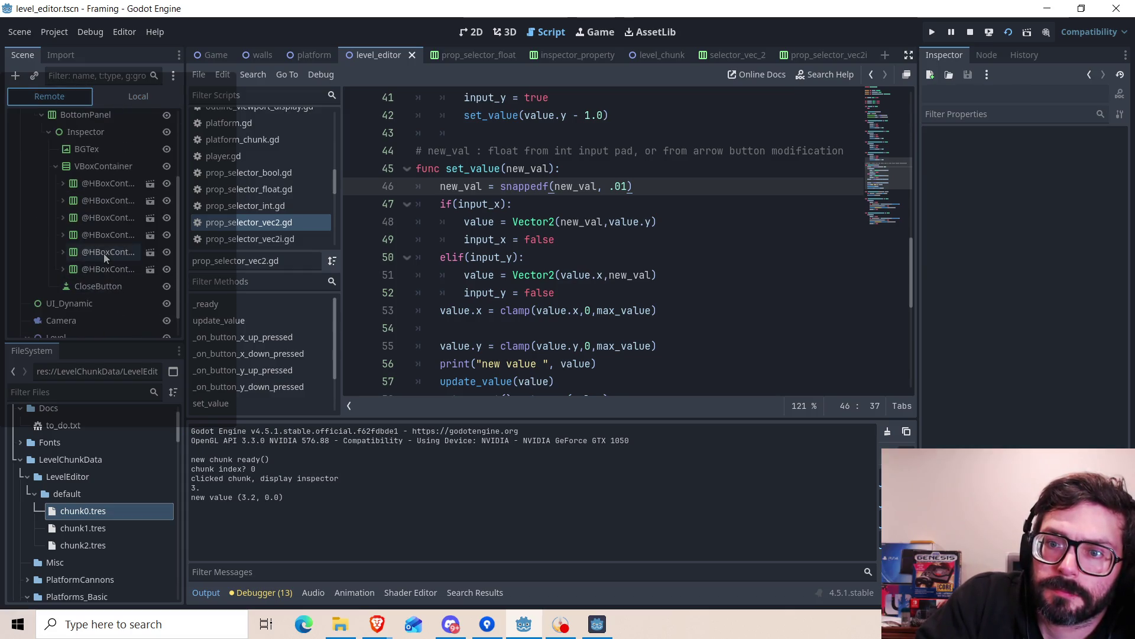
pyautogui.click(103, 253)
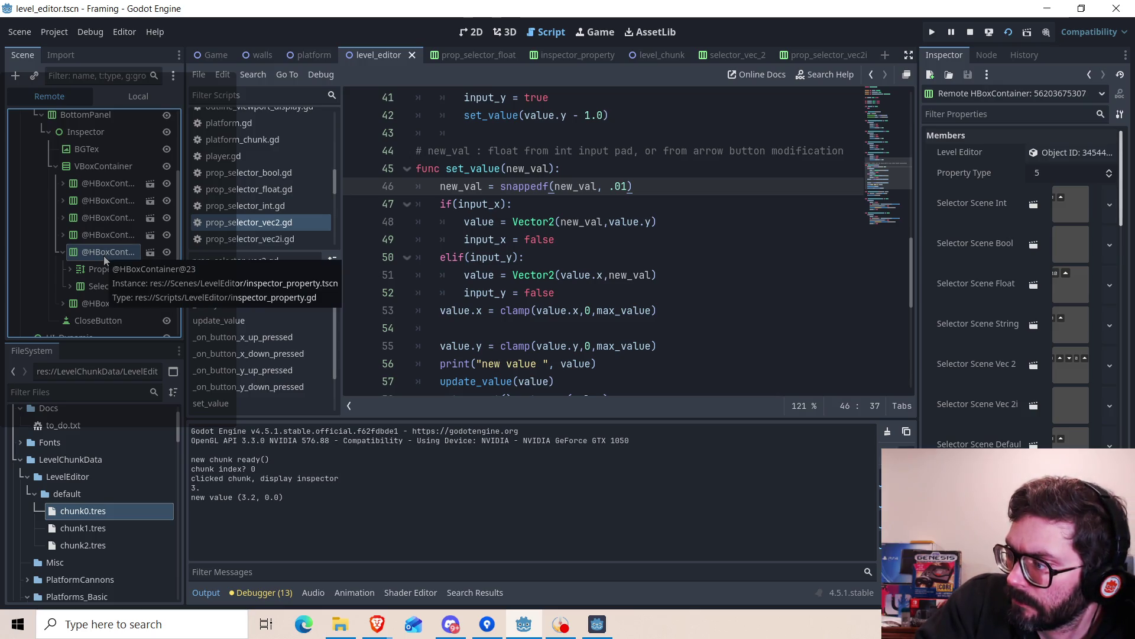
pyautogui.scroll(-4, 978, 331)
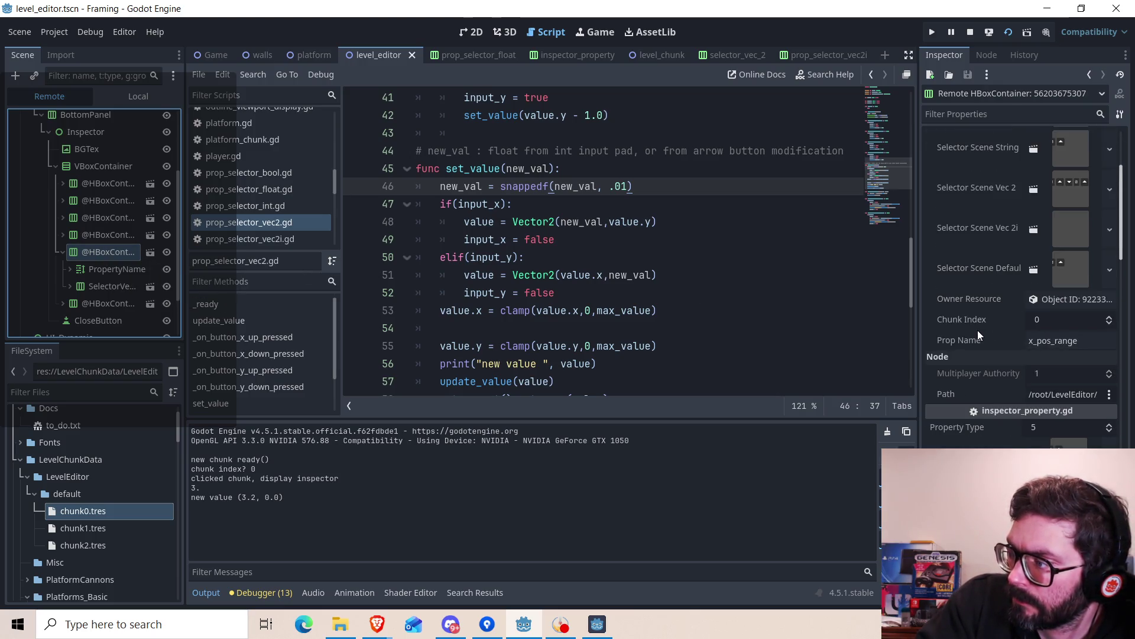
pyautogui.click(97, 285)
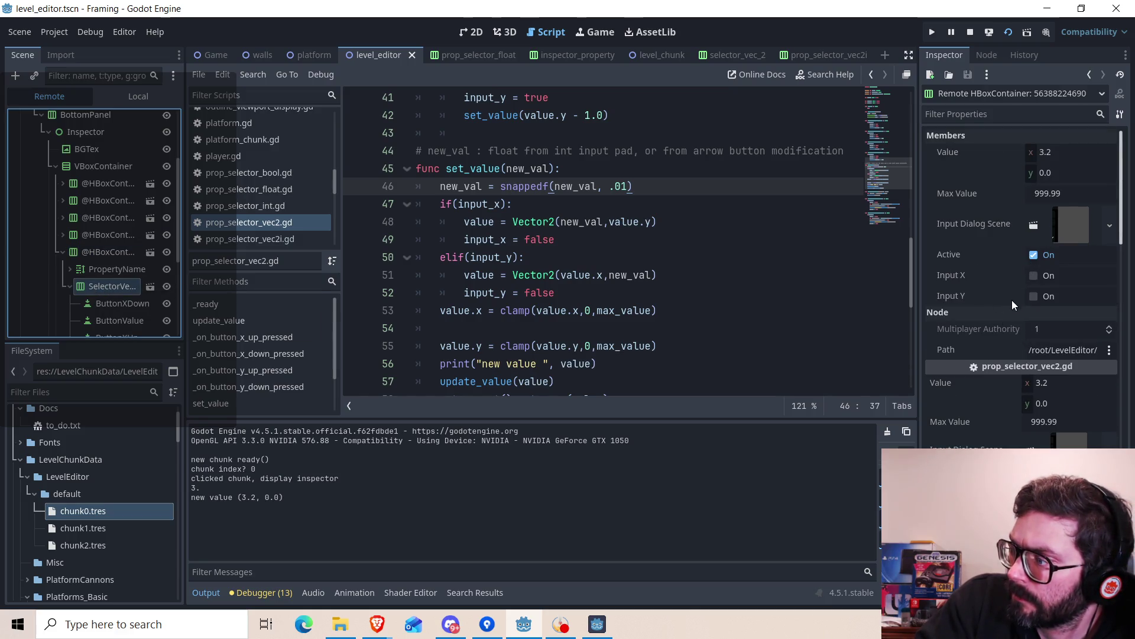
pyautogui.scroll(-3, 118, 266)
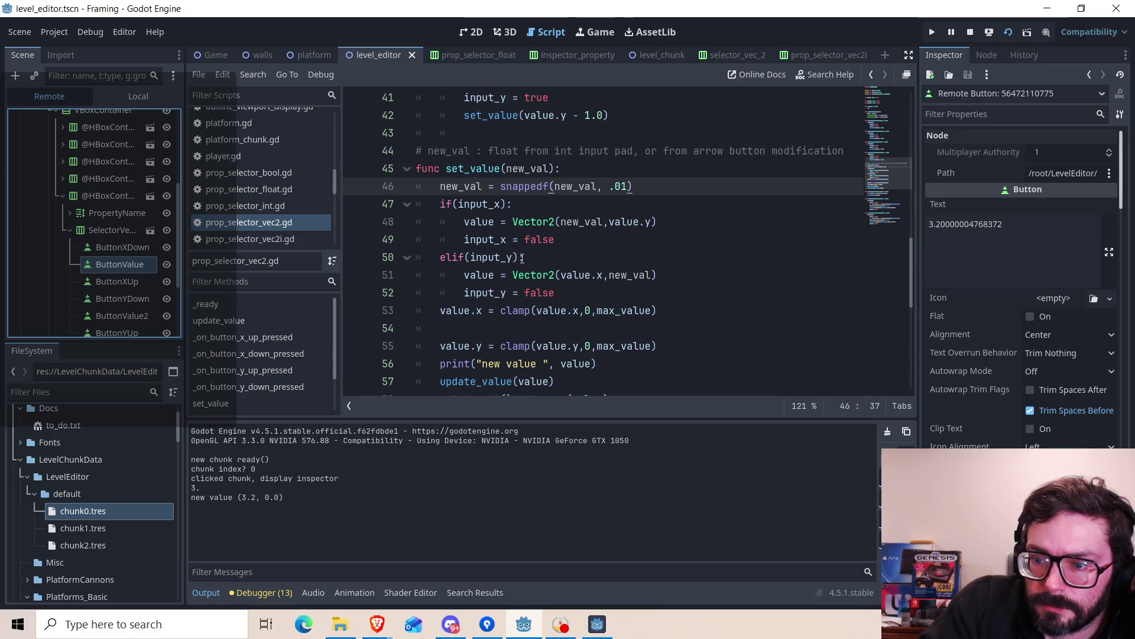
pyautogui.click(571, 363)
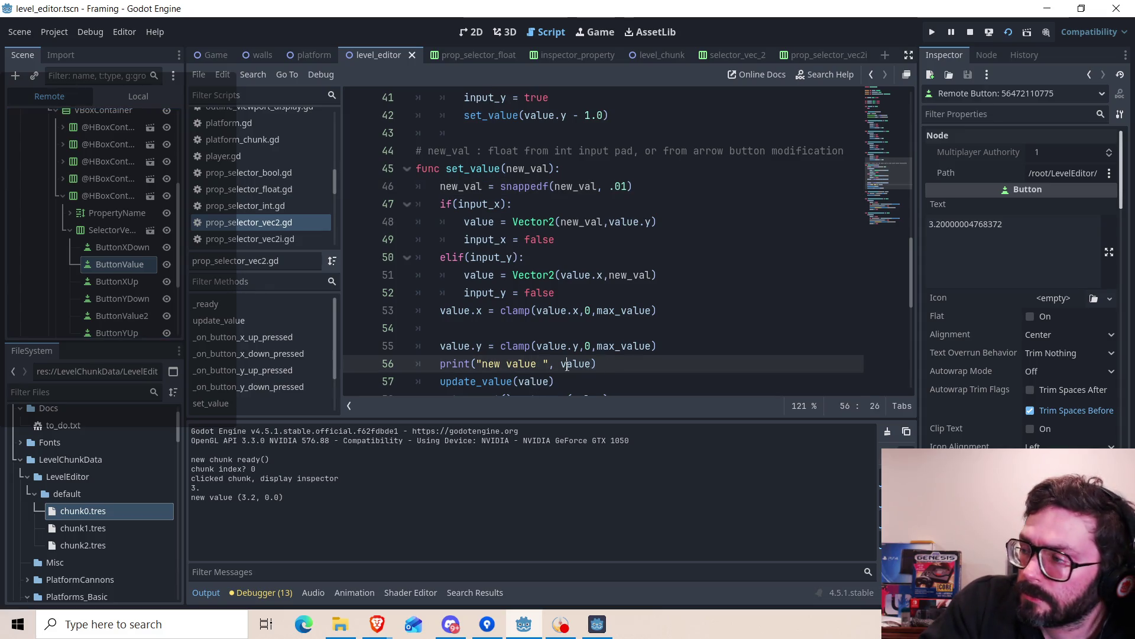
pyautogui.click(965, 224)
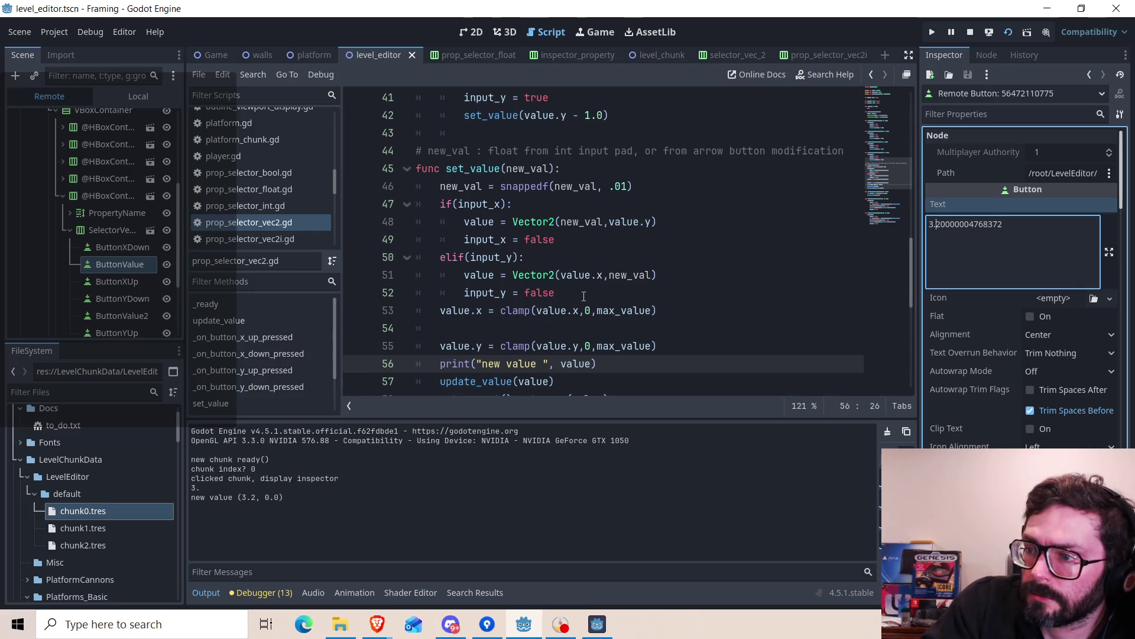
pyautogui.scroll(-1, 584, 297)
pyautogui.click(505, 327)
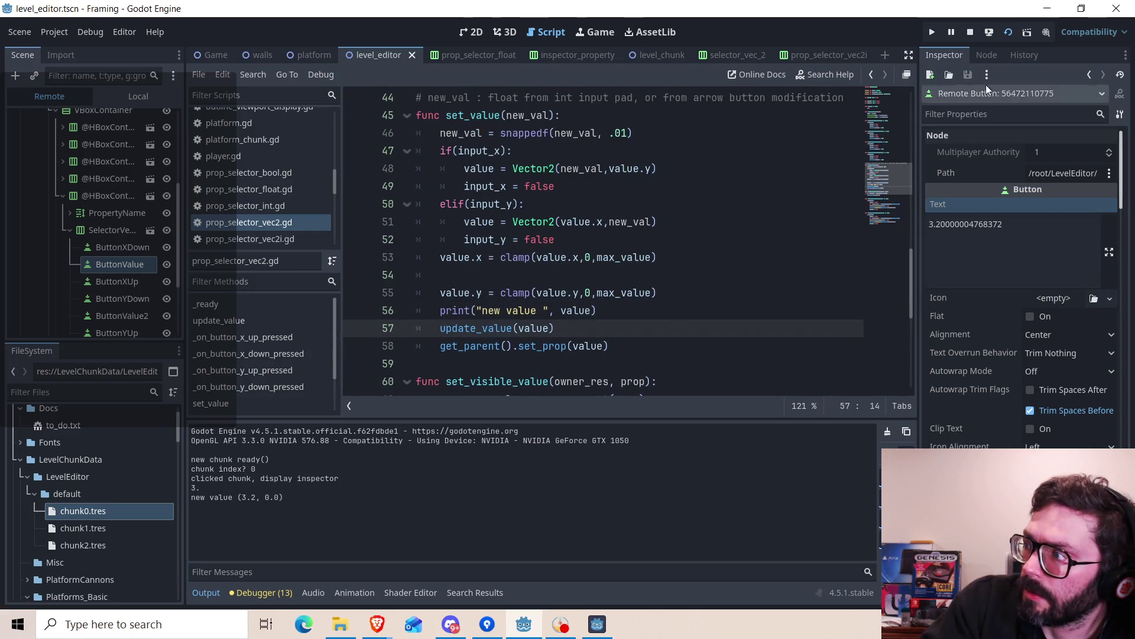
pyautogui.click(968, 34)
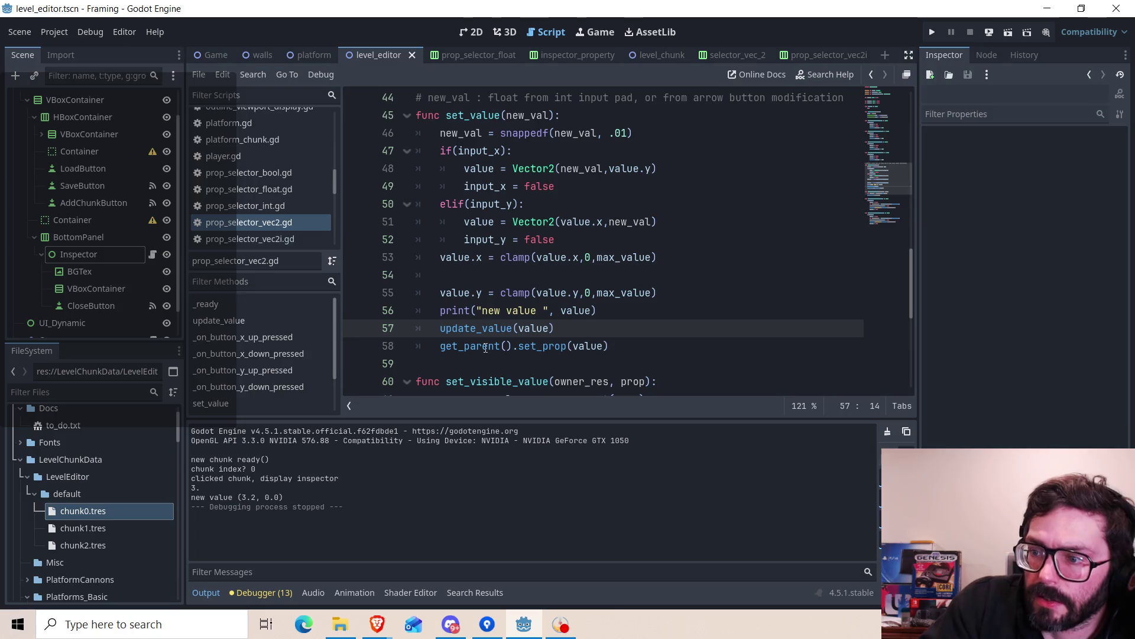
pyautogui.click(503, 328)
pyautogui.scroll(3, 501, 331)
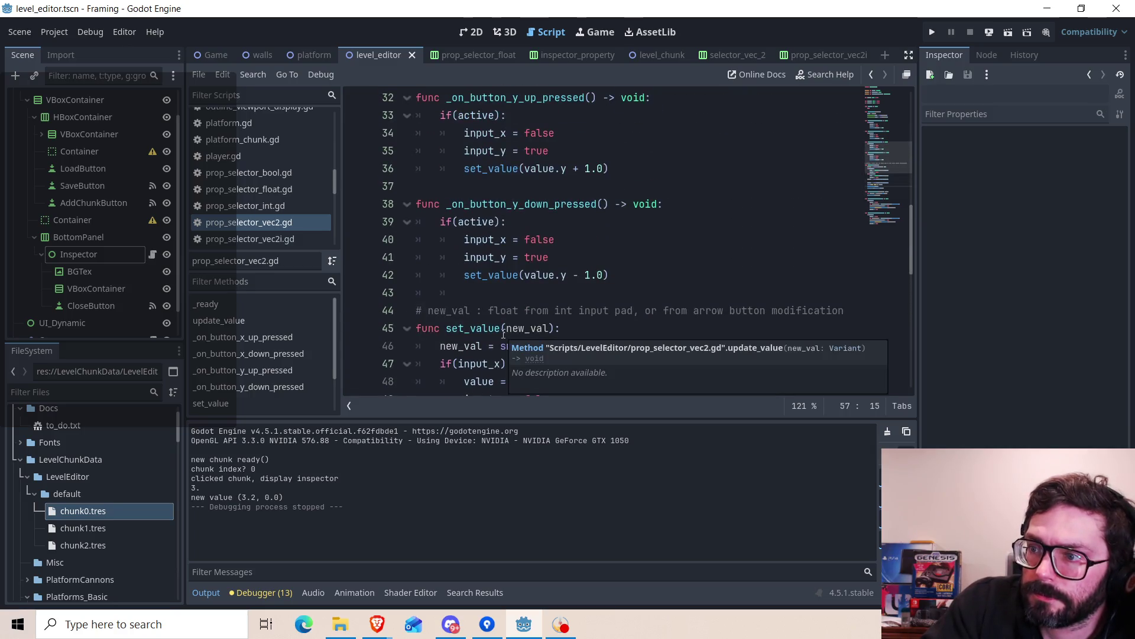
pyautogui.scroll(-2, 504, 333)
pyautogui.scroll(-5, 503, 333)
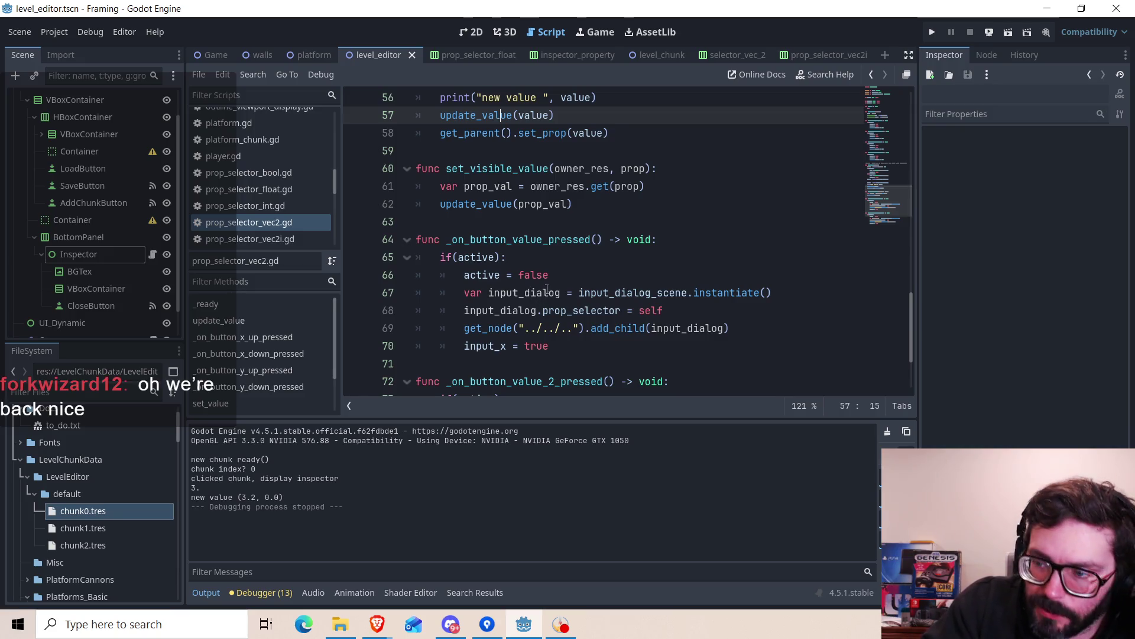
pyautogui.scroll(-3, 572, 273)
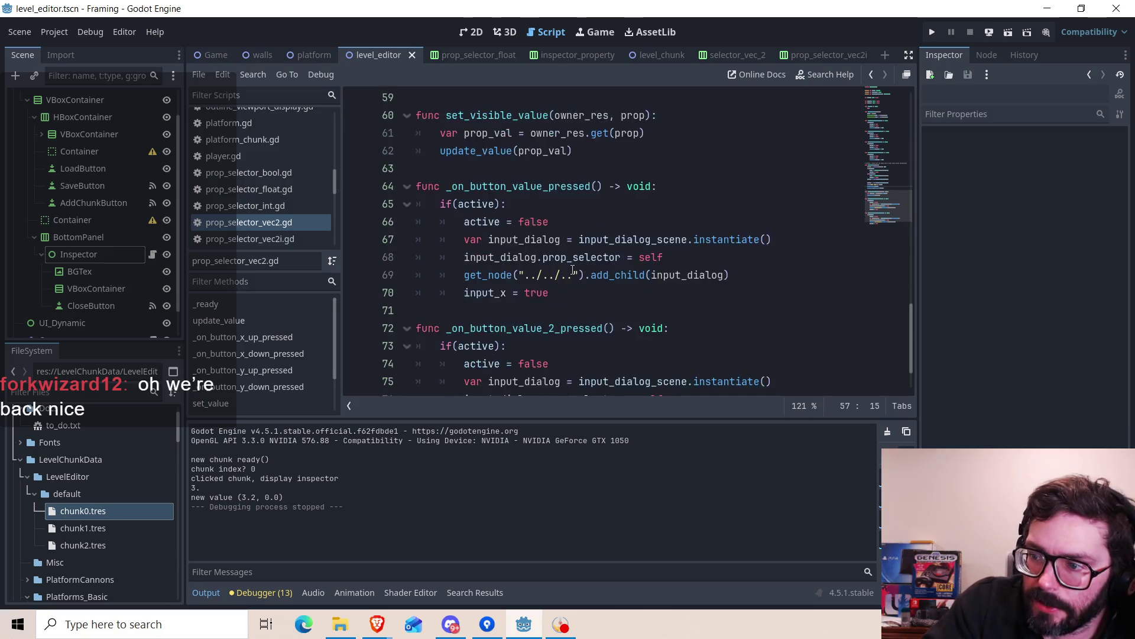
pyautogui.click(567, 275)
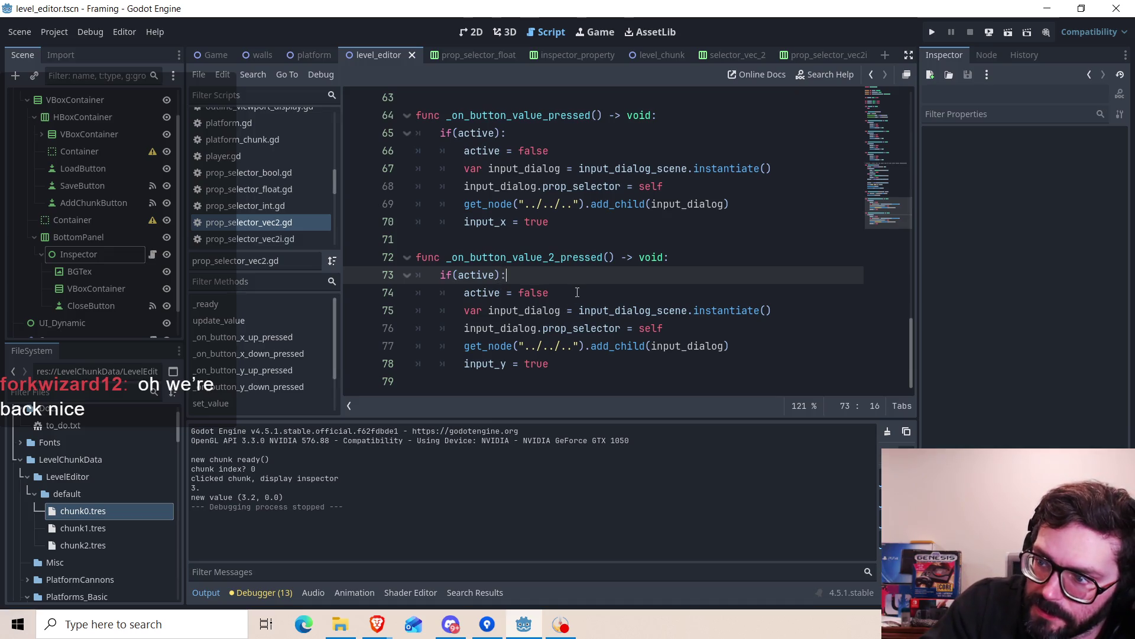
pyautogui.click(576, 292)
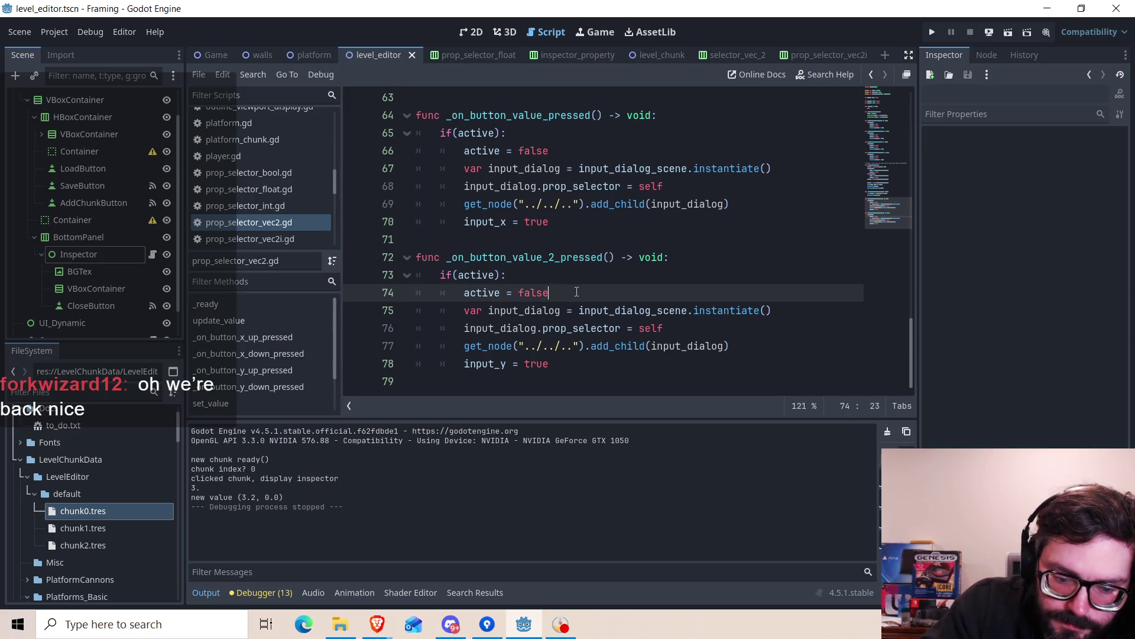
pyautogui.press('Up')
pyautogui.click(576, 295)
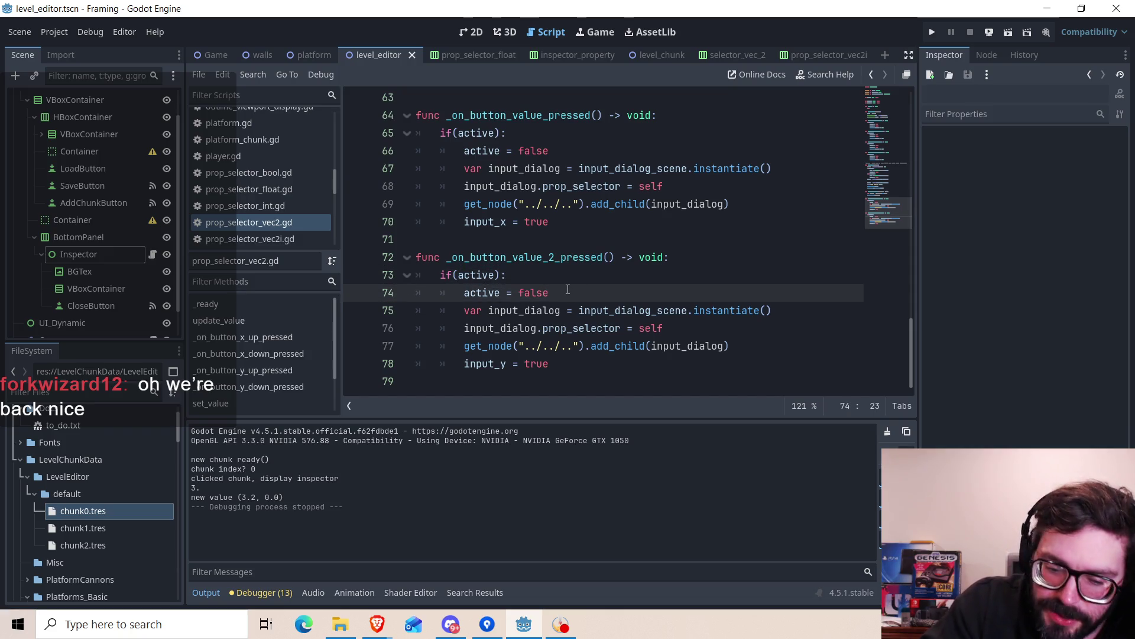
pyautogui.press('Up')
pyautogui.press('Down')
pyautogui.press('Up')
pyautogui.press('Down')
pyautogui.press('Up')
pyautogui.press('Down')
pyautogui.press('Up')
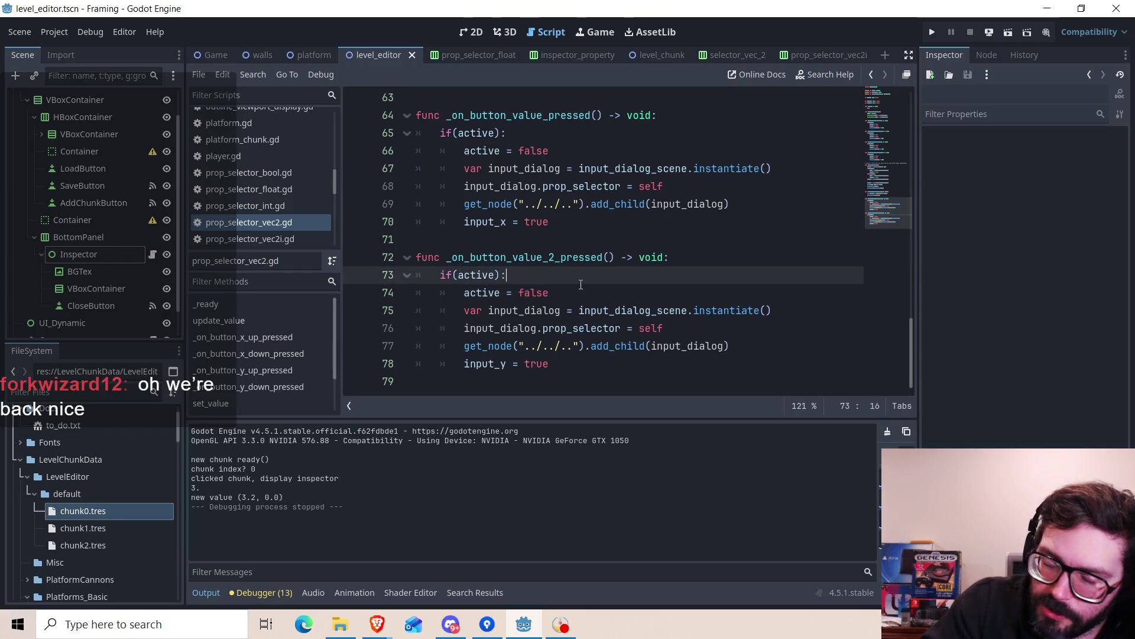
pyautogui.press('Down')
pyautogui.press('Up')
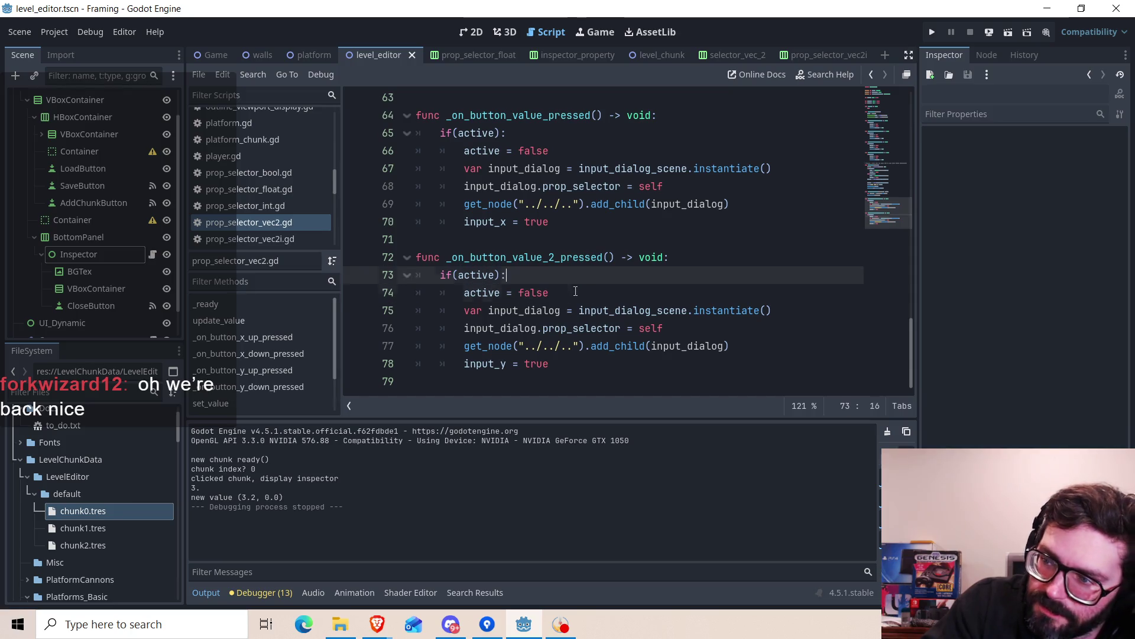
pyautogui.press('Down')
pyautogui.press('Up')
pyautogui.press('Down')
pyautogui.press('Up')
pyautogui.scroll(5, 568, 284)
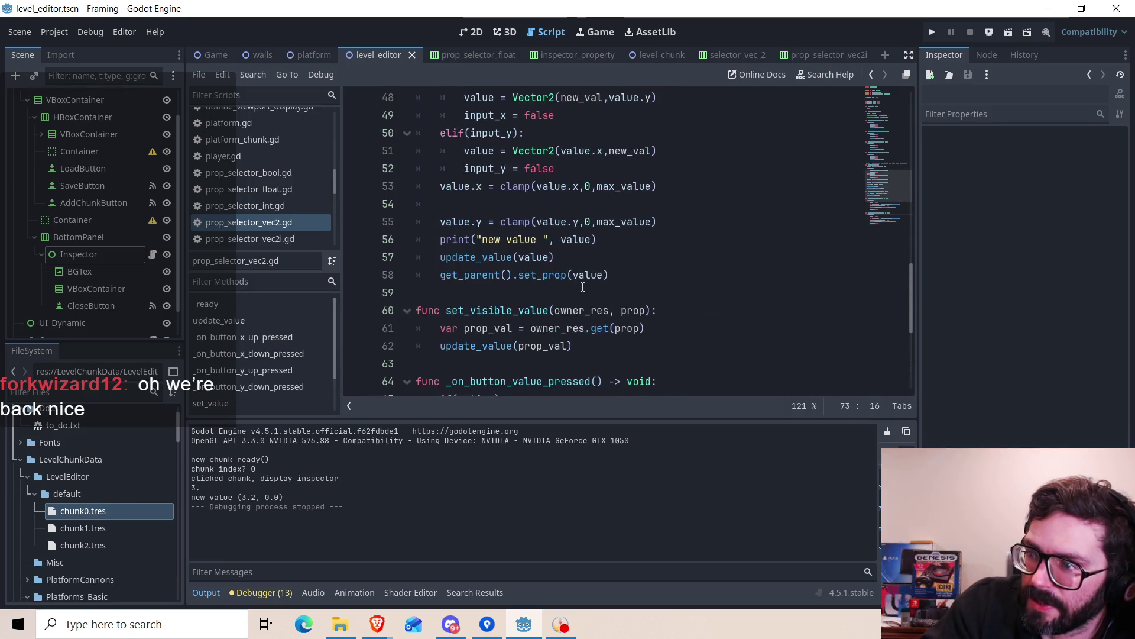
# Step: Go to the update_value definition and open the built-in help for str() on line 17
pyautogui.keyDown('ctrl'); pyautogui.click(498, 257); pyautogui.keyUp('ctrl')
pyautogui.click(559, 250)
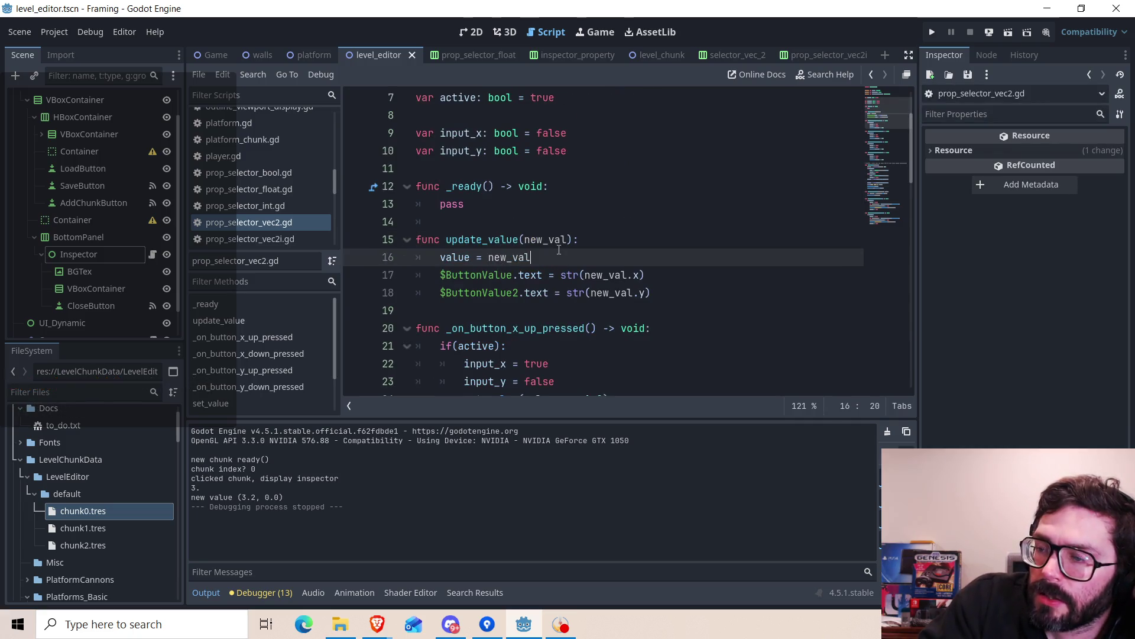
pyautogui.click(604, 273)
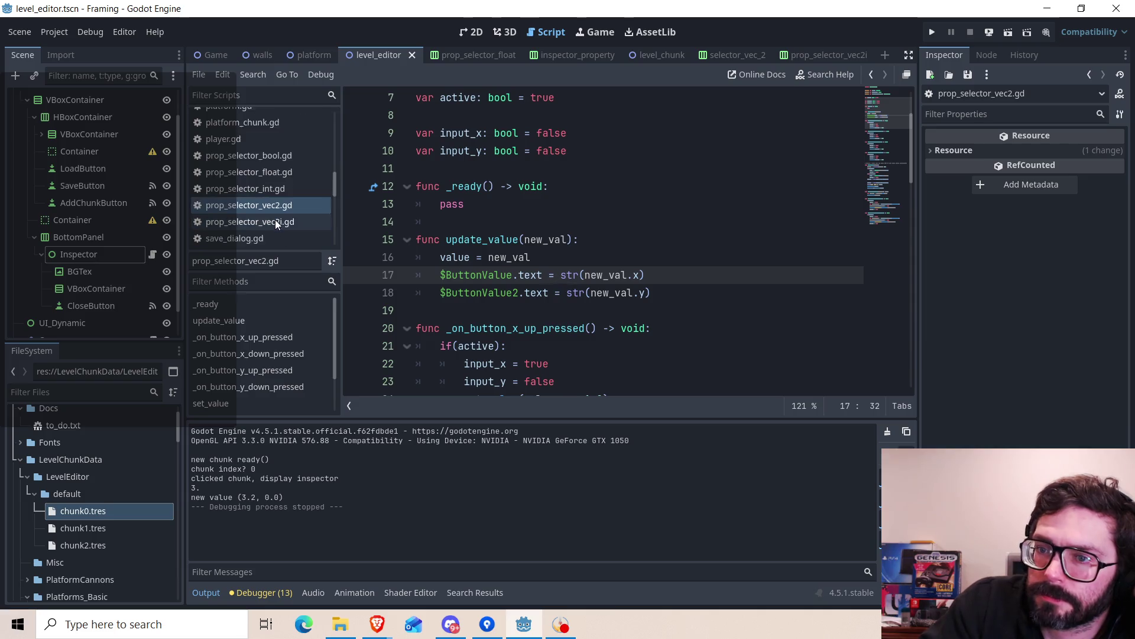
pyautogui.click(609, 276)
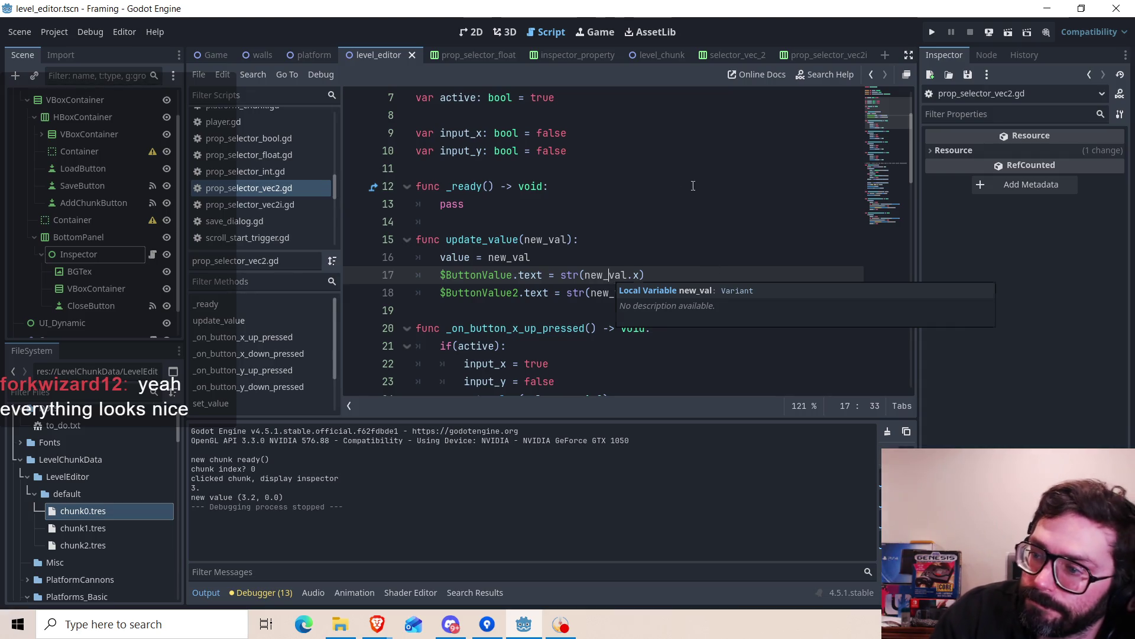
pyautogui.click(631, 227)
pyautogui.click(641, 275)
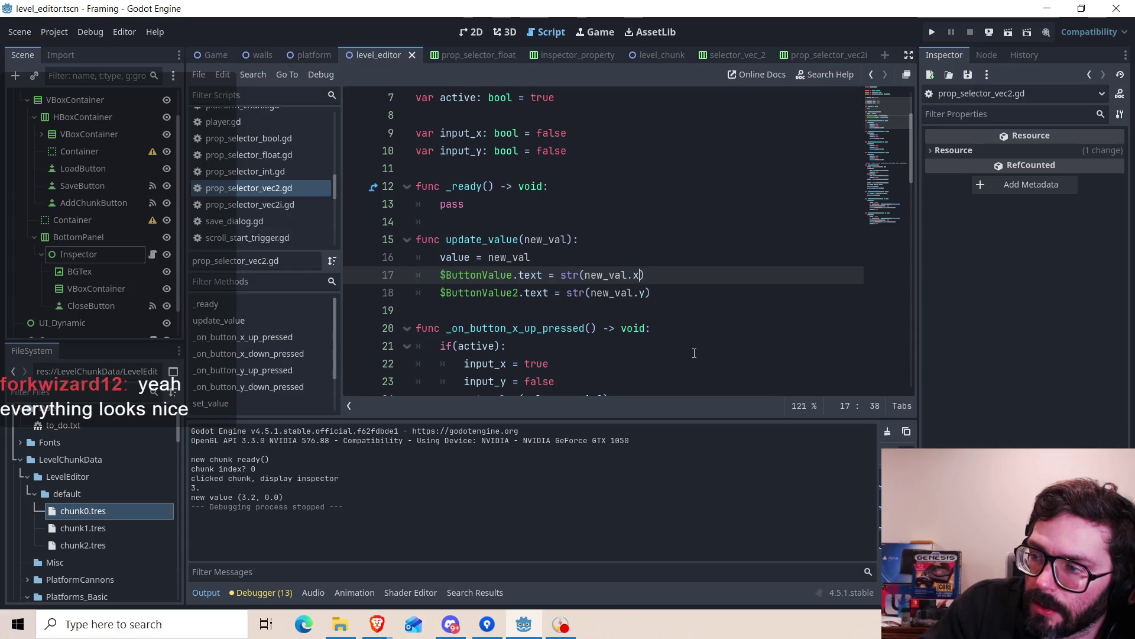
pyautogui.click(586, 275)
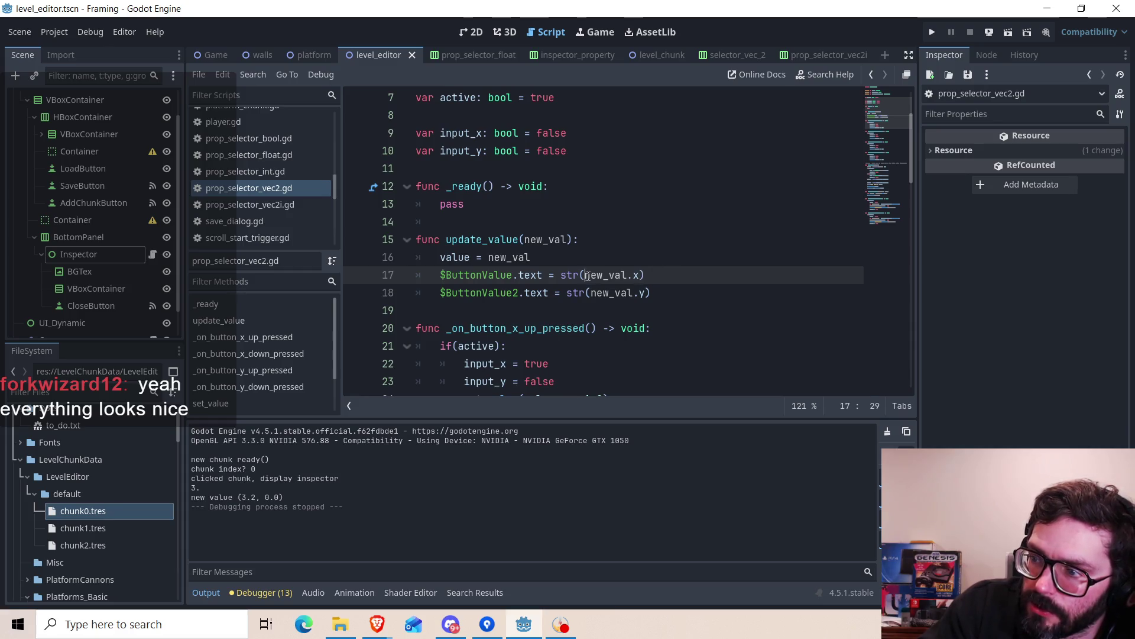
pyautogui.keyDown('ctrl'); pyautogui.click(569, 275); pyautogui.keyUp('ctrl')
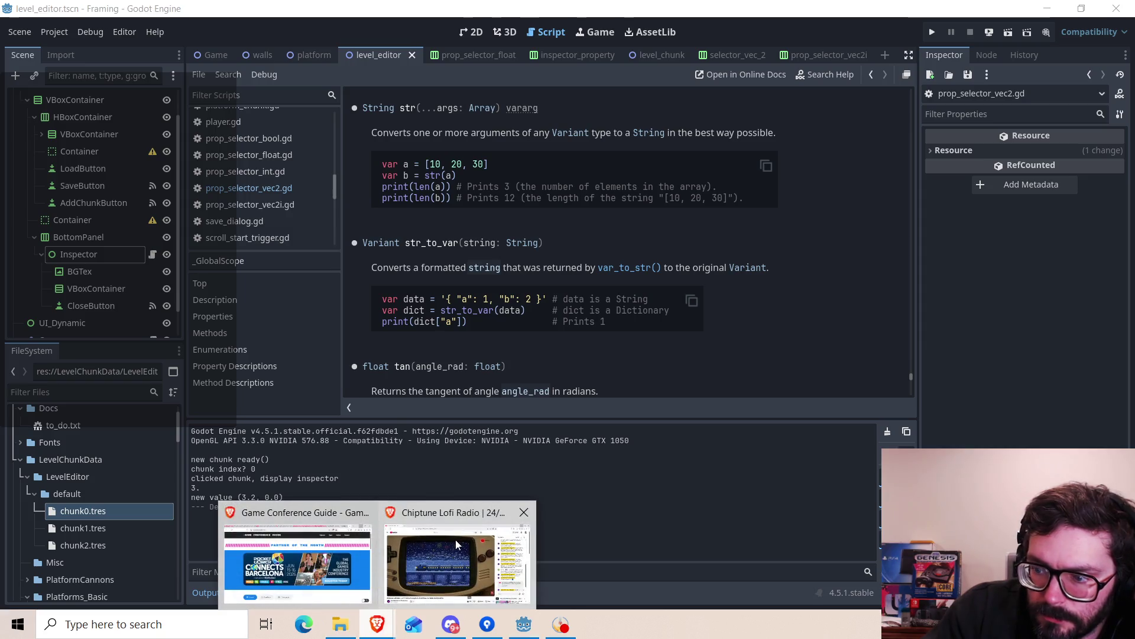
pyautogui.click(377, 625)
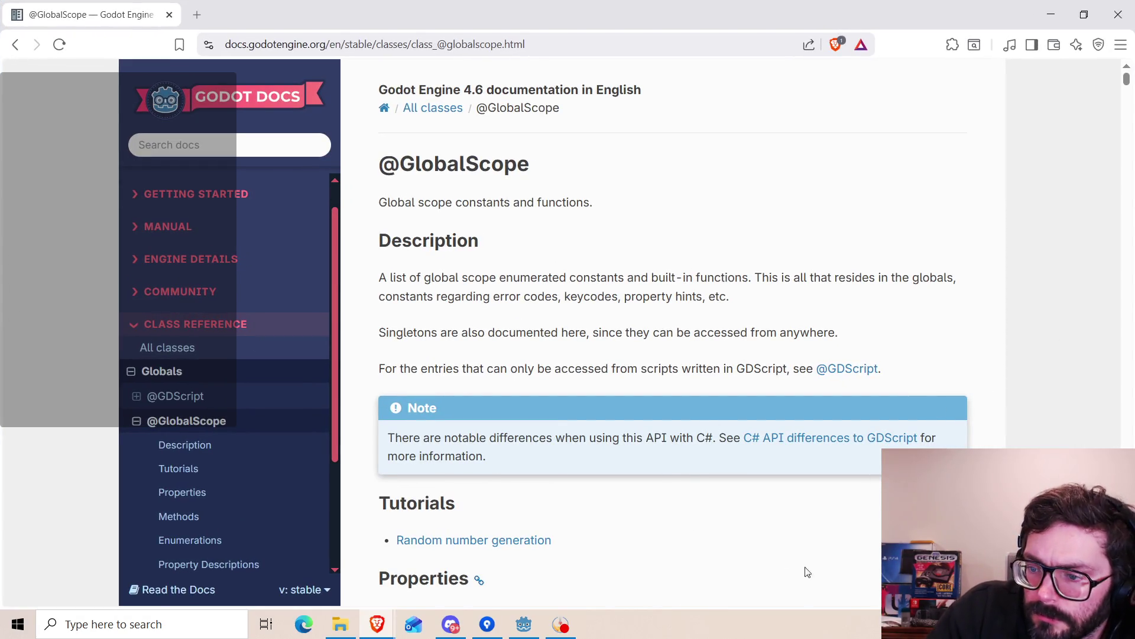
pyautogui.scroll(-3, 665, 458)
pyautogui.scroll(-20, 665, 458)
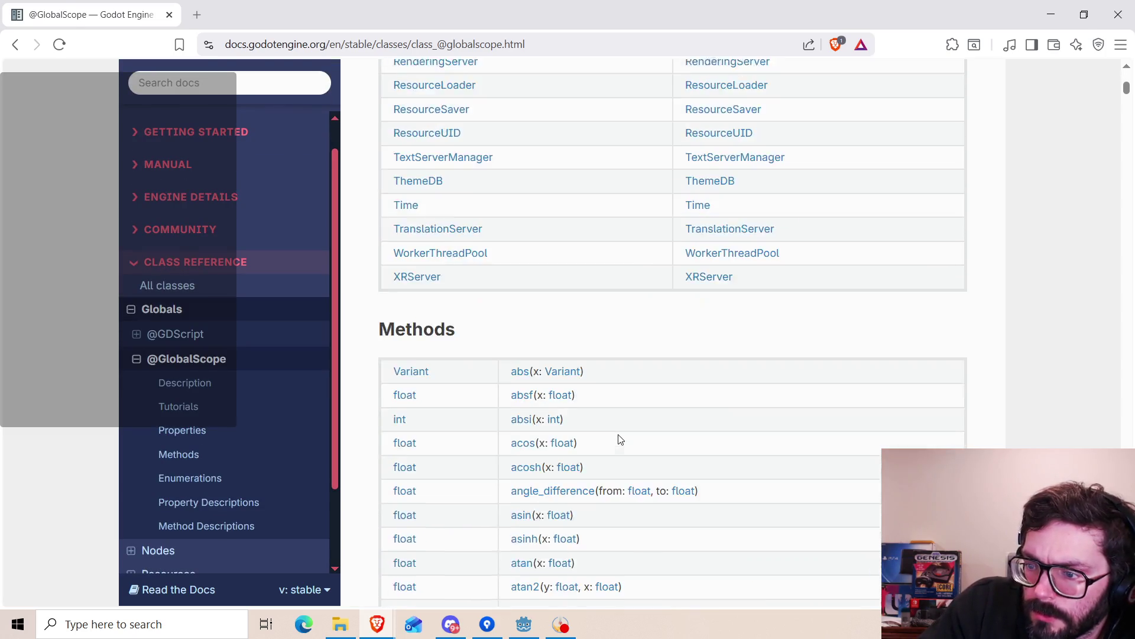
pyautogui.scroll(-19, 621, 439)
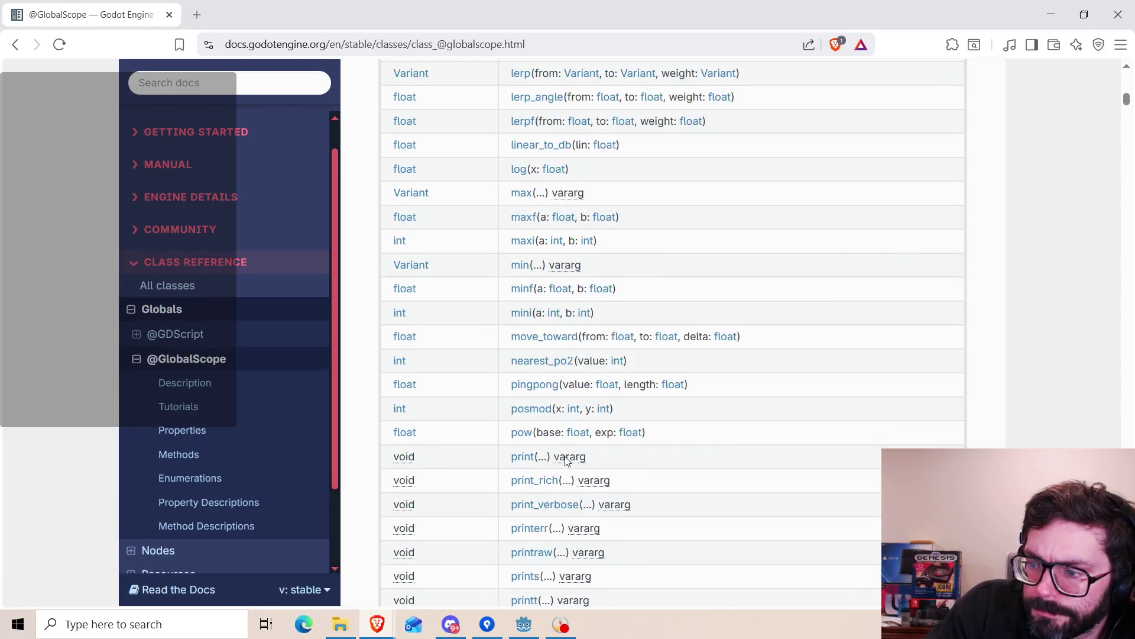
pyautogui.scroll(-7, 534, 459)
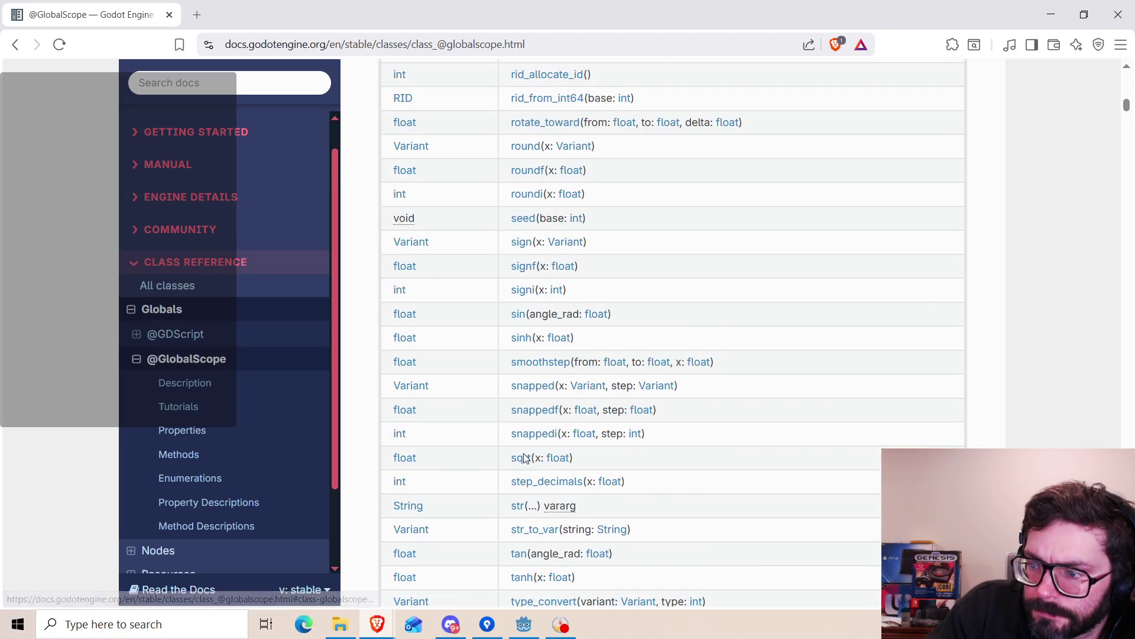
pyautogui.click(519, 507)
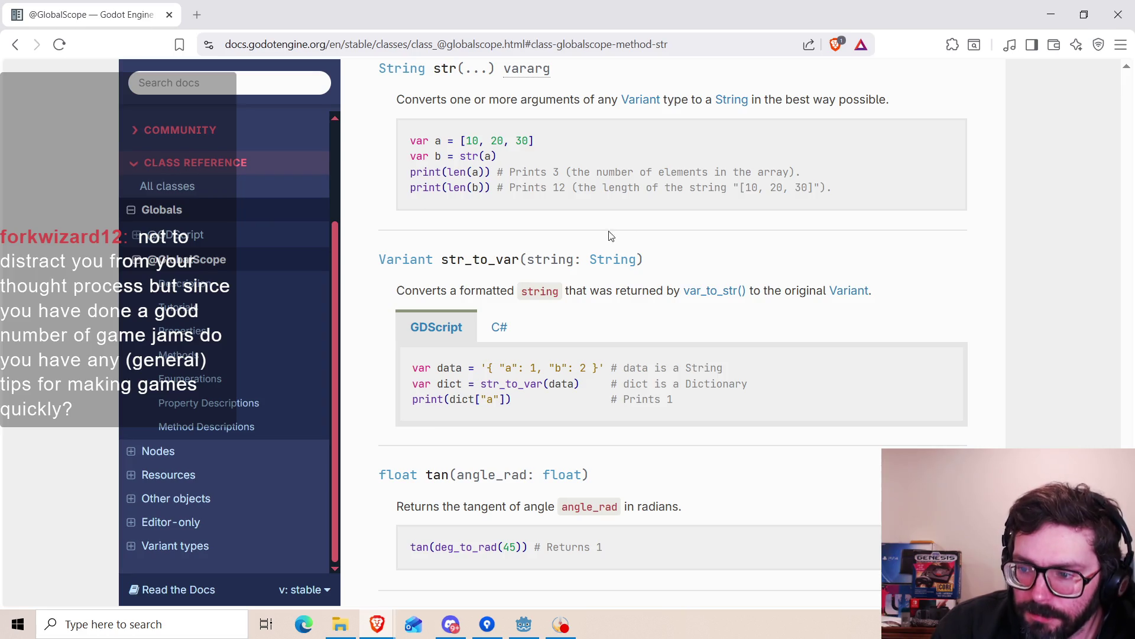
# Step: Read the online str() and str_to_var() descriptions, then return to the Godot editor
pyautogui.scroll(-3, 678, 261)
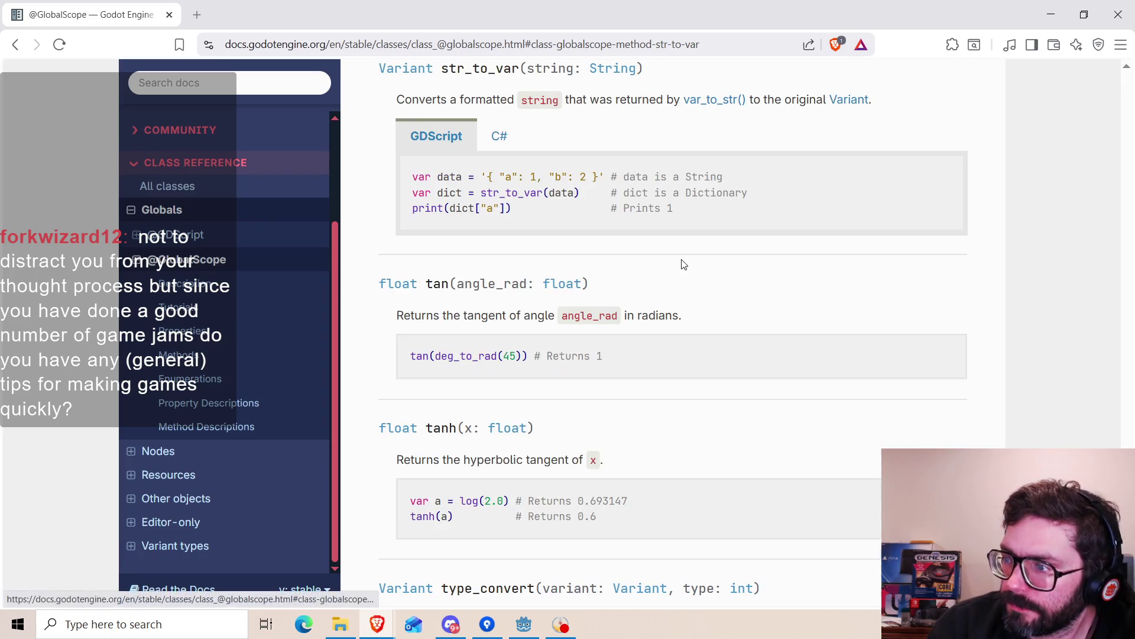
pyautogui.scroll(5, 544, 246)
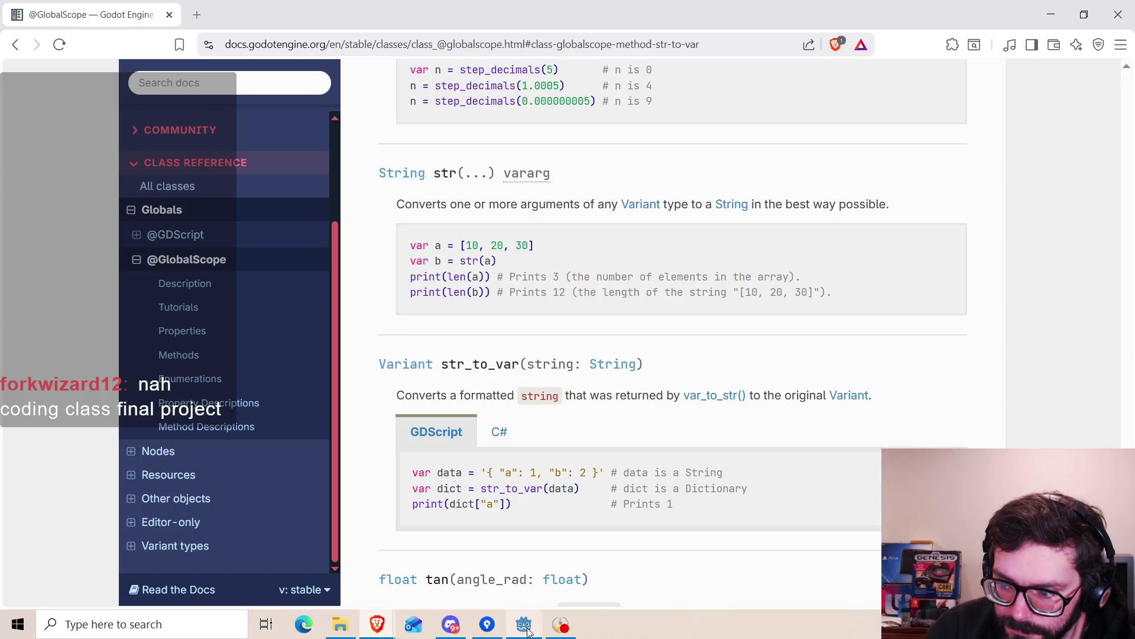
pyautogui.moveTo(533, 631)
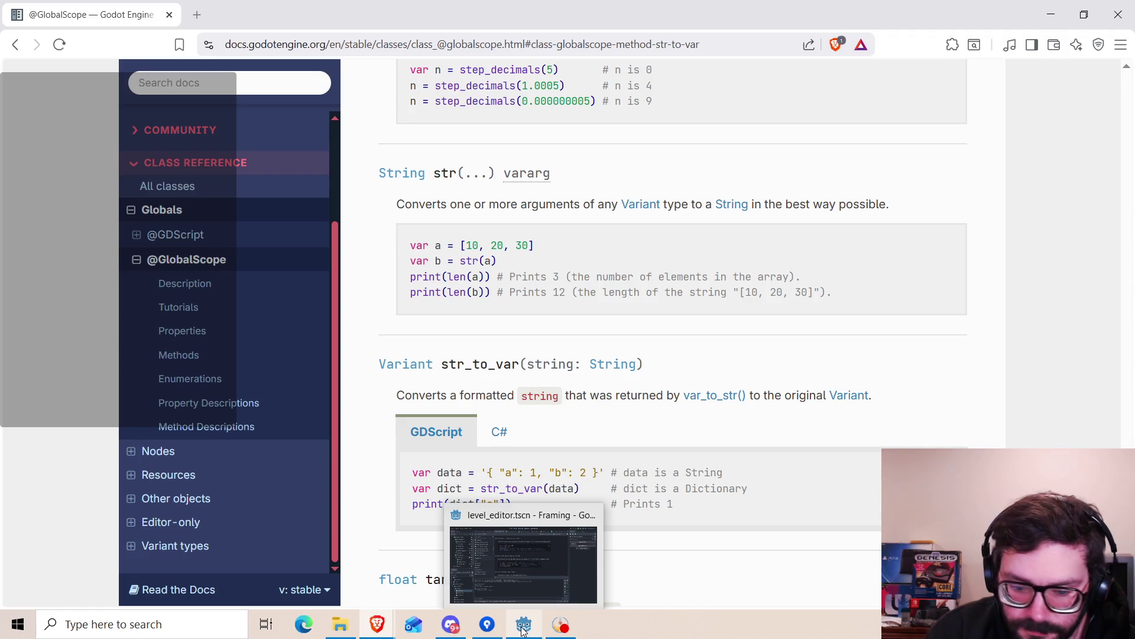
pyautogui.click(522, 629)
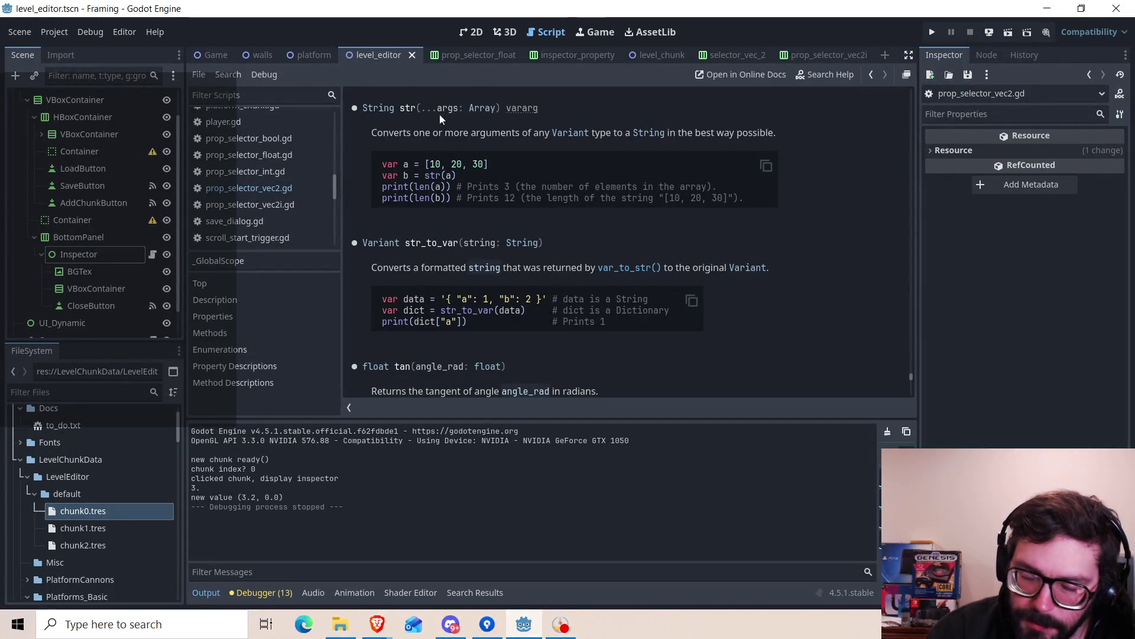
# Step: Run the Framing project again and start moving the block toward the first platform
pyautogui.click(939, 35)
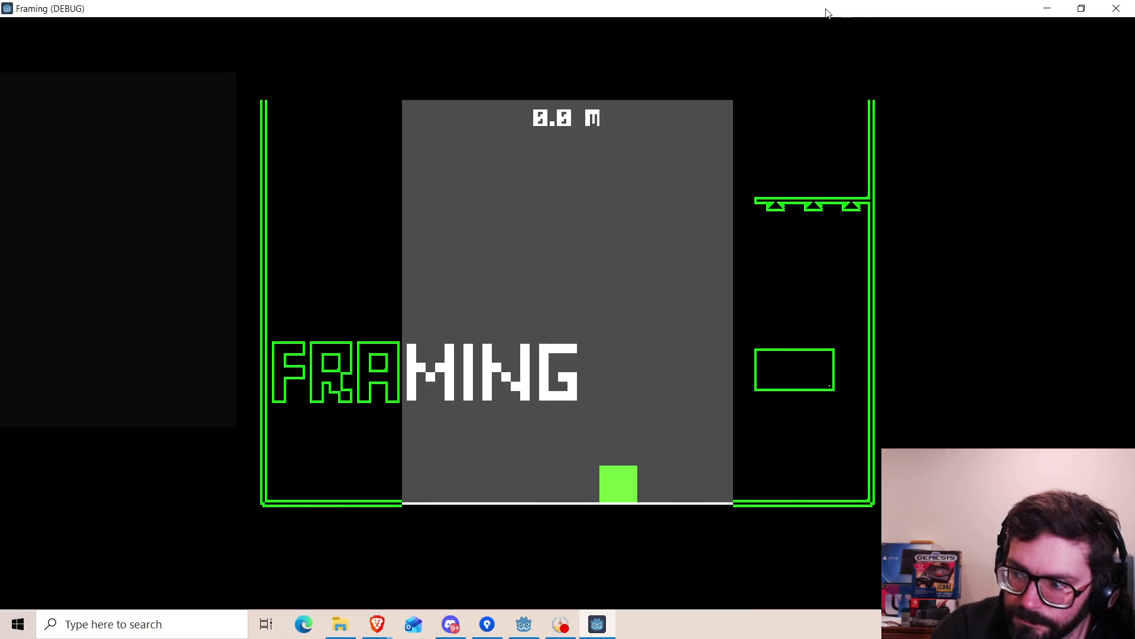
pyautogui.press('Right')
# Step: Climb the first platforms past the spike rows, steering left and right between jumps
pyautogui.press('Left')
pyautogui.press('space')
pyautogui.press('Right')
pyautogui.press('Right')
pyautogui.press('space')
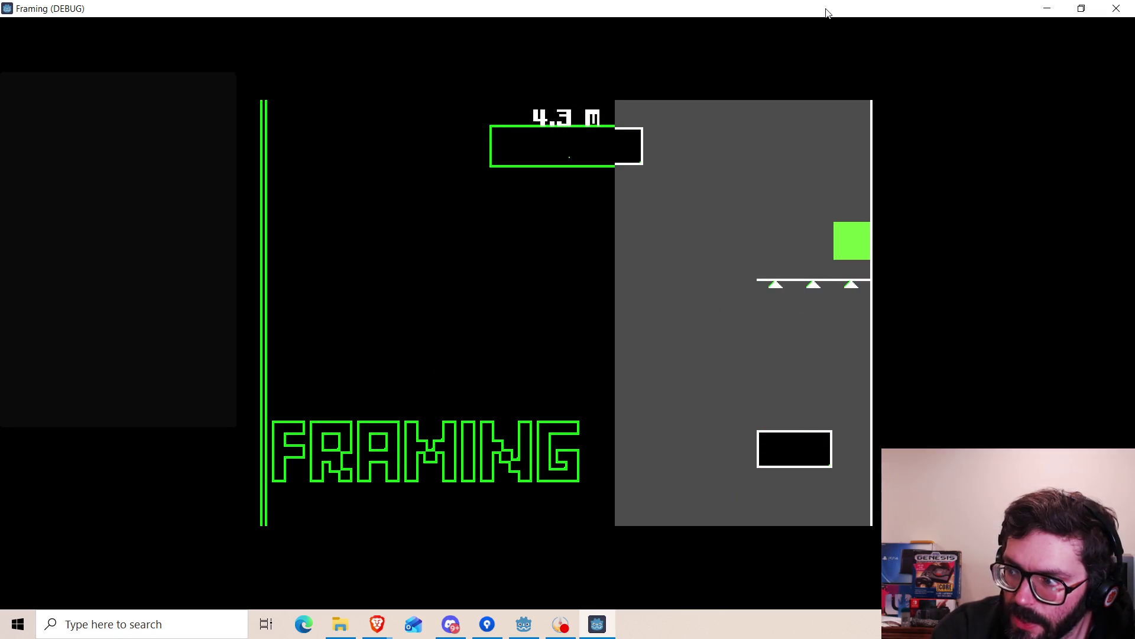
pyautogui.press('space')
pyautogui.press('space')
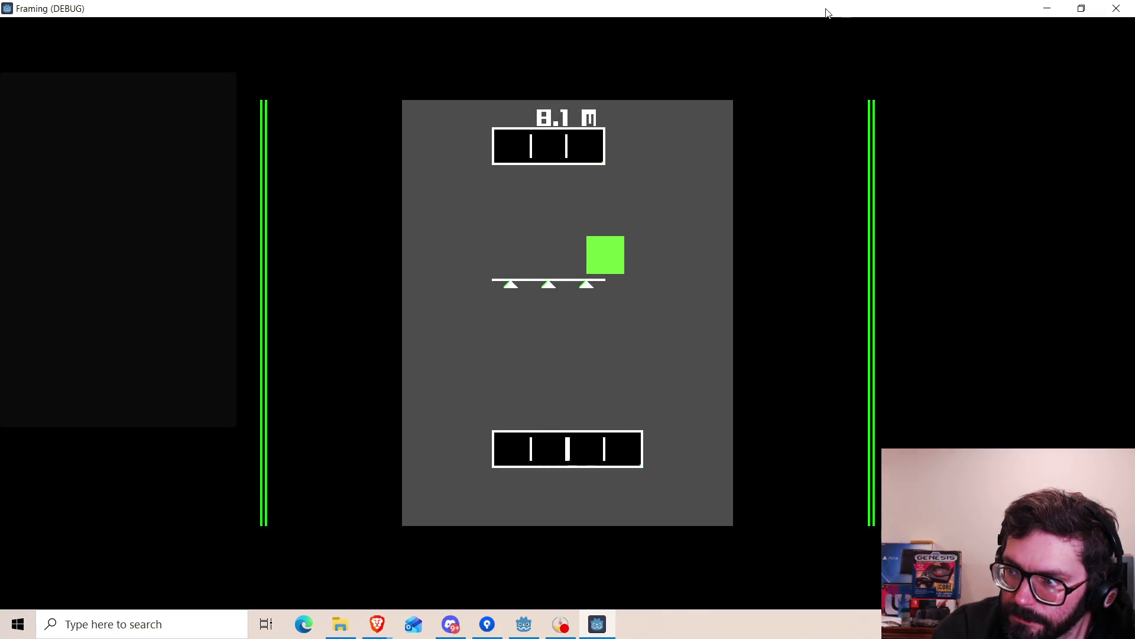
pyautogui.press('Left')
pyautogui.press('space')
pyautogui.press('Right')
pyautogui.press('Left')
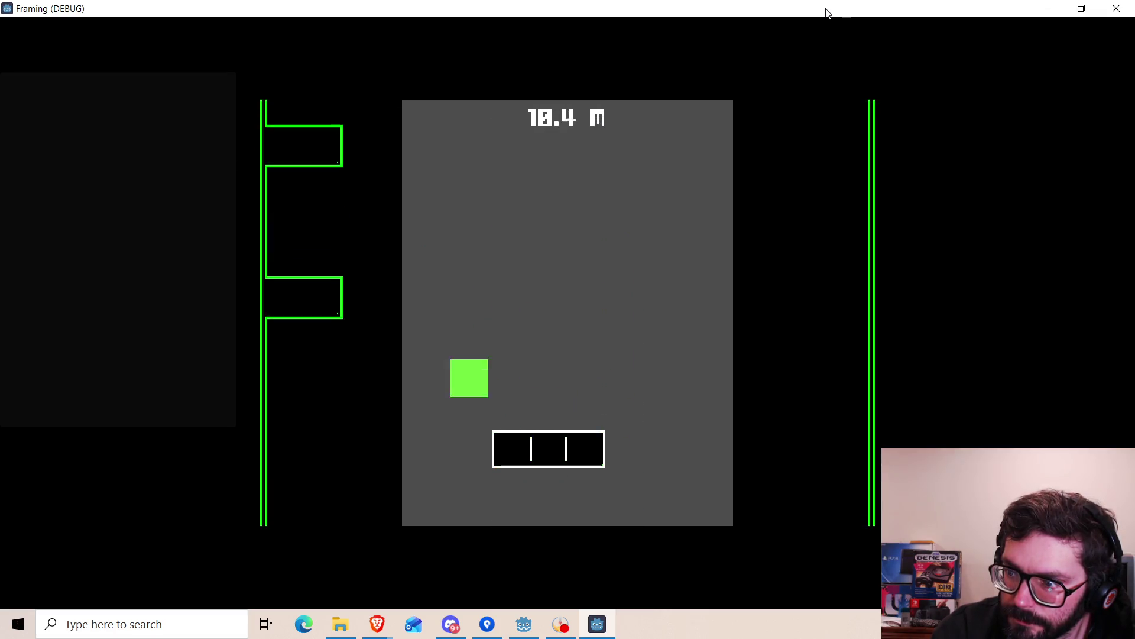
pyautogui.press('space')
pyautogui.press('space')
pyautogui.press('Right')
pyautogui.press('Left')
pyautogui.press('space')
pyautogui.press('Left')
pyautogui.press('space')
pyautogui.press('Right')
pyautogui.press('Left')
pyautogui.press('Right')
pyautogui.press('space')
pyautogui.press('Right')
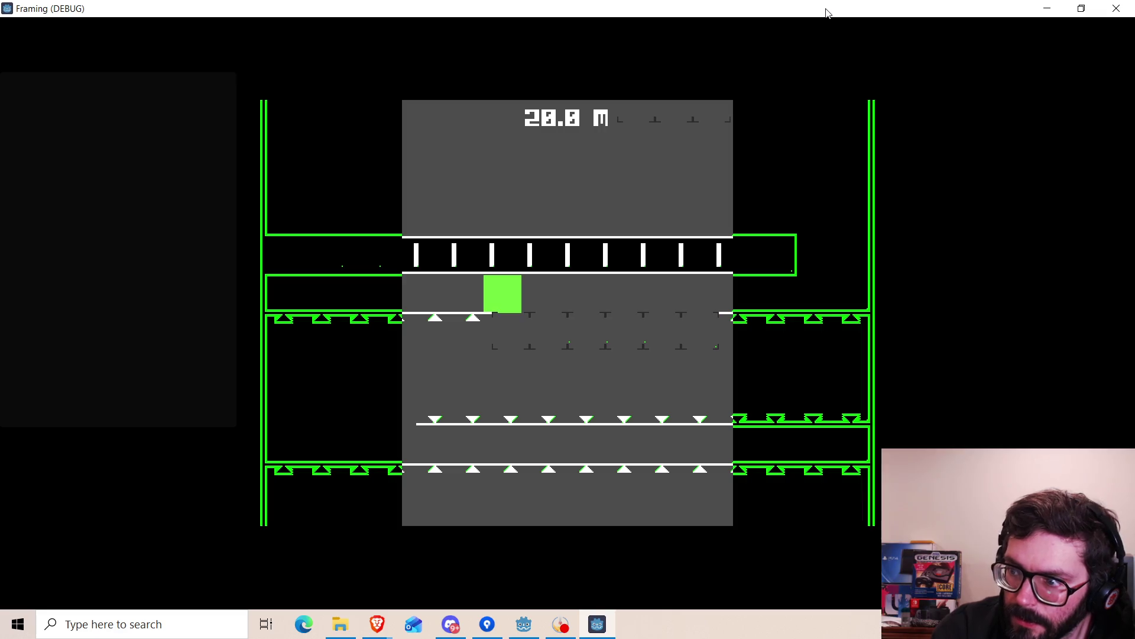
# Step: Keep hopping up through the higher and side platforms until reaching the box
pyautogui.press('Right')
pyautogui.press('space')
pyautogui.press('Left')
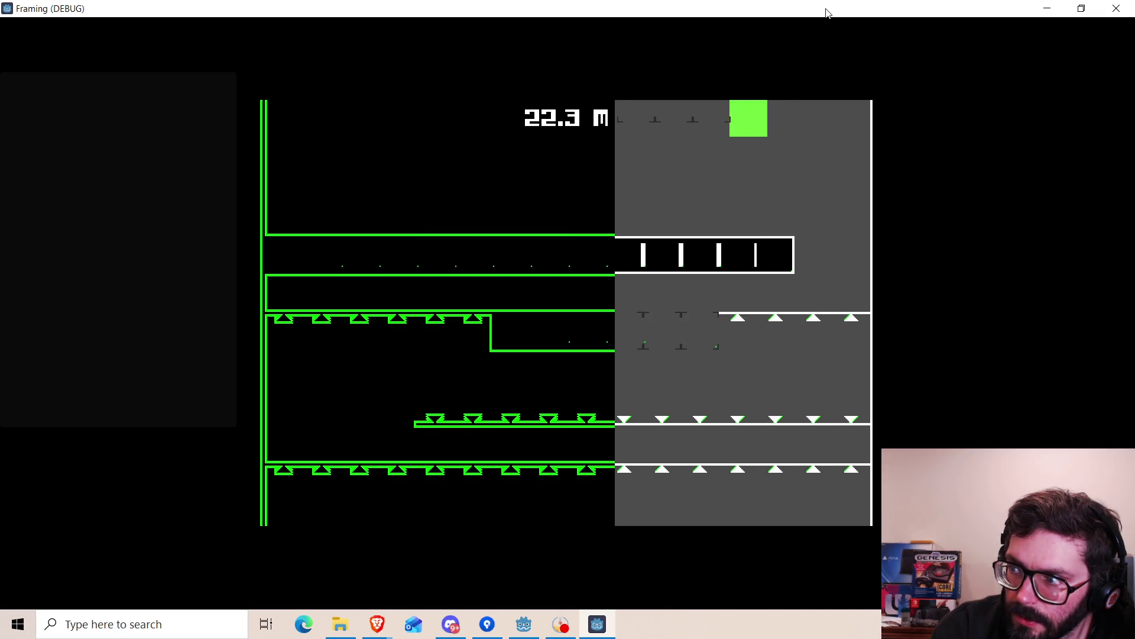
pyautogui.press('Left')
pyautogui.press('Right')
pyautogui.press('Left')
pyautogui.press('Right')
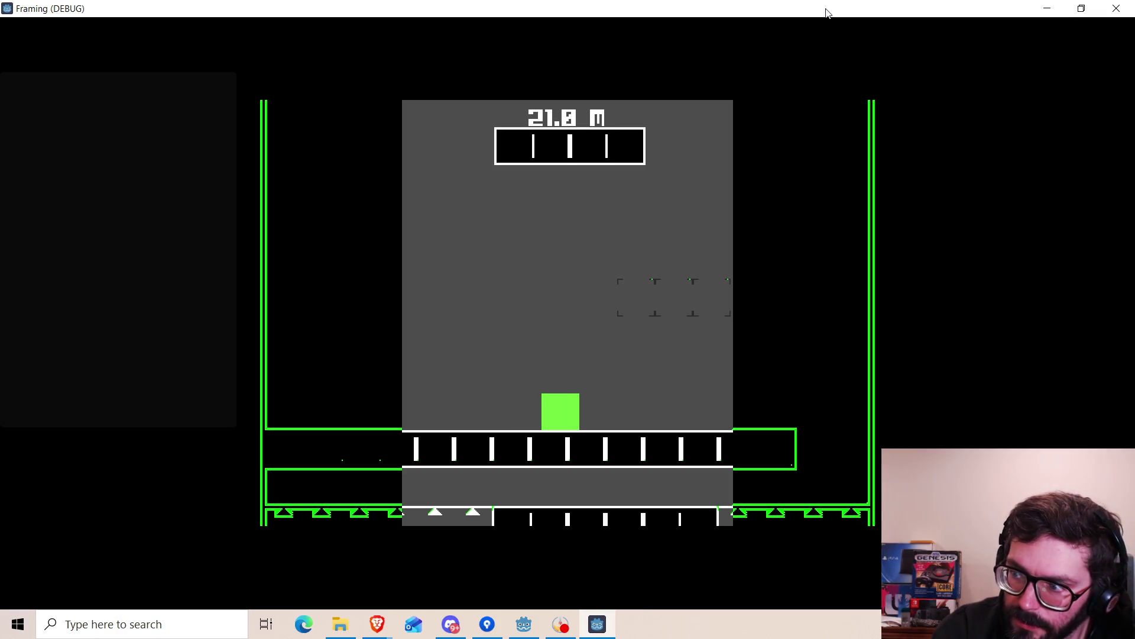
pyautogui.press('space')
pyautogui.press('Right')
pyautogui.press('space')
pyautogui.press('Left')
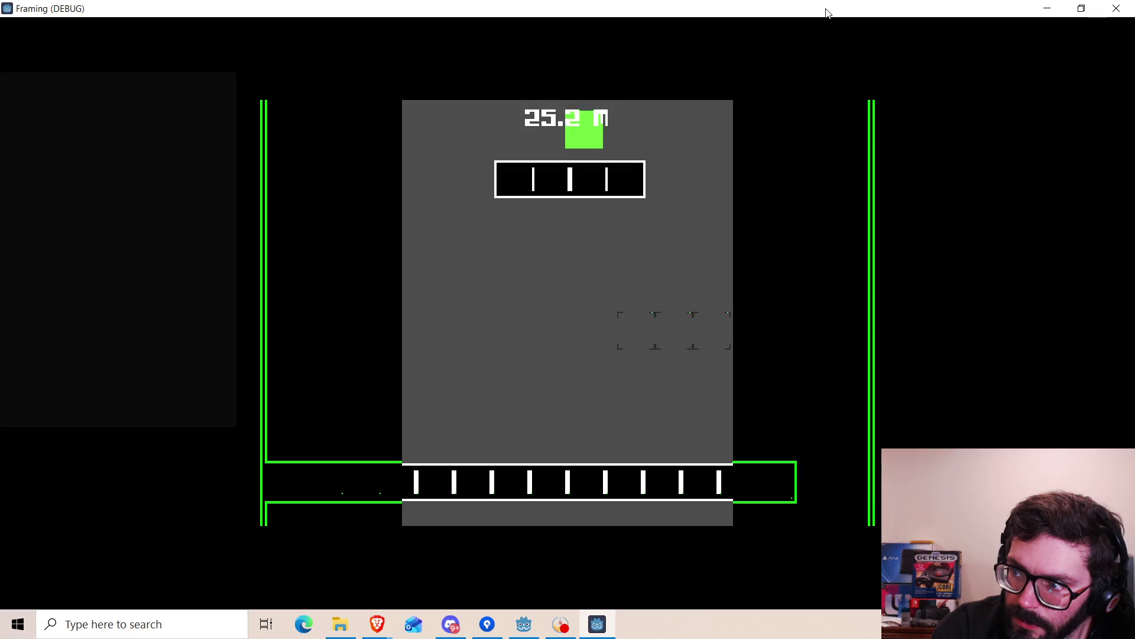
pyautogui.press('space')
pyautogui.press('Right')
pyautogui.press('space')
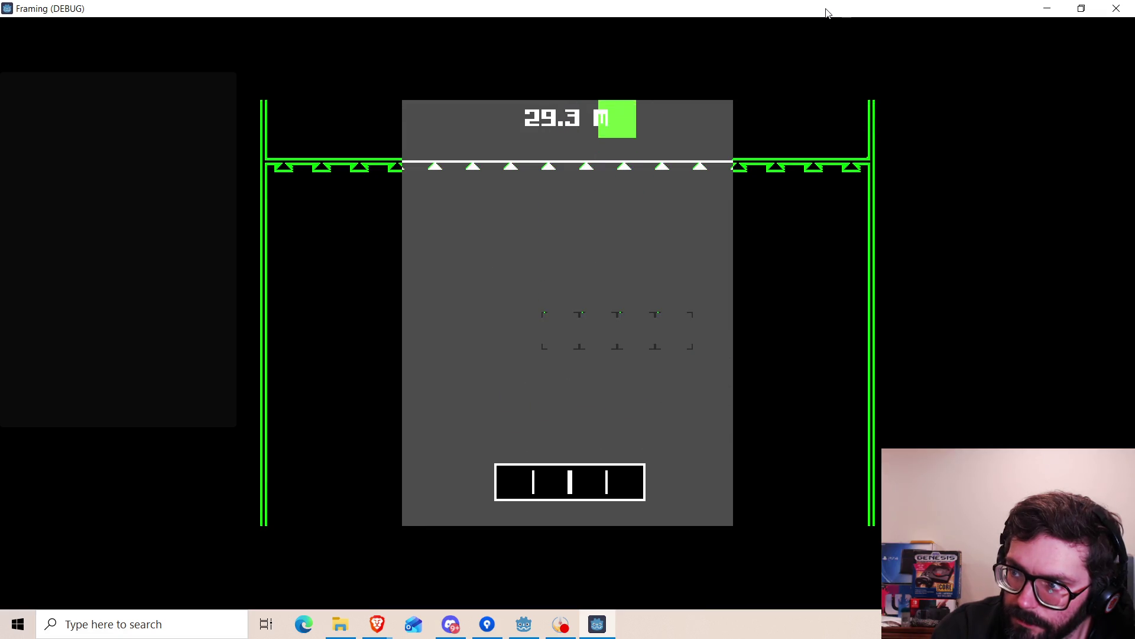
pyautogui.press('Left')
pyautogui.press('Left')
pyautogui.press('Right')
pyautogui.press('space')
# Step: Recover from the fall and climb past 37 m before the run resets
pyautogui.press('space')
pyautogui.press('space')
pyautogui.press('space')
pyautogui.press('Left')
pyautogui.press('space')
pyautogui.press('space')
pyautogui.press('Left')
pyautogui.press('space')
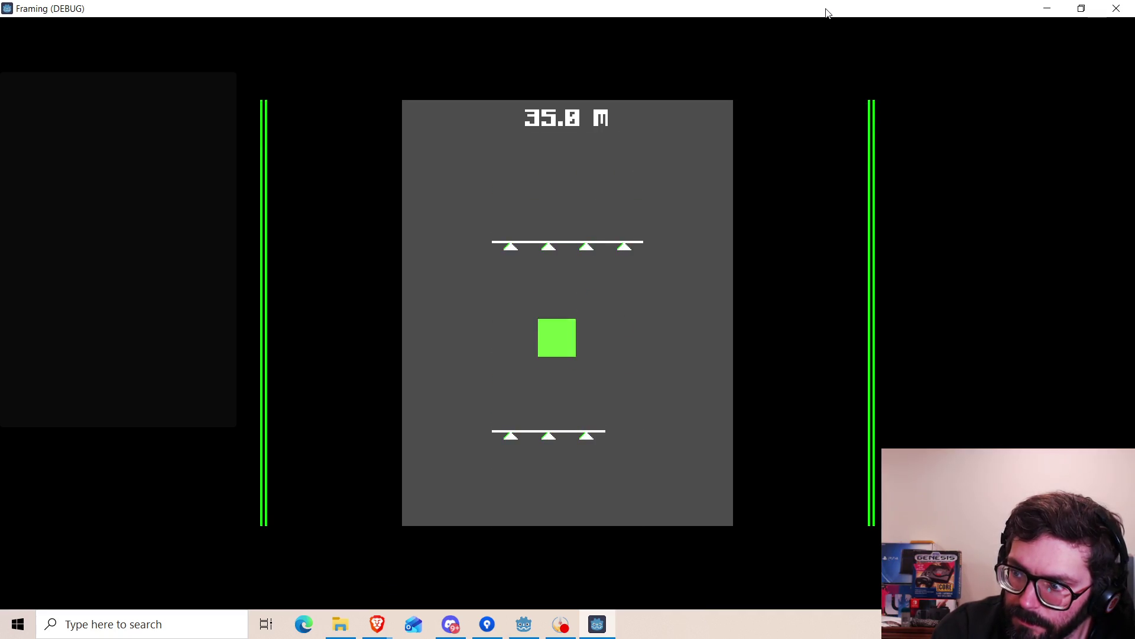
pyautogui.press('space')
pyautogui.press('Left')
pyautogui.press('space')
pyautogui.press('space')
pyautogui.press('space')
pyautogui.press('space')
pyautogui.press('space')
pyautogui.press('space')
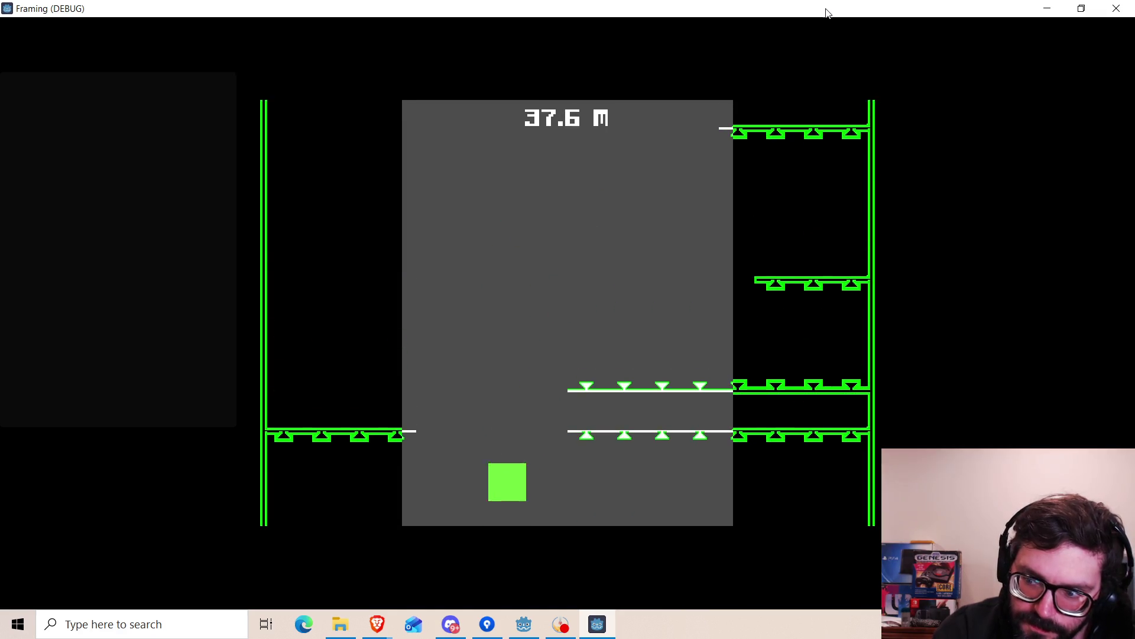
pyautogui.press('space')
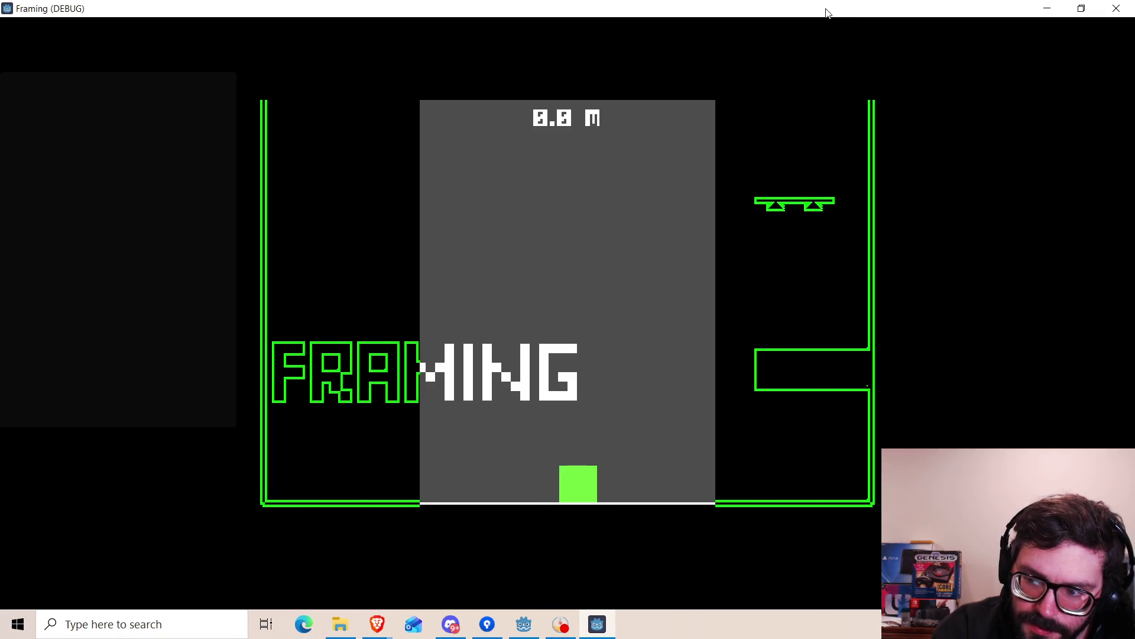
# Step: Climb the block from the start area up across the platforms toward 14 m
pyautogui.press('Right')
pyautogui.press('space')
pyautogui.press('space')
pyautogui.press('space')
pyautogui.press('Left')
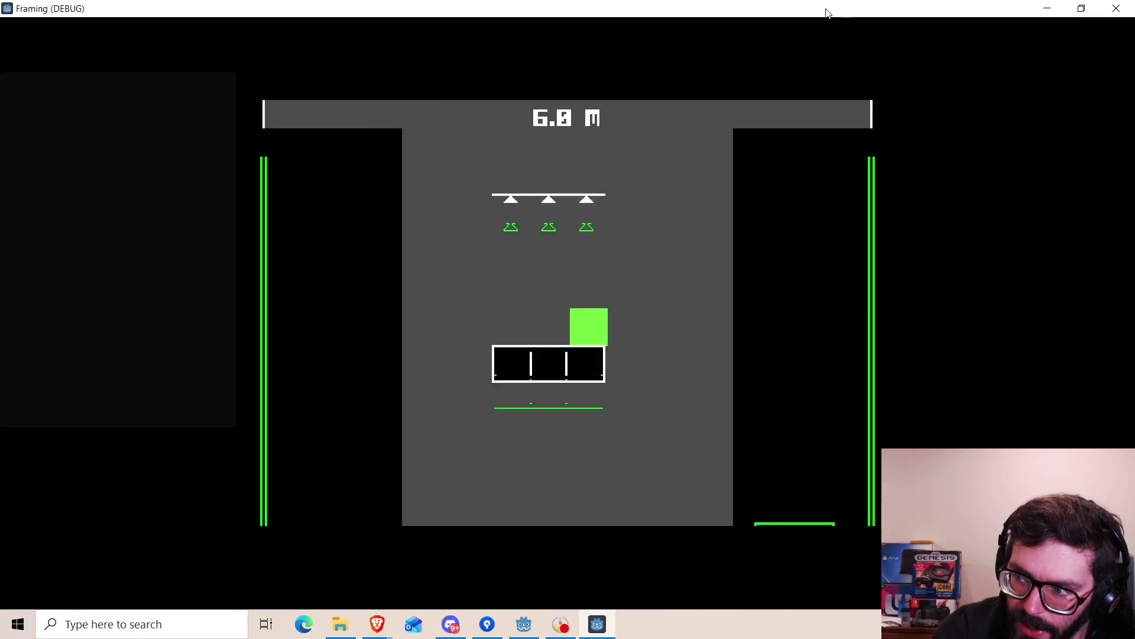
pyautogui.press('space')
pyautogui.press('Left')
pyautogui.press('Right')
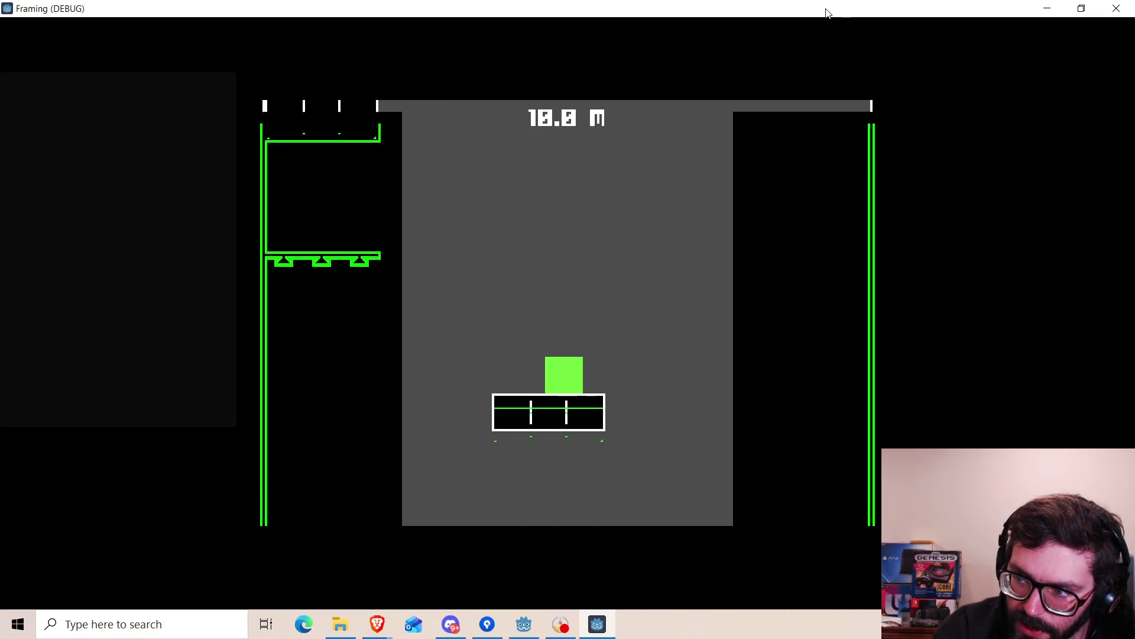
pyautogui.press('Left')
pyautogui.press('space')
pyautogui.press('Left')
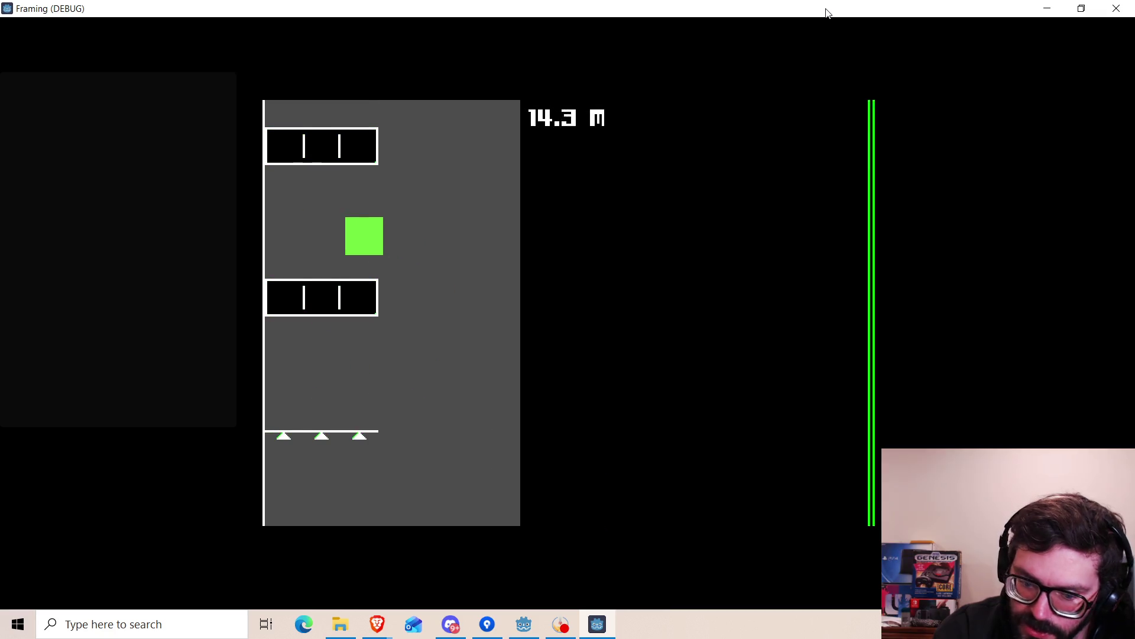
pyautogui.press('Right')
# Step: Climb past the spike rows to the platform near 20 m and its higher ledge
pyautogui.press('space')
pyautogui.press('Left')
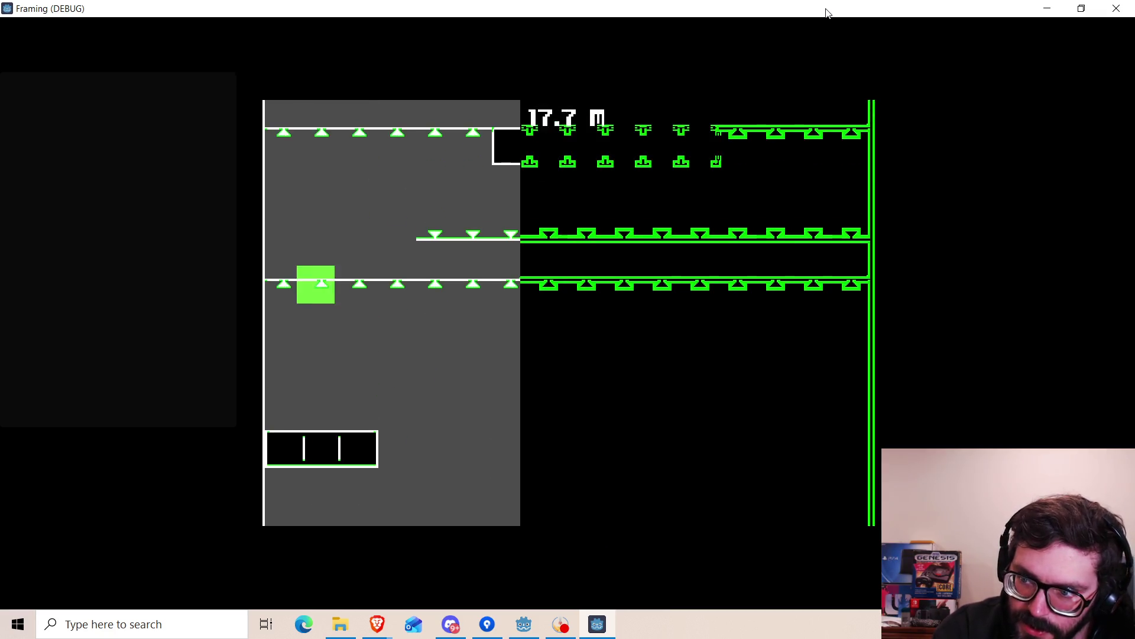
pyautogui.press('Right')
pyautogui.press('Left')
pyautogui.press('space')
pyautogui.press('Right')
pyautogui.press('Left')
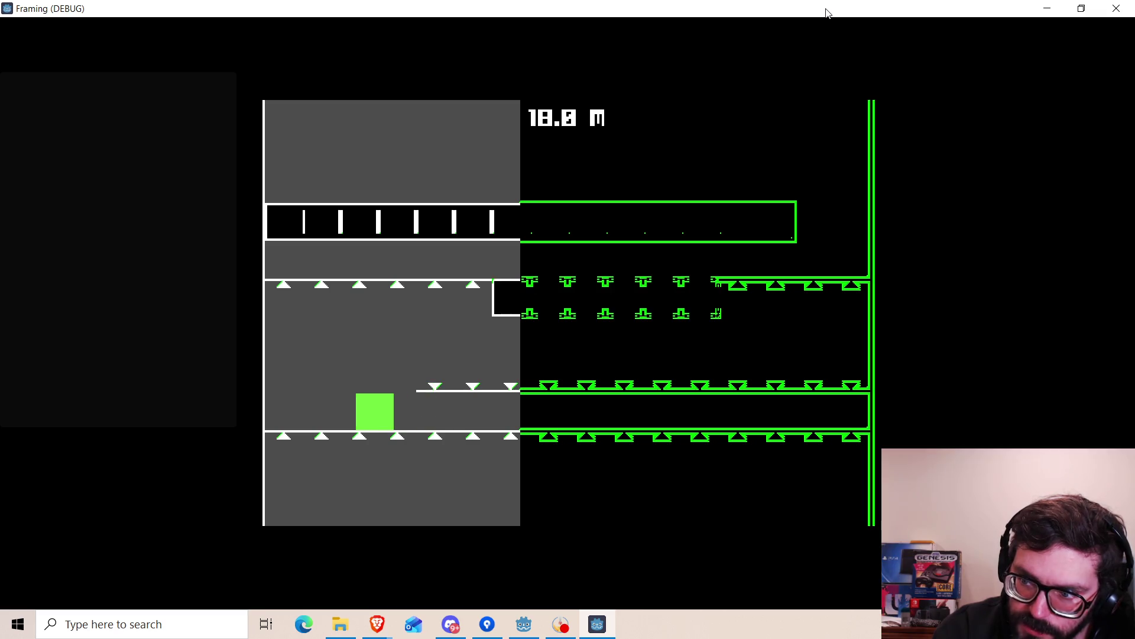
pyautogui.press('space')
pyautogui.press('Right')
pyautogui.press('Right')
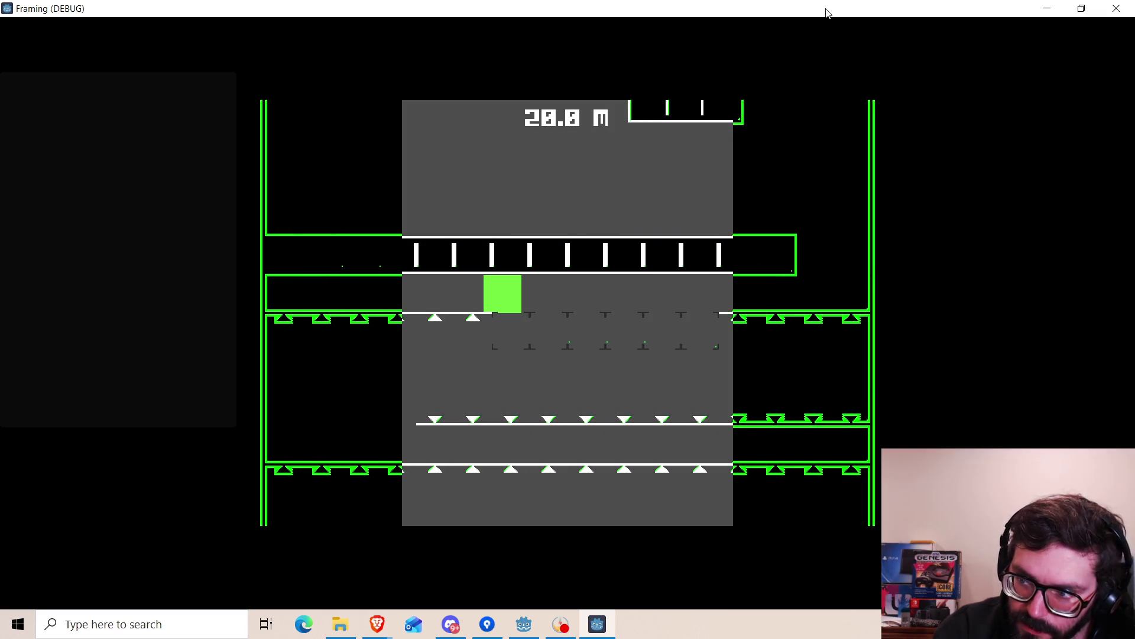
pyautogui.press('Right')
pyautogui.press('Right')
pyautogui.press('Right')
pyautogui.press('space')
pyautogui.press('Left')
pyautogui.press('Left')
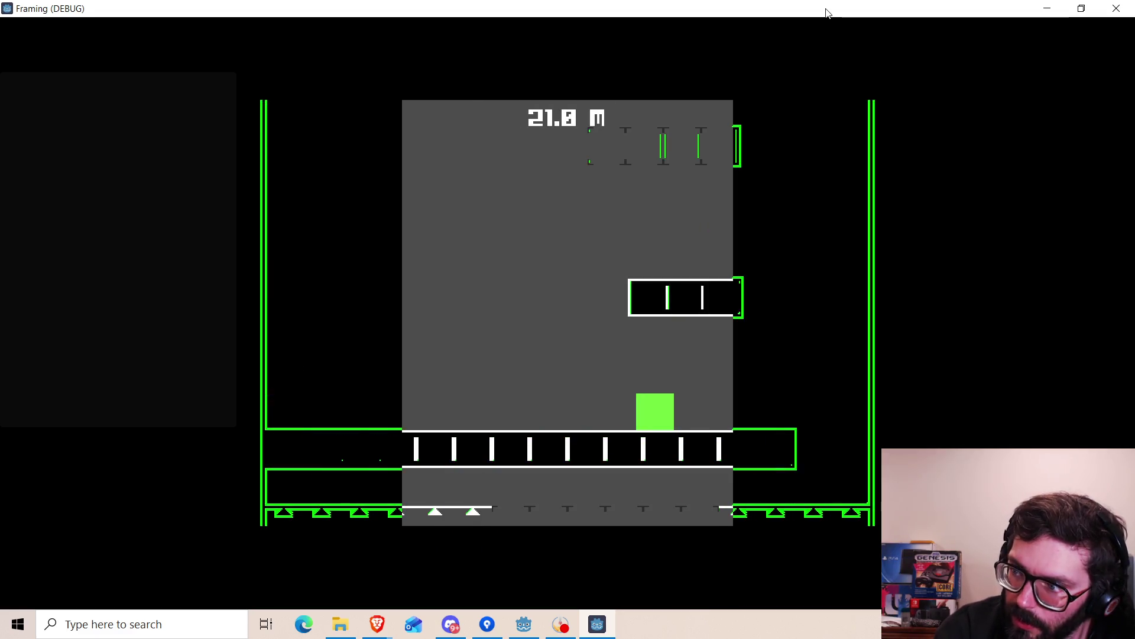
# Step: Climb via the three-tick and green-framed platforms up to the 31.5 m platform
pyautogui.press('Left')
pyautogui.press('space')
pyautogui.press('Right')
pyautogui.press('space')
pyautogui.press('space')
pyautogui.press('space')
pyautogui.press('Left')
pyautogui.press('Left')
pyautogui.press('Right')
pyautogui.press('space')
pyautogui.press('space')
pyautogui.press('Left')
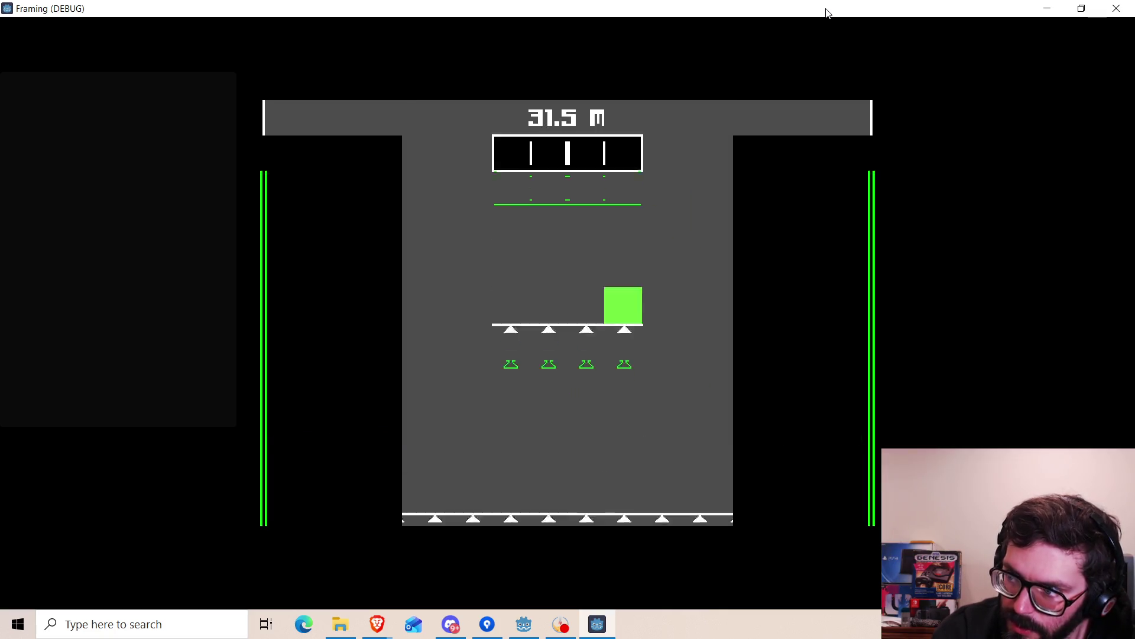
pyautogui.press('space')
pyautogui.press('Right')
# Step: Work around the upper box and climb toward the new green platforms
pyautogui.press('space')
pyautogui.press('Left')
pyautogui.press('Right')
pyautogui.press('space')
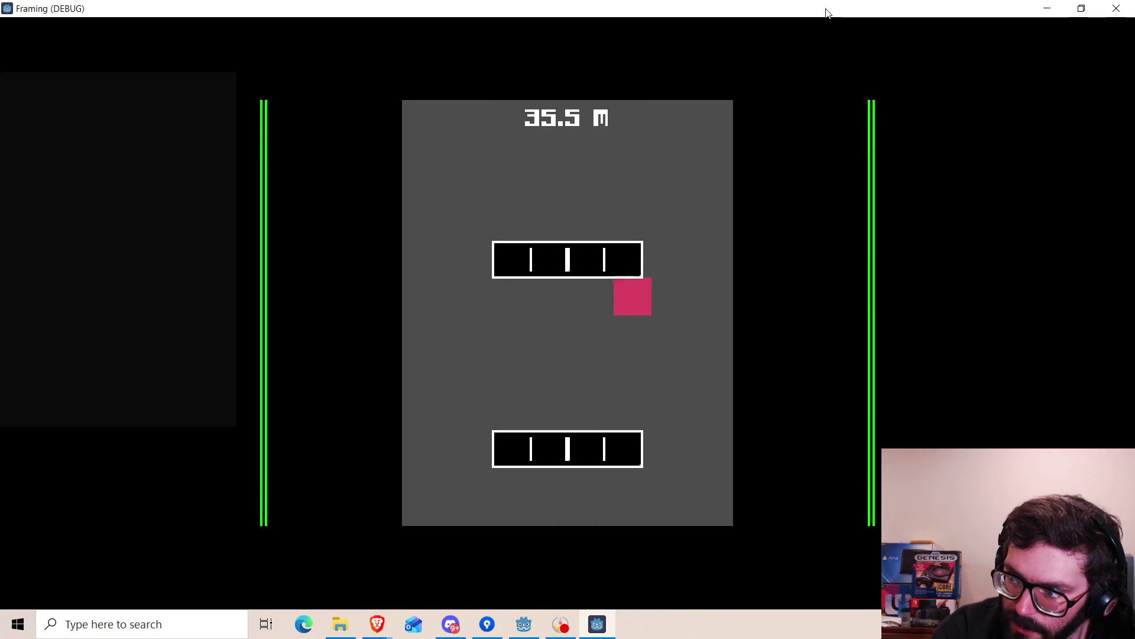
pyautogui.press('space')
pyautogui.press('Left')
pyautogui.press('Right')
pyautogui.press('space')
pyautogui.press('Left')
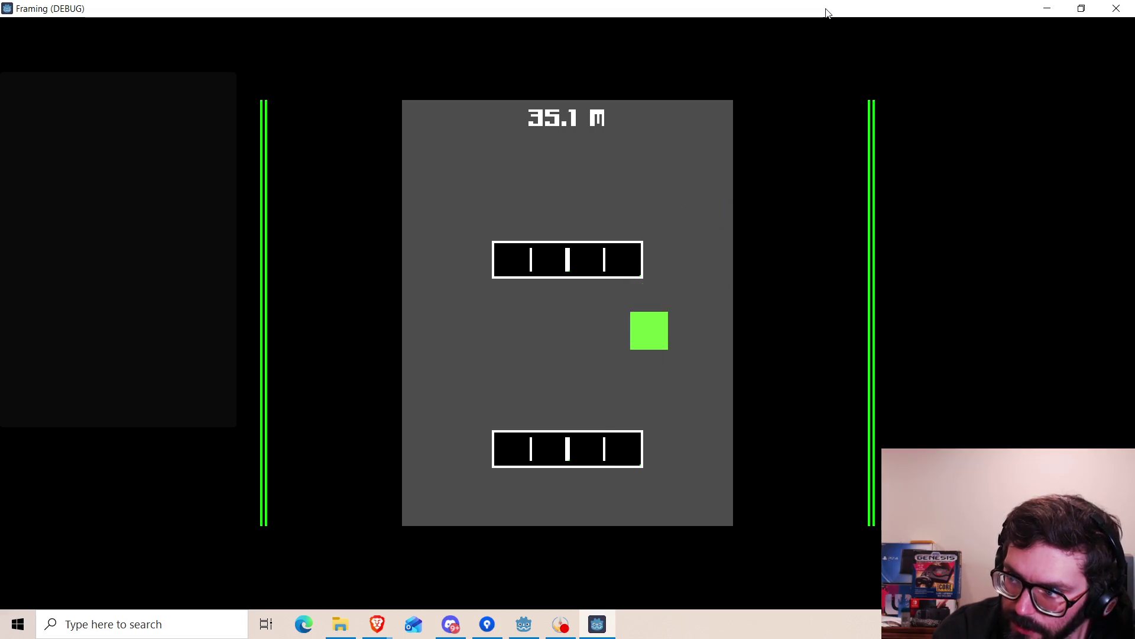
pyautogui.press('Right')
pyautogui.press('space')
pyautogui.press('space')
pyautogui.press('Right')
pyautogui.press('Left')
# Step: Jump up-left into the next room and climb the right-hand platforms
pyautogui.press('Left')
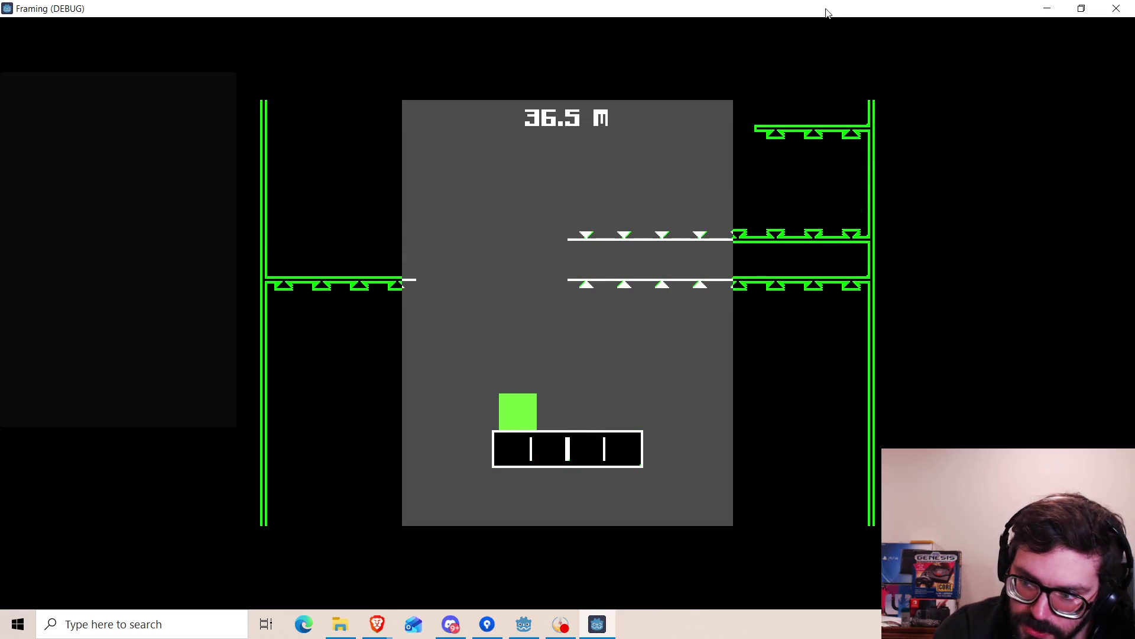
pyautogui.press('space')
pyautogui.press('space')
pyautogui.press('Left')
pyautogui.press('Right')
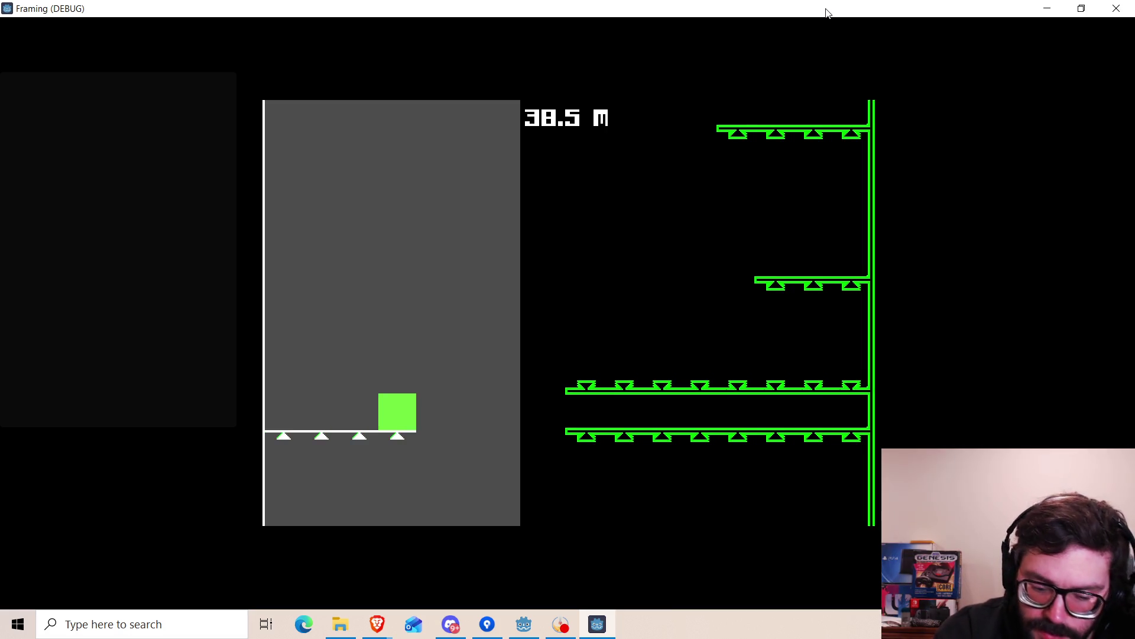
pyautogui.press('Right')
pyautogui.press('space')
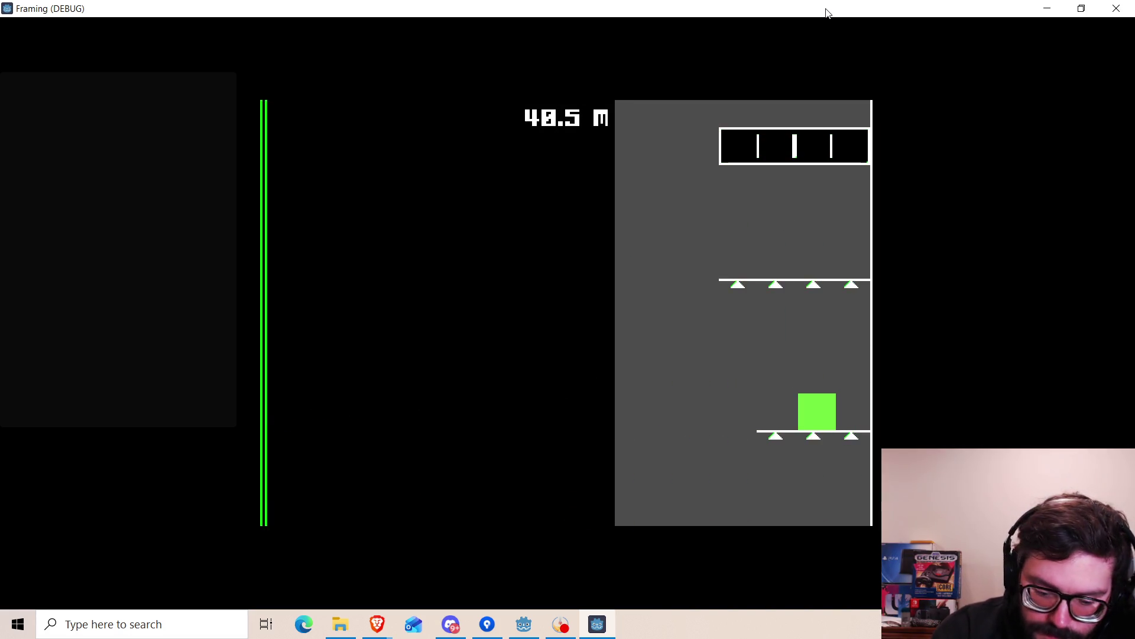
pyautogui.press('space')
pyautogui.press('Left')
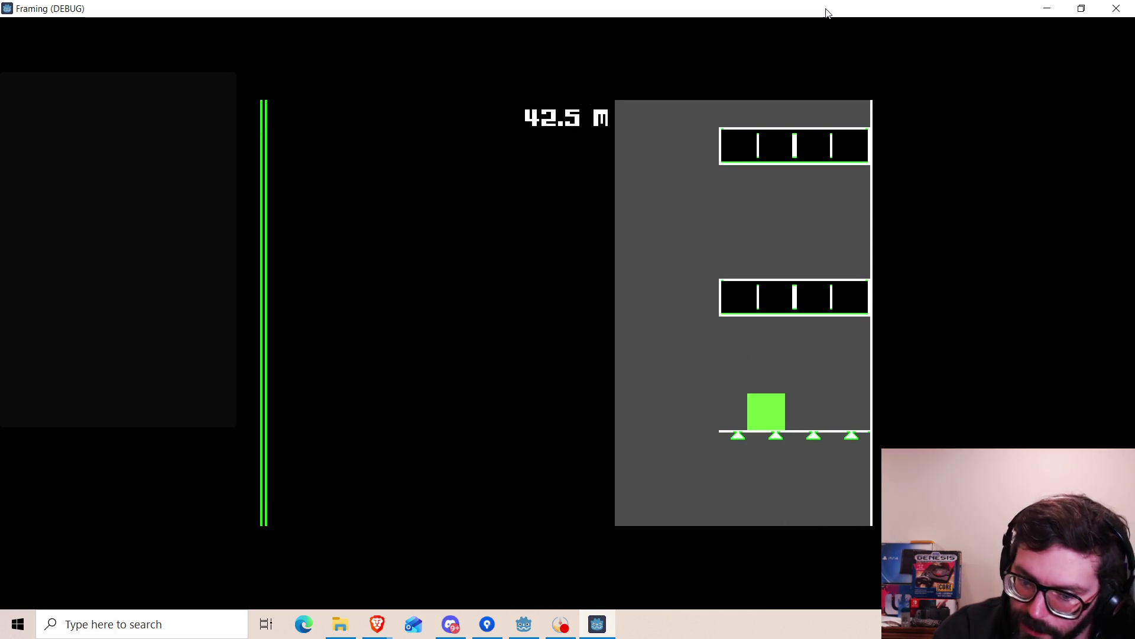
# Step: Jump up between the two boxes and through the spike line
pyautogui.press('space')
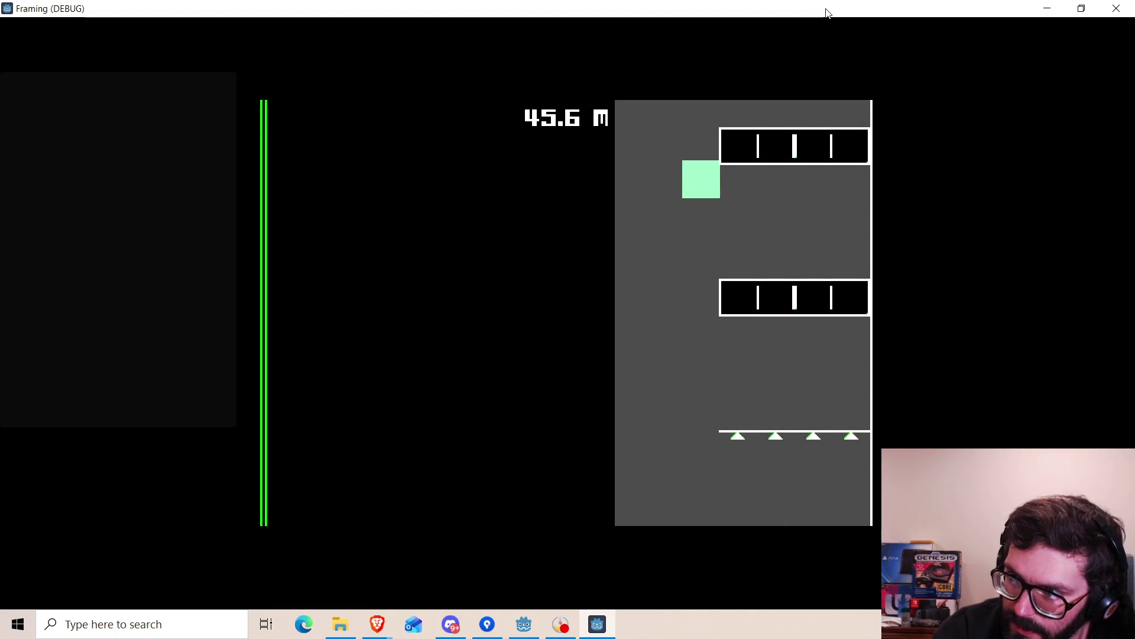
pyautogui.press('Right')
pyautogui.press('Left')
pyautogui.press('space')
pyautogui.press('Right')
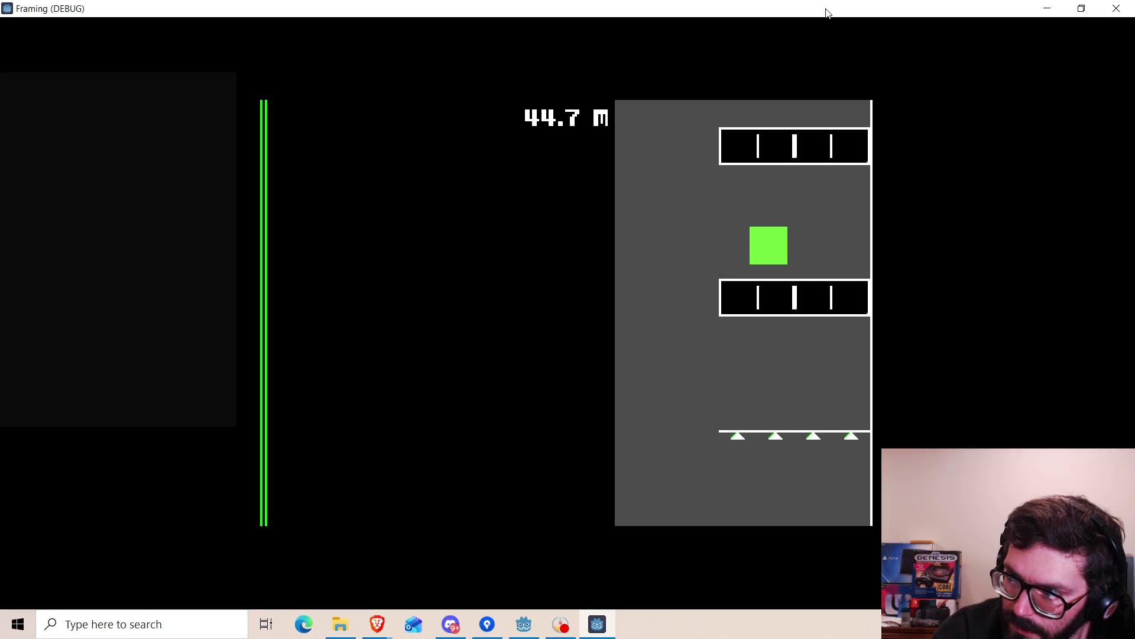
pyautogui.press('space')
pyautogui.press('Right')
pyautogui.press('space')
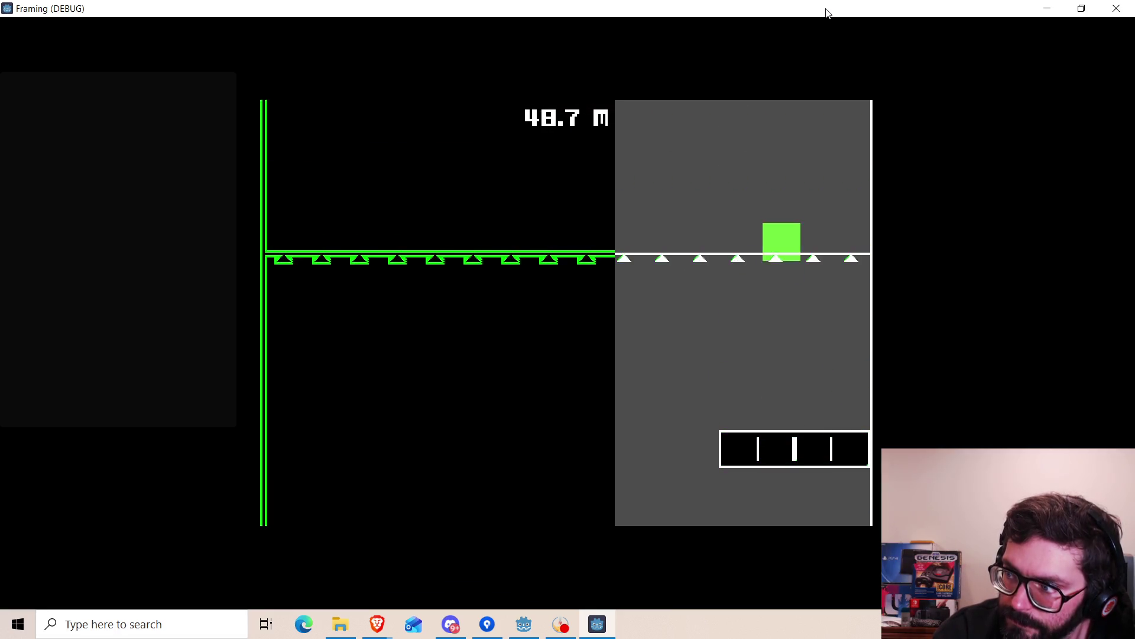
pyautogui.press('Left')
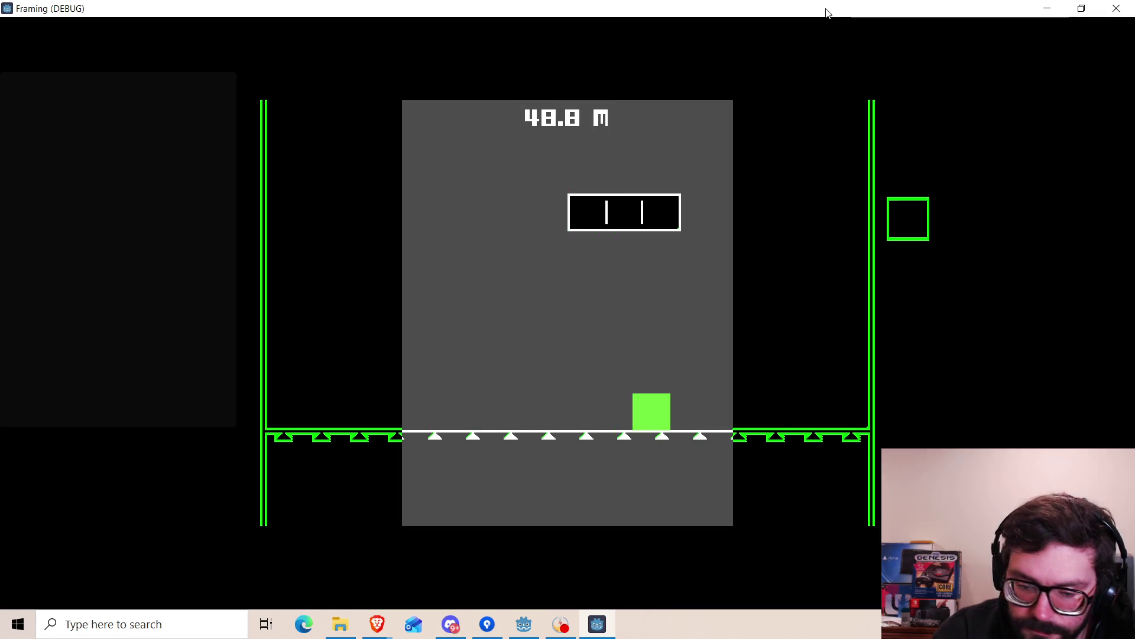
# Step: Move into the next room onto the higher platform, peaking at 54.3 m before dying
pyautogui.press('Right')
pyautogui.press('Right')
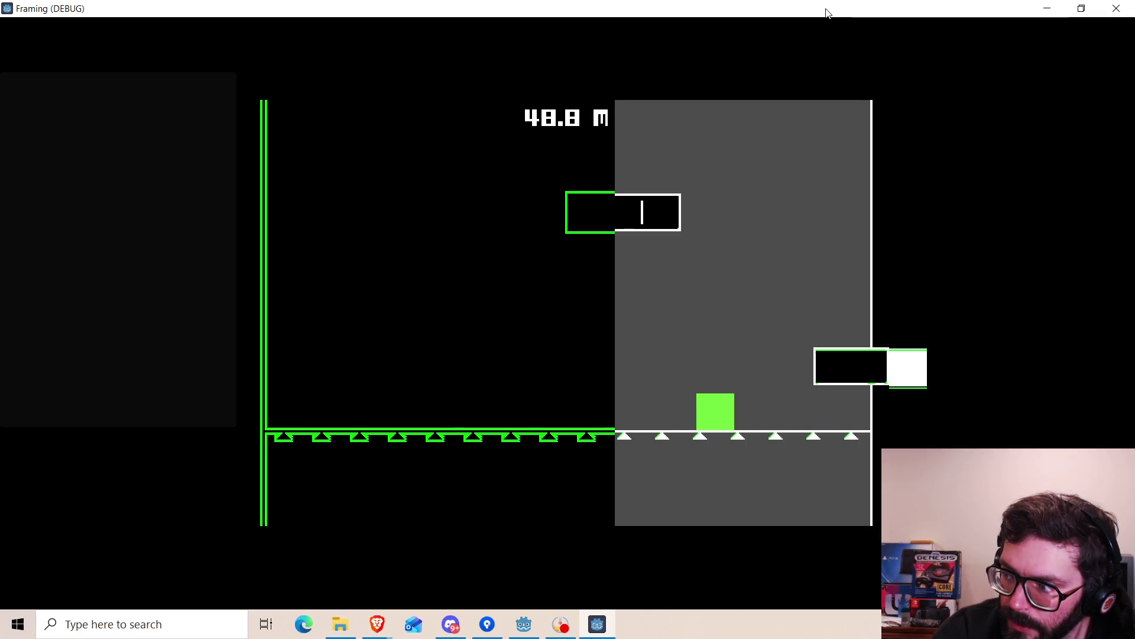
pyautogui.press('space')
pyautogui.press('space')
pyautogui.press('Left')
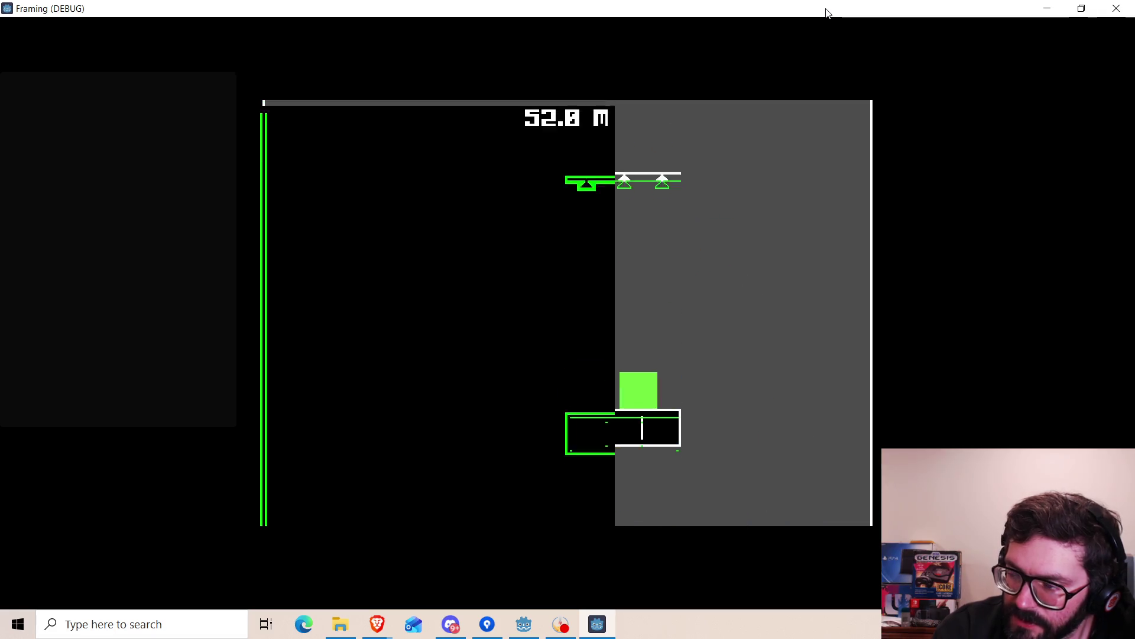
pyautogui.press('Right')
pyautogui.press('Left')
pyautogui.press('Right')
pyautogui.press('Right')
pyautogui.press('space')
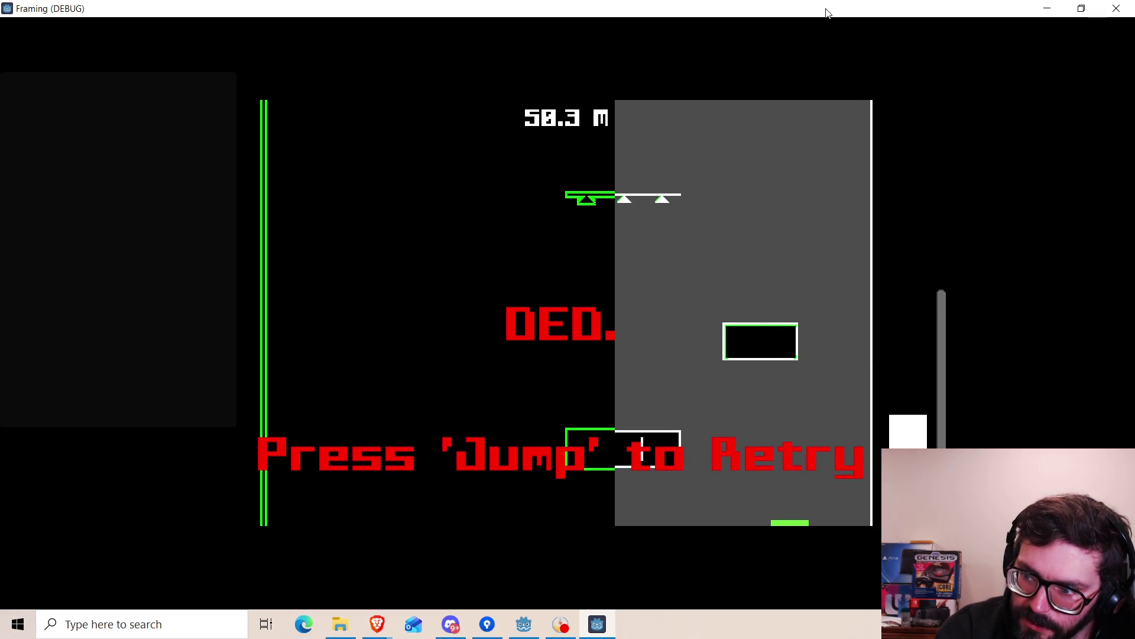
# Step: Restart the level from the death screen, back at 0.0 m
pyautogui.press('space')
pyautogui.press('Left')
pyautogui.press('Right')
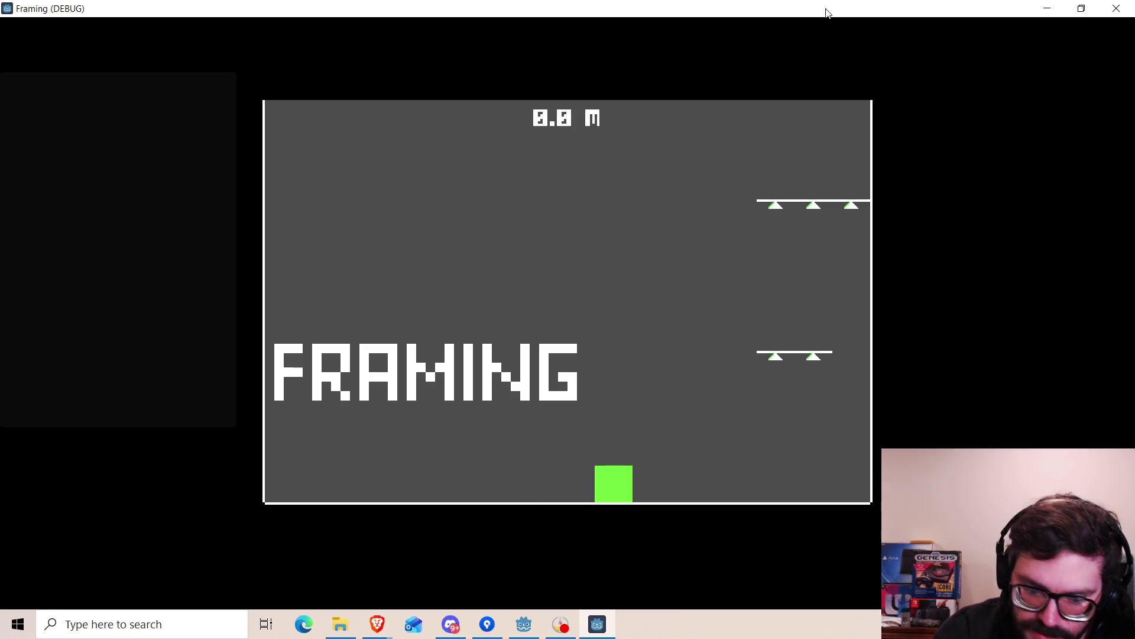
# Step: Start a Framing run, jumping from the floor and weaving up through the boxes toward 18 m
pyautogui.press('Left')
pyautogui.press('Right')
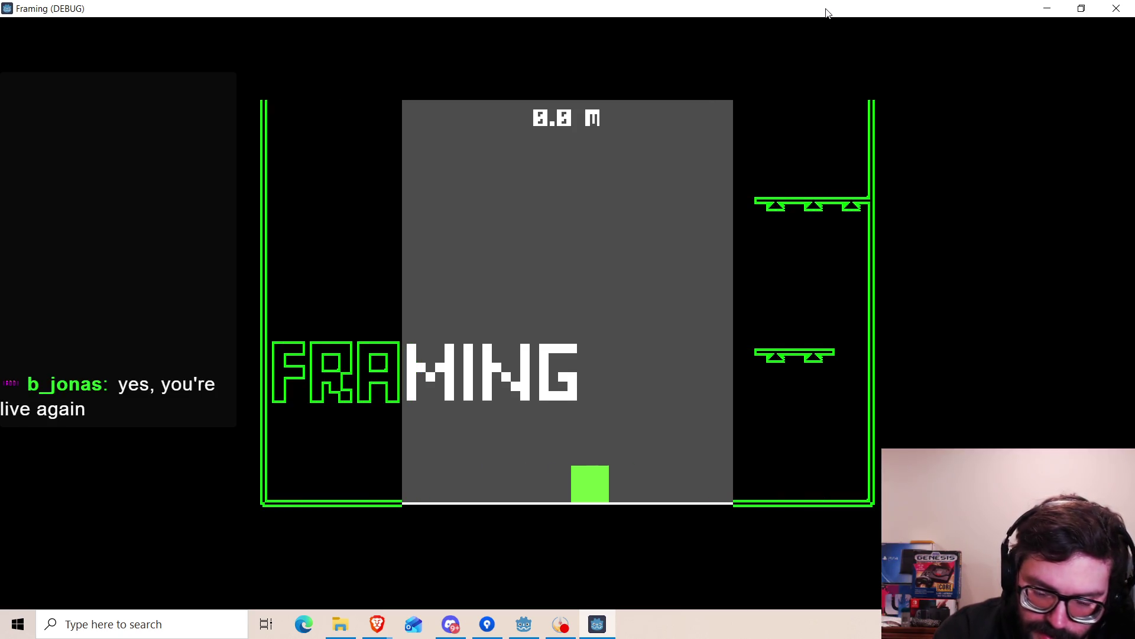
pyautogui.press('space')
pyautogui.press('Right')
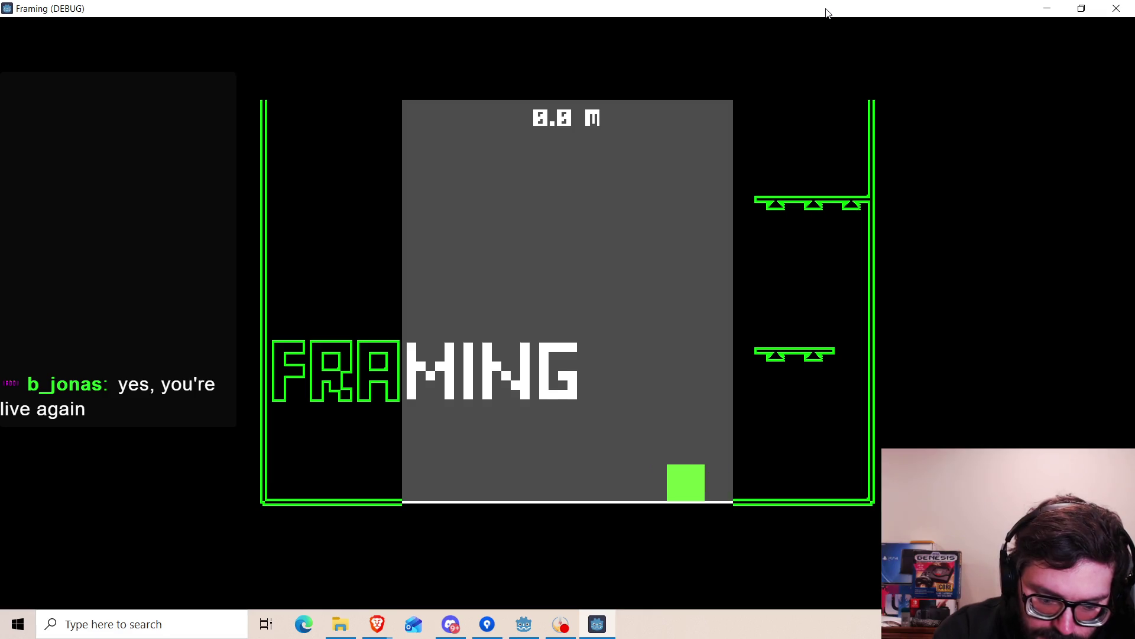
pyautogui.press('Right')
pyautogui.press('space')
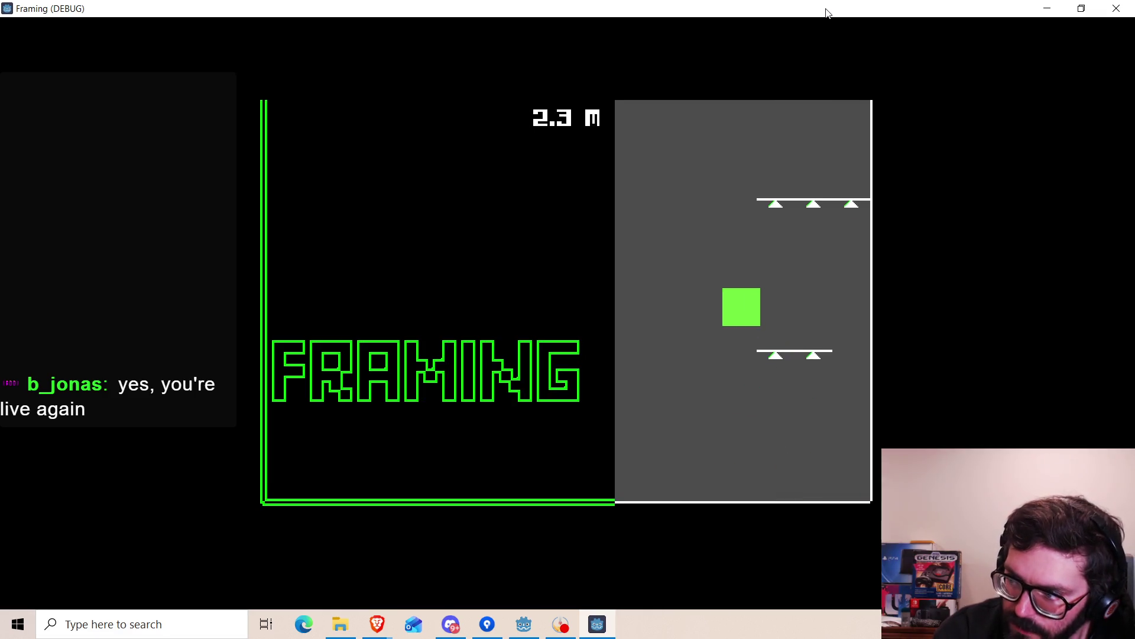
pyautogui.press('space')
pyautogui.press('Left')
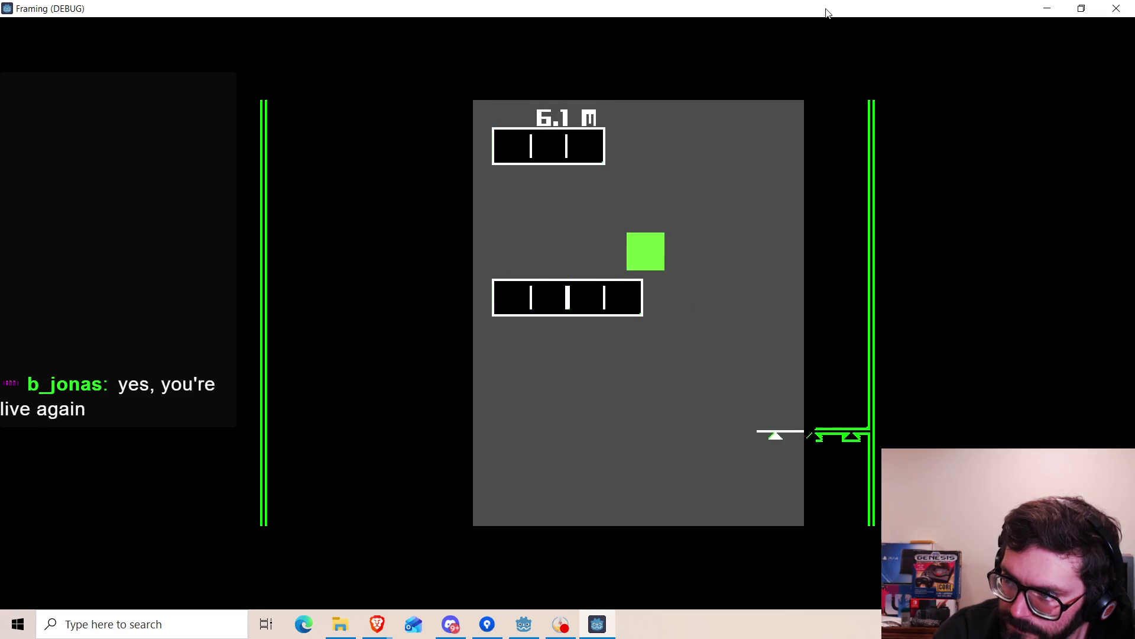
pyautogui.press('Right')
pyautogui.press('space')
pyautogui.press('Left')
pyautogui.press('space')
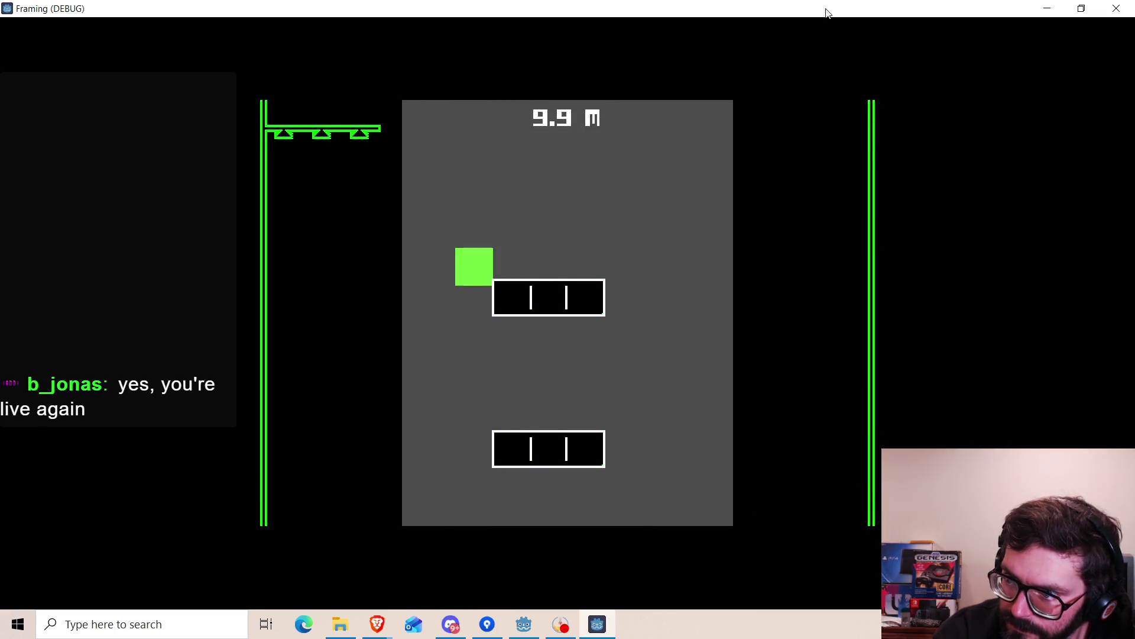
pyautogui.press('Right')
pyautogui.press('space')
pyautogui.press('Left')
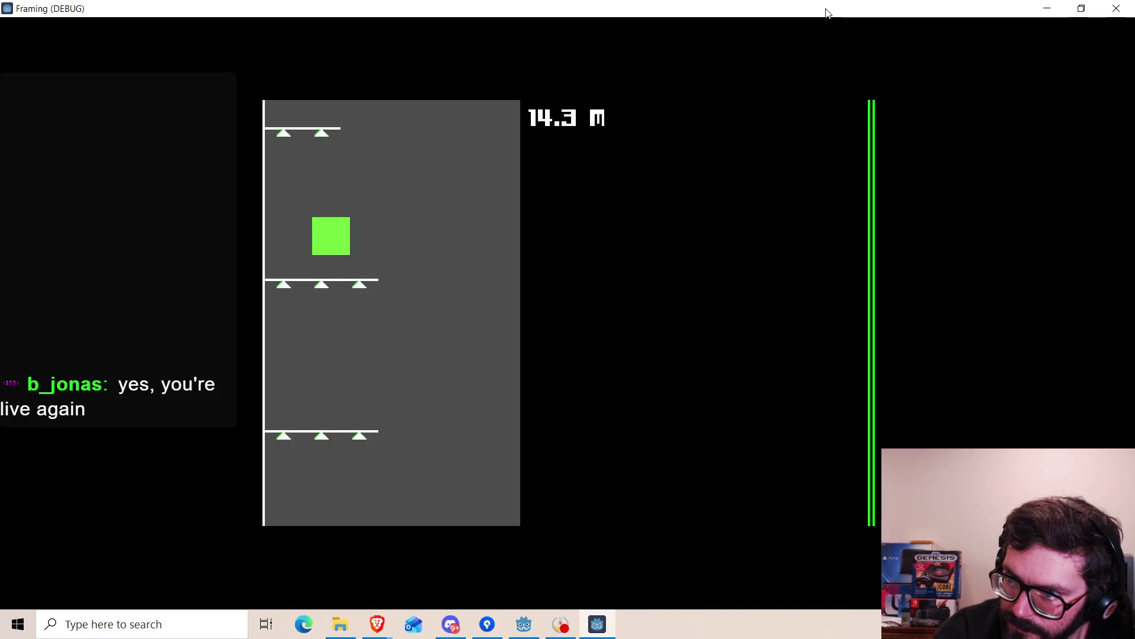
pyautogui.press('Left')
pyautogui.press('Right')
pyautogui.press('Right')
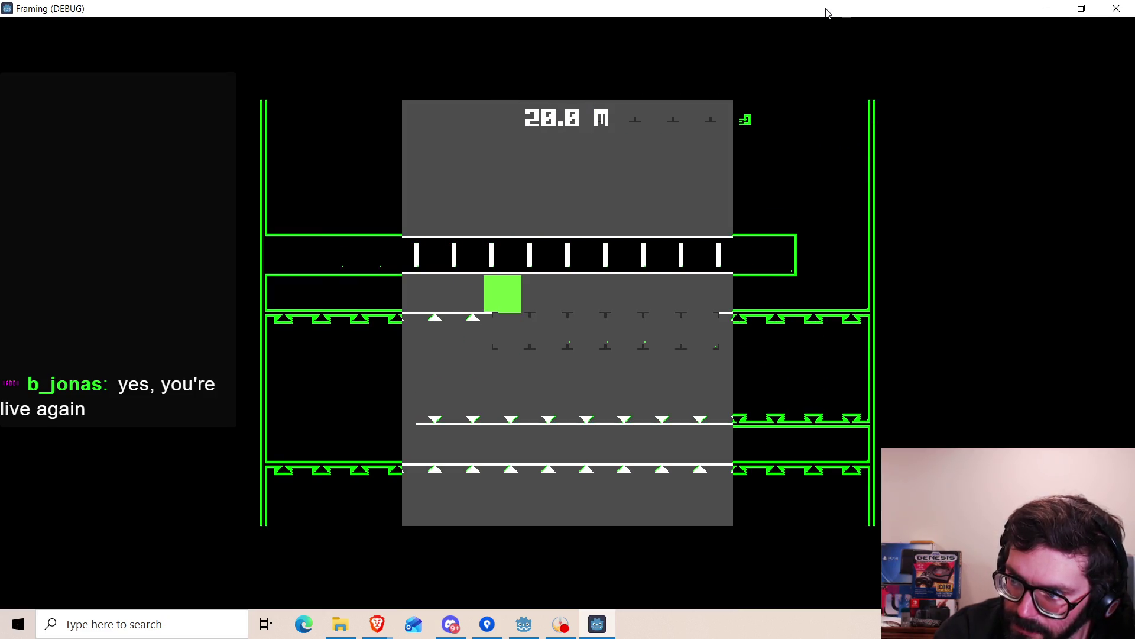
# Step: Keep climbing higher across the room's ledges and platforms with left, right and up jumps
pyautogui.press('Right')
pyautogui.press('Left')
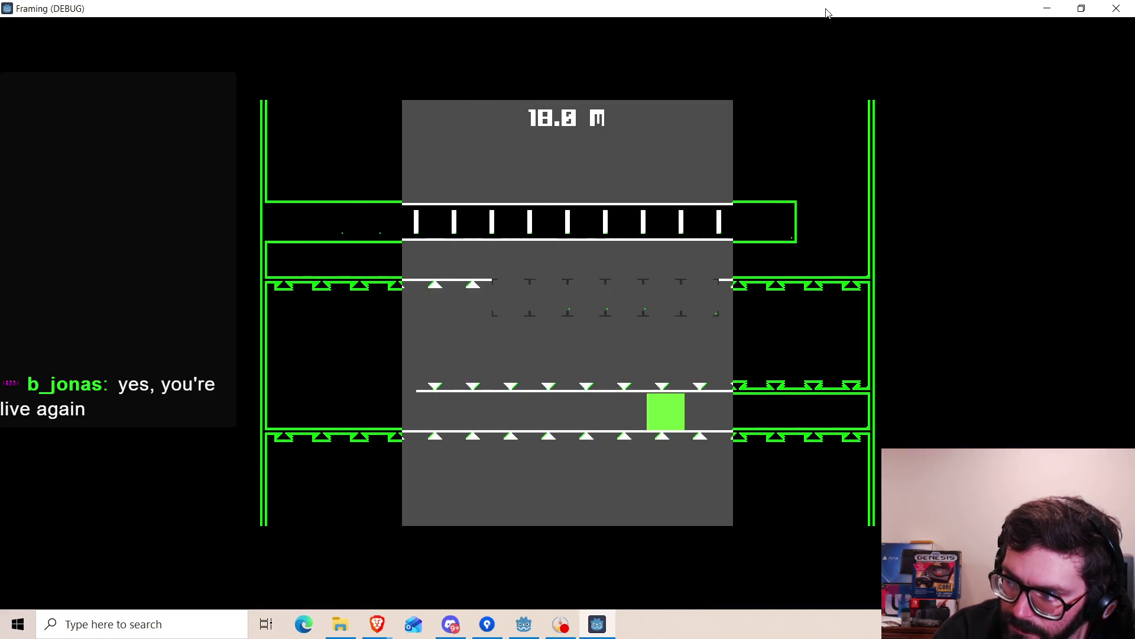
pyautogui.press('Right')
pyautogui.press('Right')
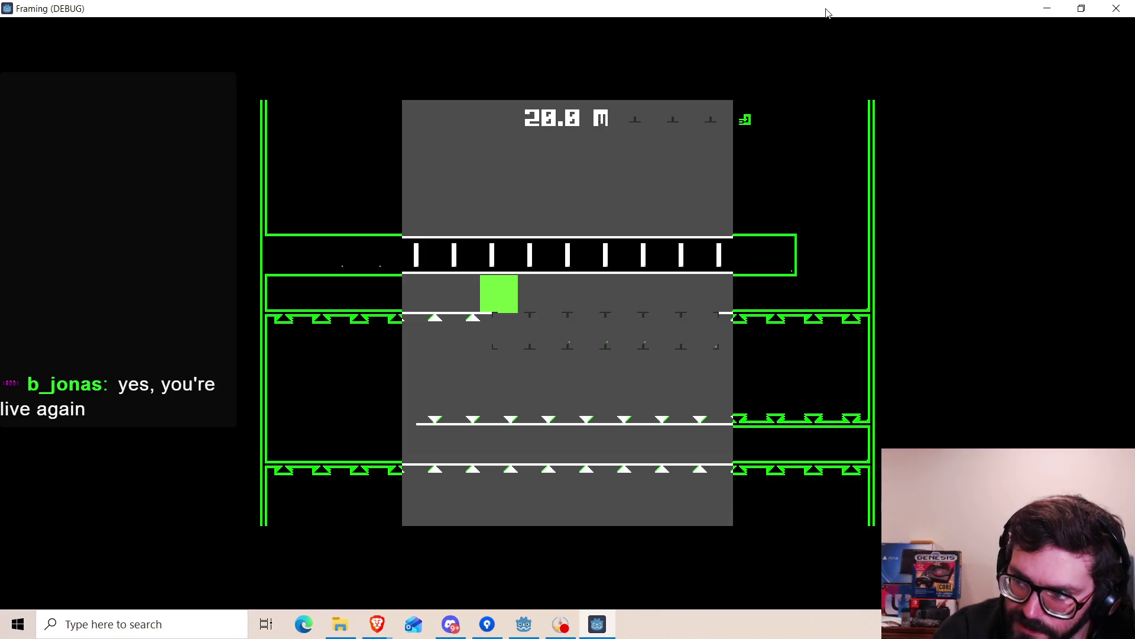
pyautogui.press('Right')
pyautogui.press('Left')
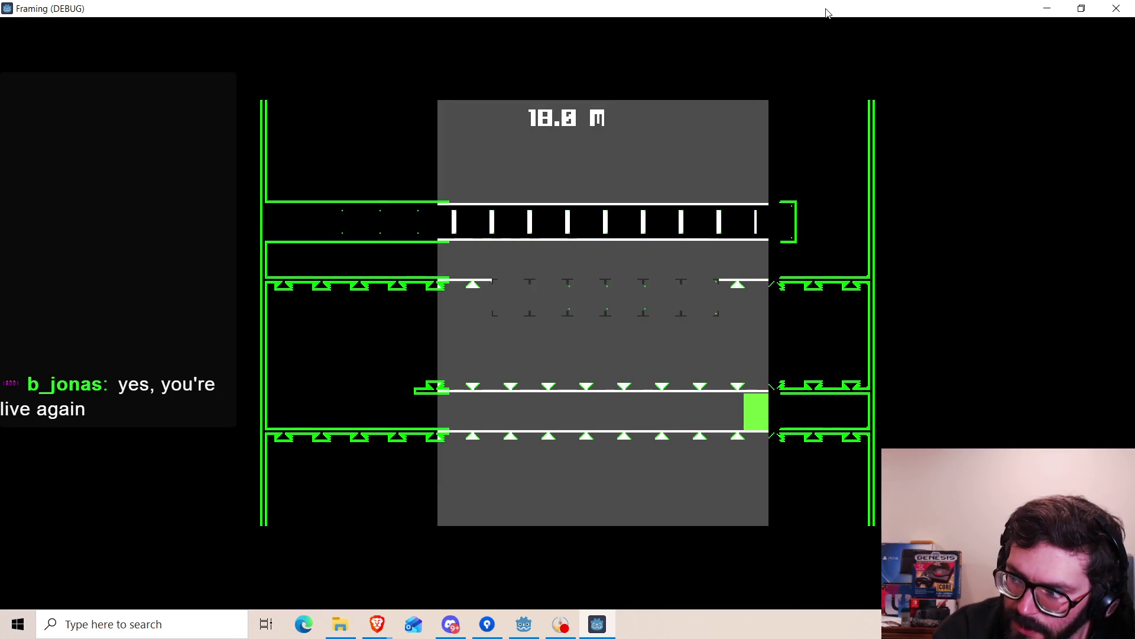
pyautogui.press('Up')
pyautogui.press('Right')
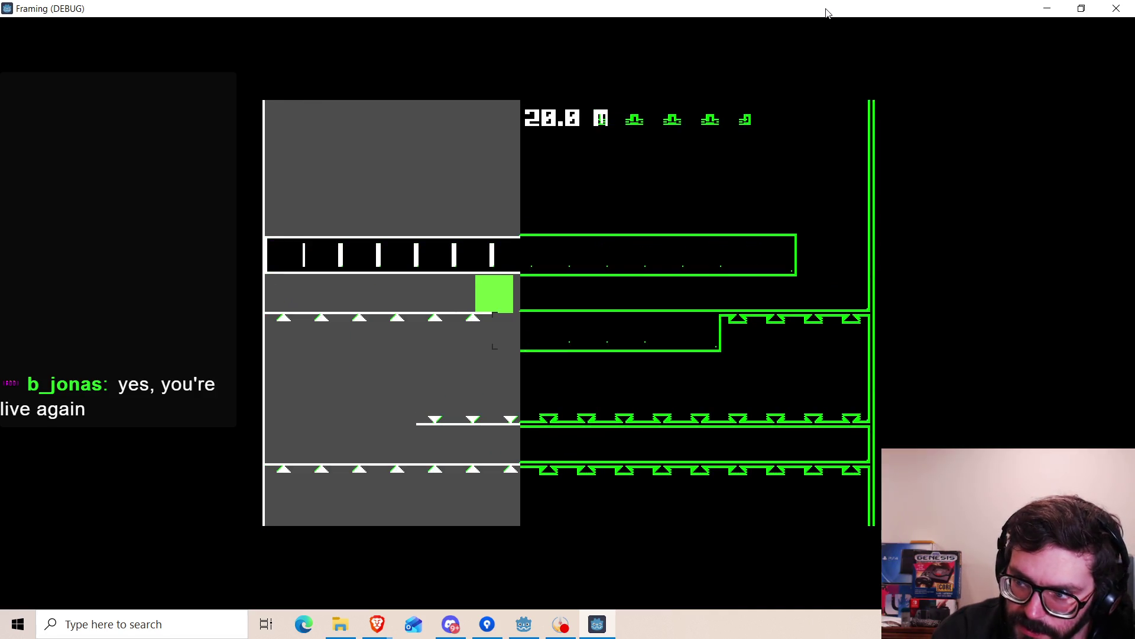
pyautogui.press('Right')
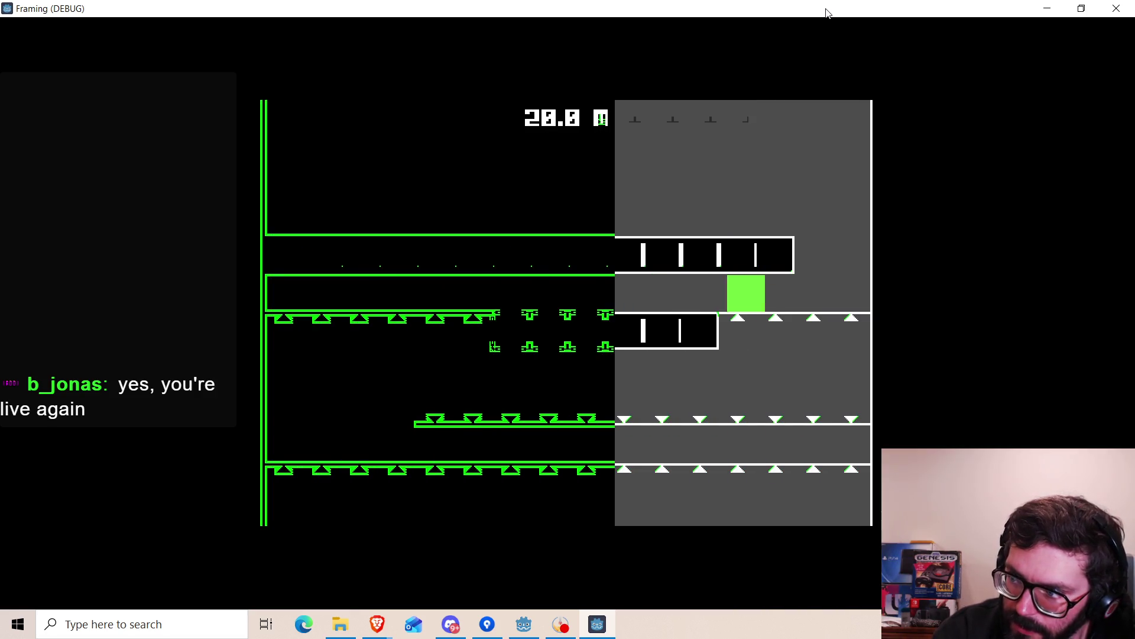
pyautogui.press('Up')
pyautogui.press('Left')
pyautogui.press('Up')
pyautogui.press('Right')
pyautogui.press('Left')
pyautogui.press('Up')
pyautogui.press('Left')
pyautogui.press('Up')
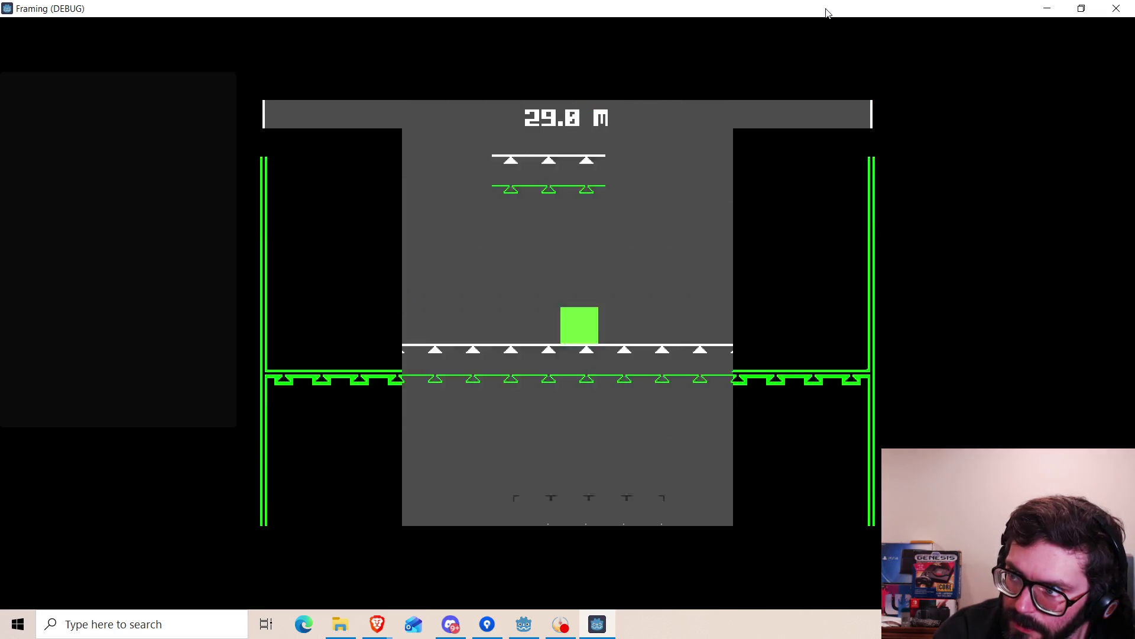
pyautogui.press('Left')
pyautogui.press('Right')
pyautogui.press('Up')
pyautogui.press('Up')
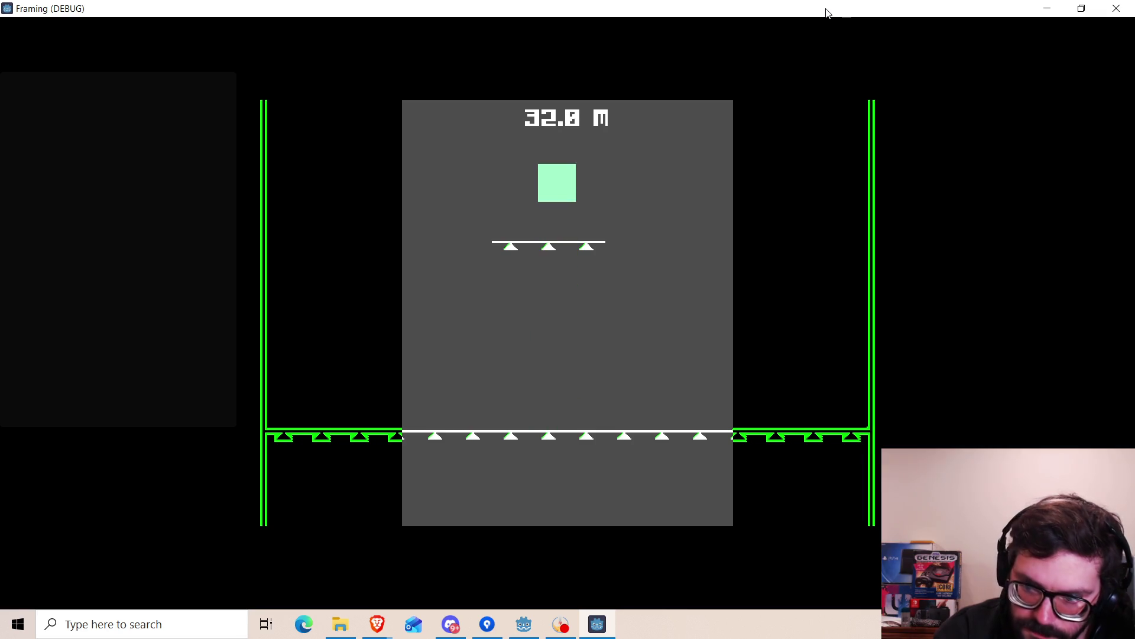
pyautogui.press('Up')
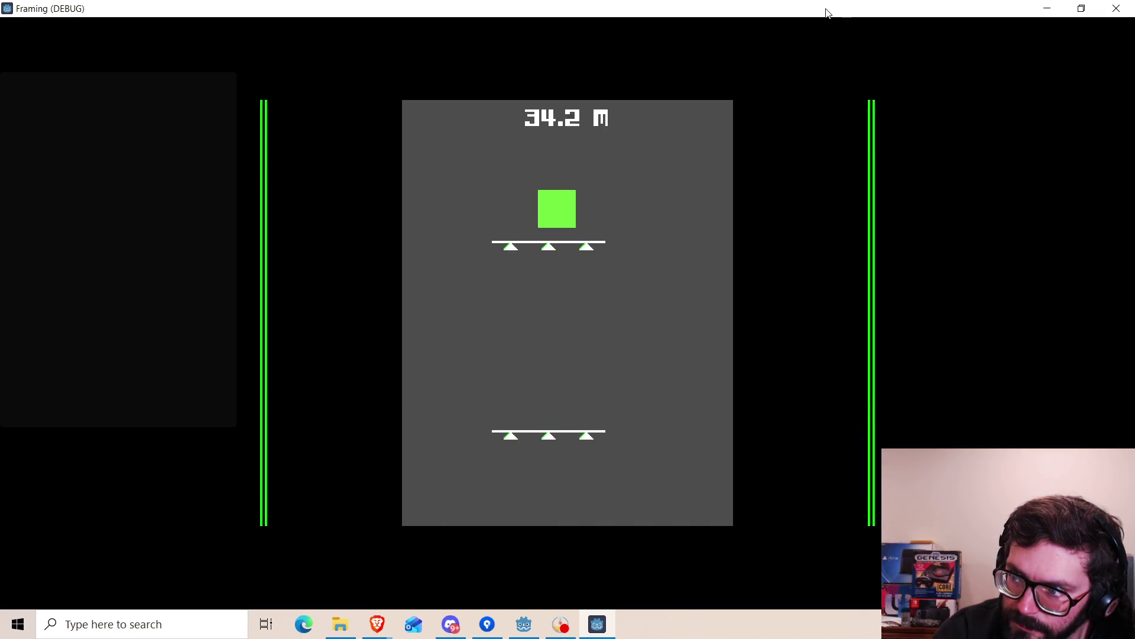
pyautogui.press('Left')
pyautogui.press('Right')
pyautogui.press('Left')
pyautogui.press('Up')
pyautogui.press('Up')
pyautogui.press('Right')
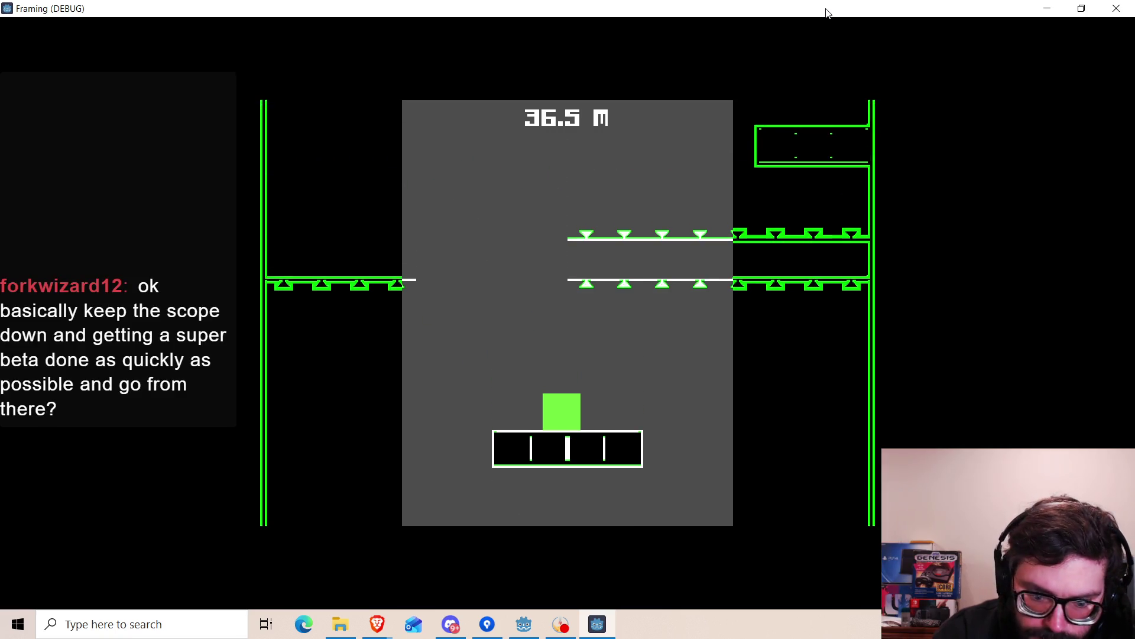
pyautogui.press('Left')
pyautogui.press('Right')
pyautogui.press('Left')
pyautogui.press('Right')
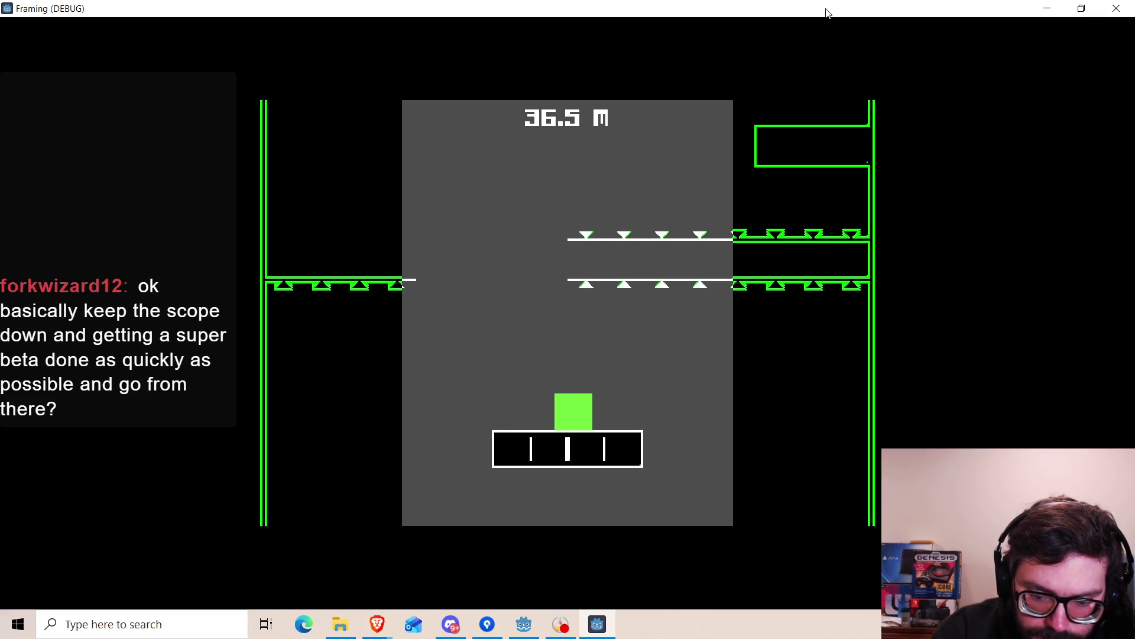
# Step: Leap the player between the spikes and through the spike corridor to the upper platforms
pyautogui.press('Right')
pyautogui.press('Up')
pyautogui.press('Up')
pyautogui.press('Left')
pyautogui.press('Left')
pyautogui.press('Up')
pyautogui.press('Right')
pyautogui.press('Right')
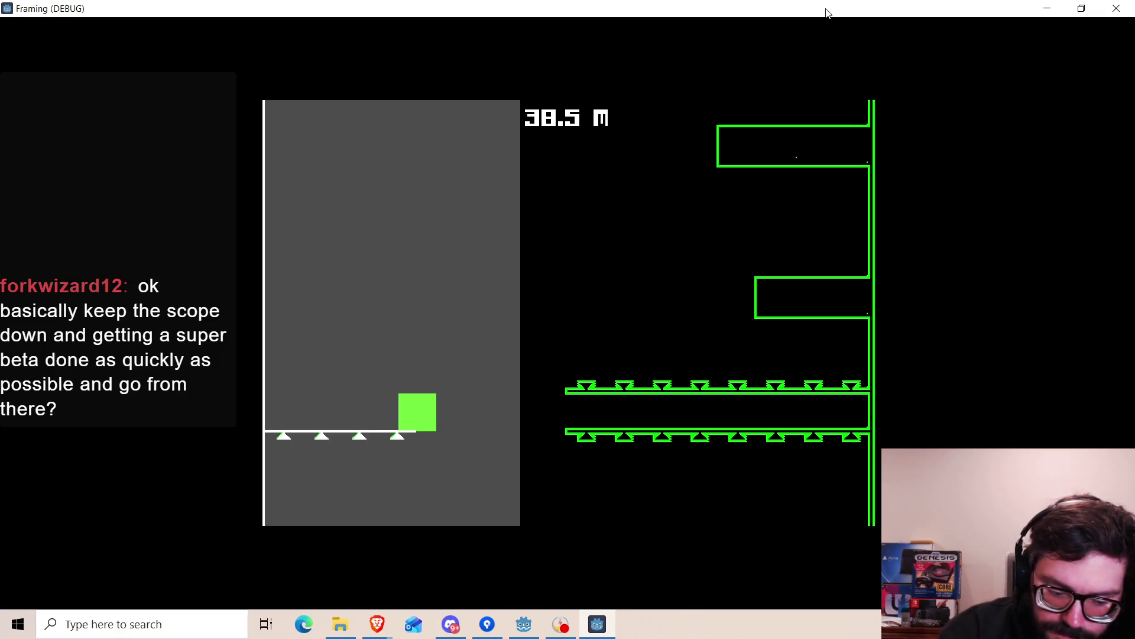
pyautogui.press('Up')
pyautogui.press('Right')
pyautogui.press('Left')
pyautogui.press('Up')
pyautogui.press('Up')
pyautogui.press('Right')
pyautogui.press('Left')
pyautogui.press('Up')
pyautogui.press('Right')
pyautogui.press('Up')
pyautogui.press('Right')
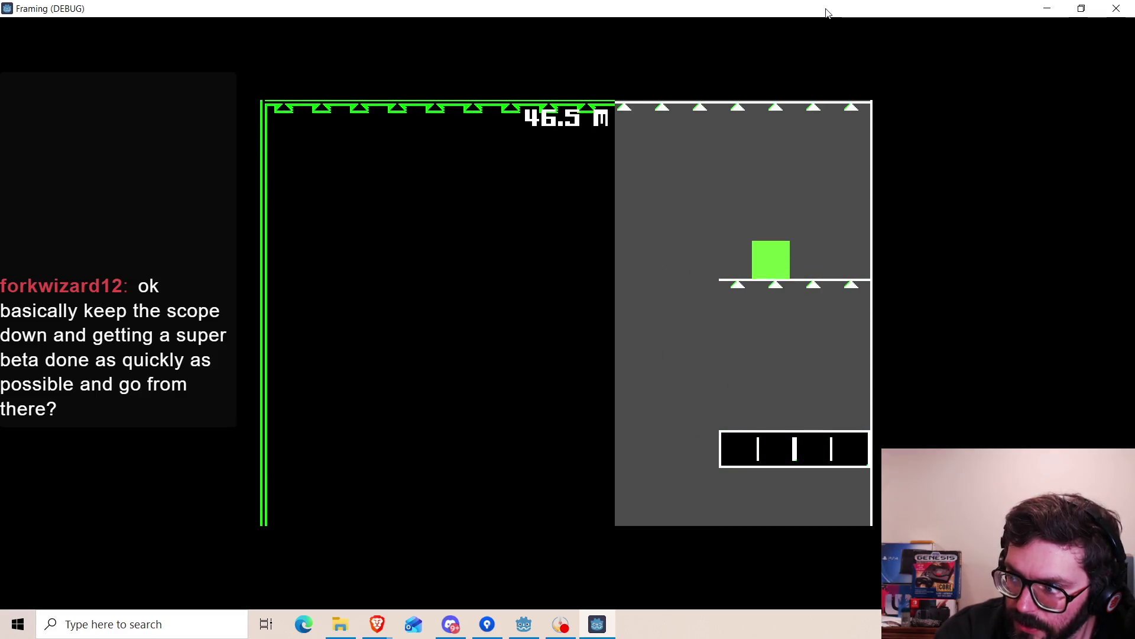
pyautogui.press('Up')
# Step: Climb to 52.0 m until the player dies, ending the run at 50.2 m
pyautogui.press('Left')
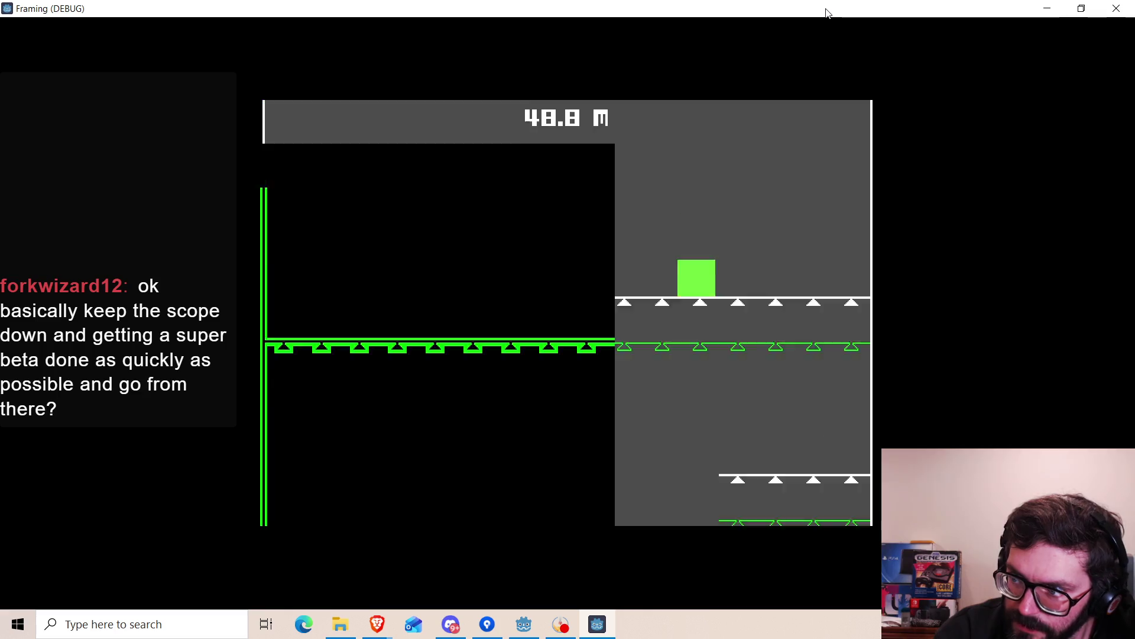
pyautogui.press('Right')
pyautogui.press('Left')
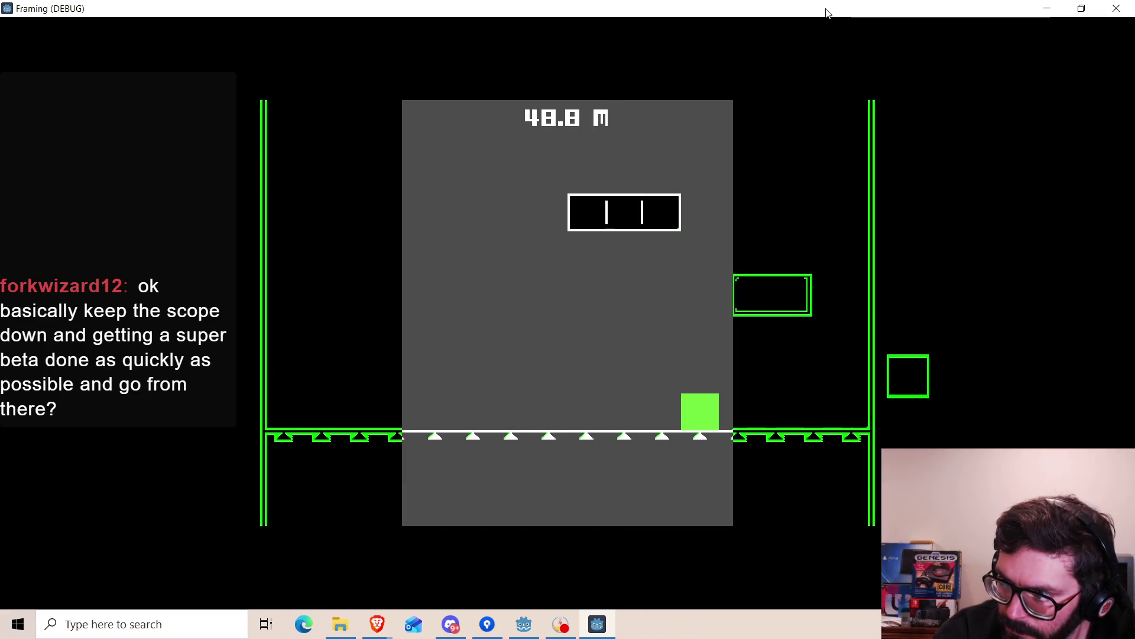
pyautogui.press('Up')
pyautogui.press('Right')
pyautogui.press('Left')
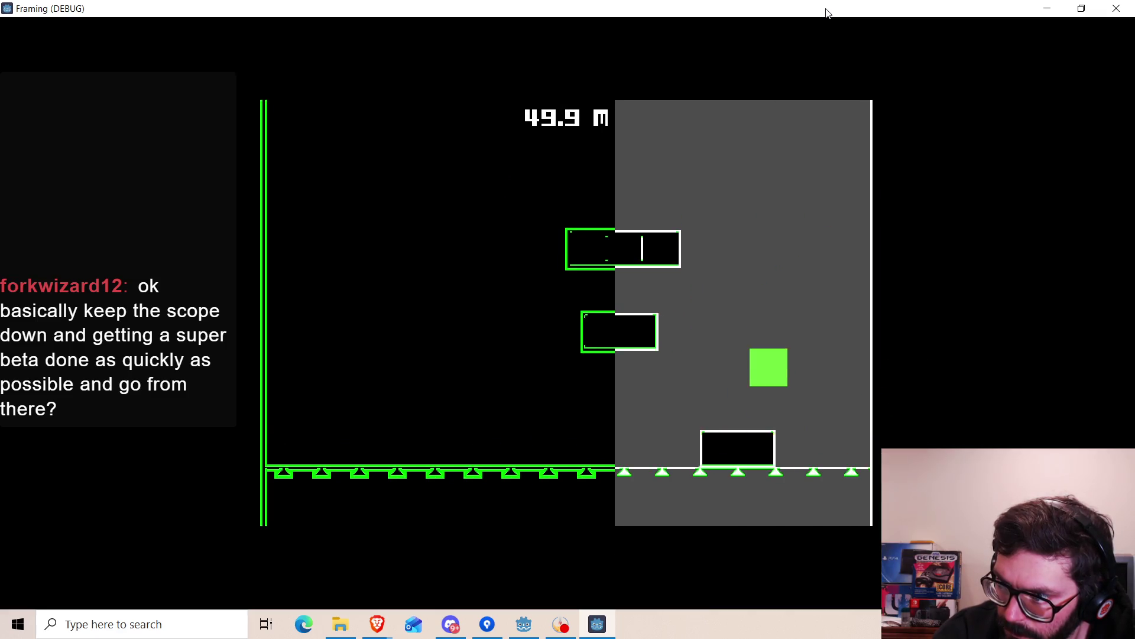
pyautogui.press('Up')
pyautogui.press('Up')
pyautogui.press('Left')
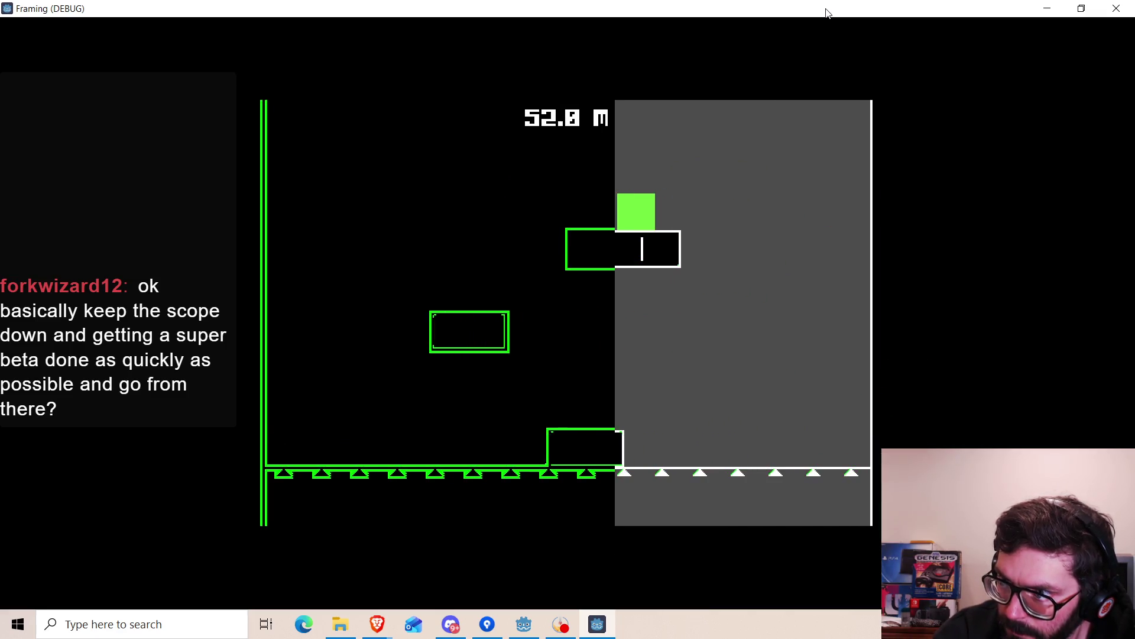
pyautogui.press('Up')
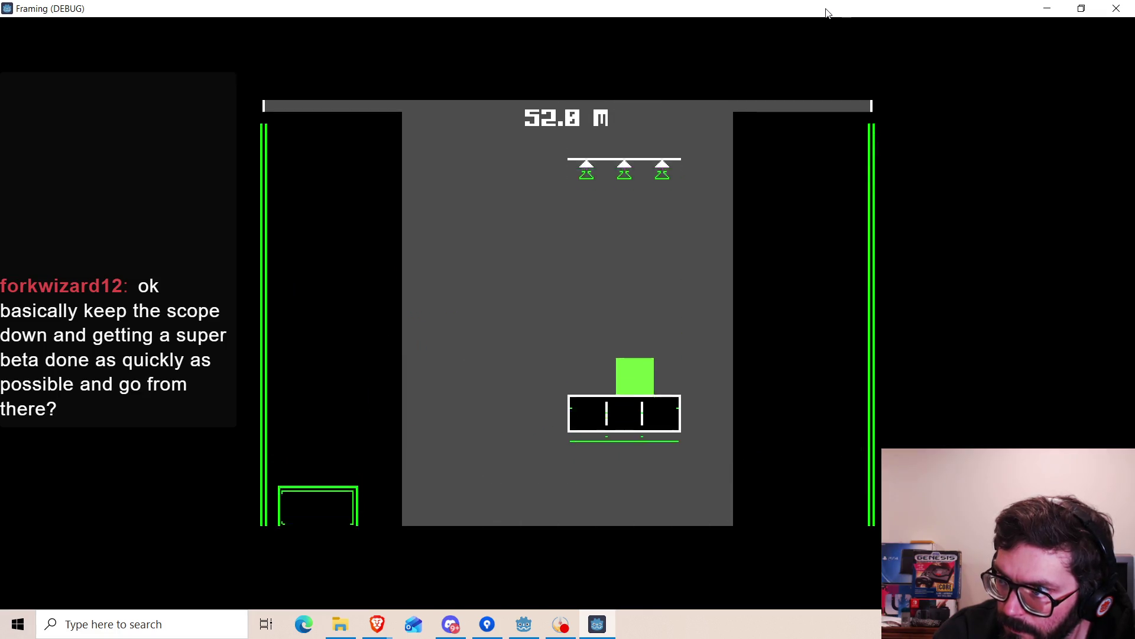
pyautogui.press('Right')
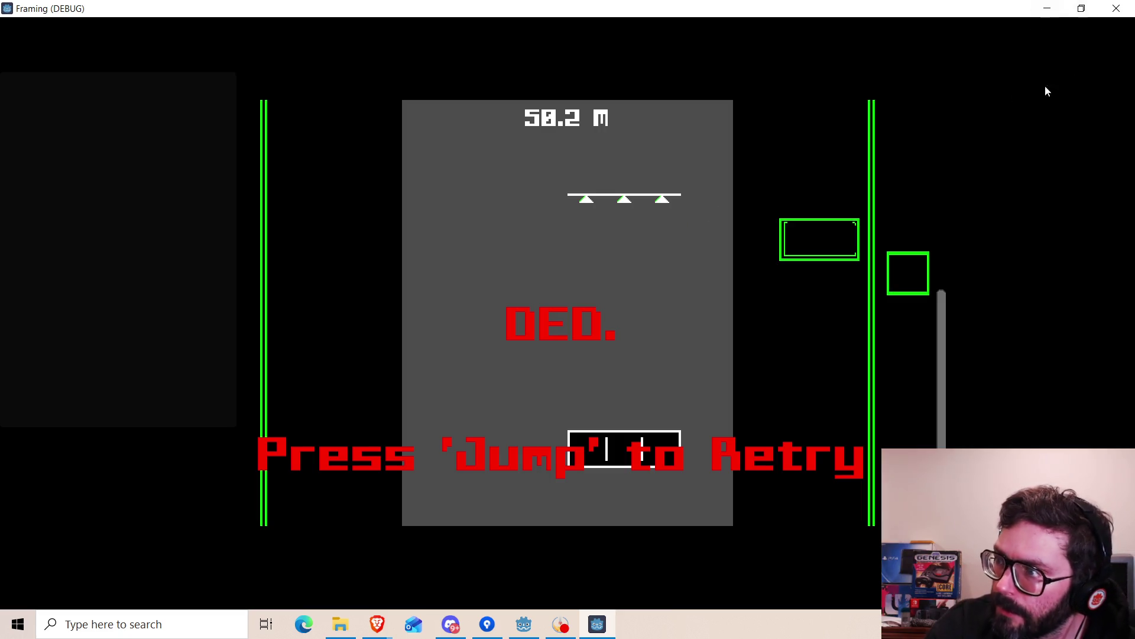
# Step: Close the game, return to the 2D view, and open platformchunkright_4wide.tres in the inspector
pyautogui.click(1116, 11)
pyautogui.click(477, 33)
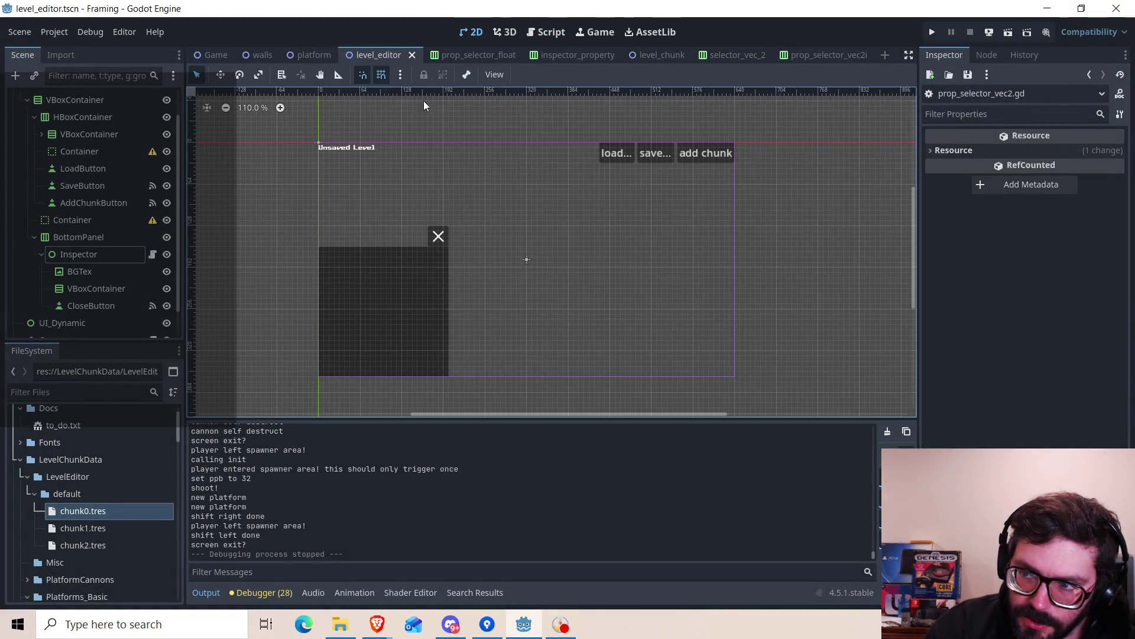
pyautogui.scroll(-3, 76, 513)
pyautogui.scroll(-3, 77, 512)
pyautogui.click(119, 488)
pyautogui.rightClick(94, 488)
pyautogui.click(125, 332)
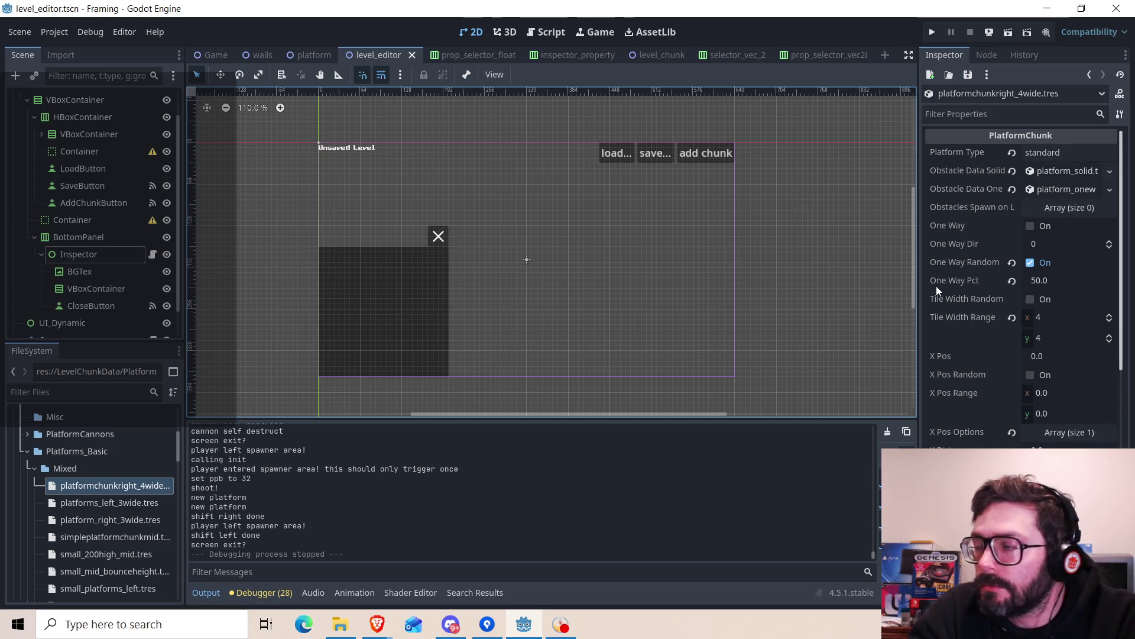
pyautogui.click(548, 32)
pyautogui.click(475, 31)
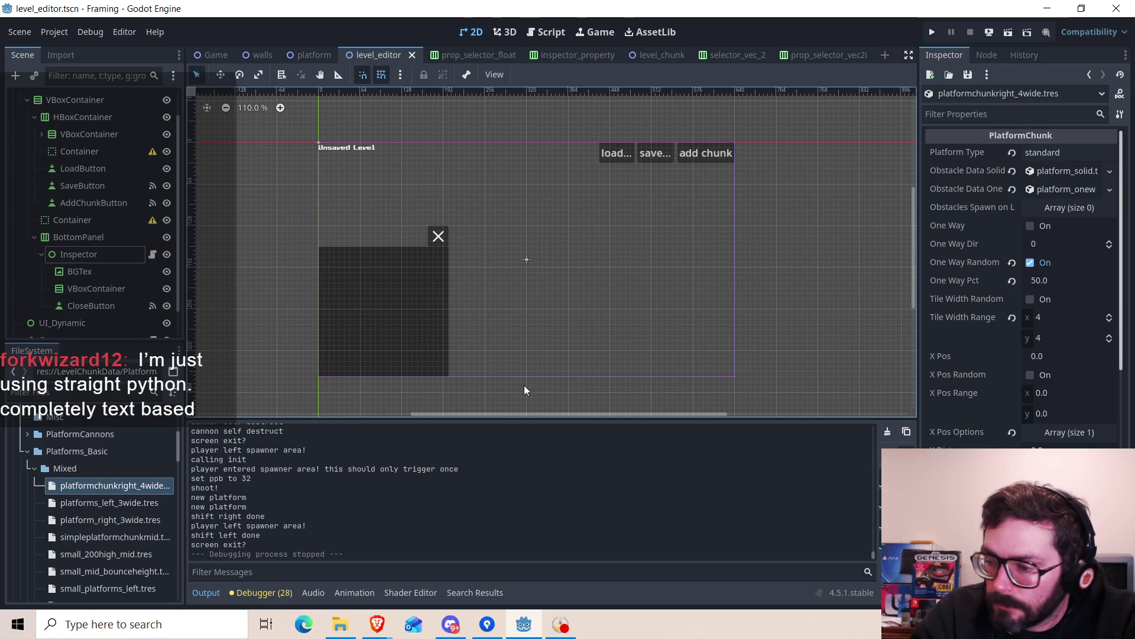
pyautogui.moveTo(532, 629)
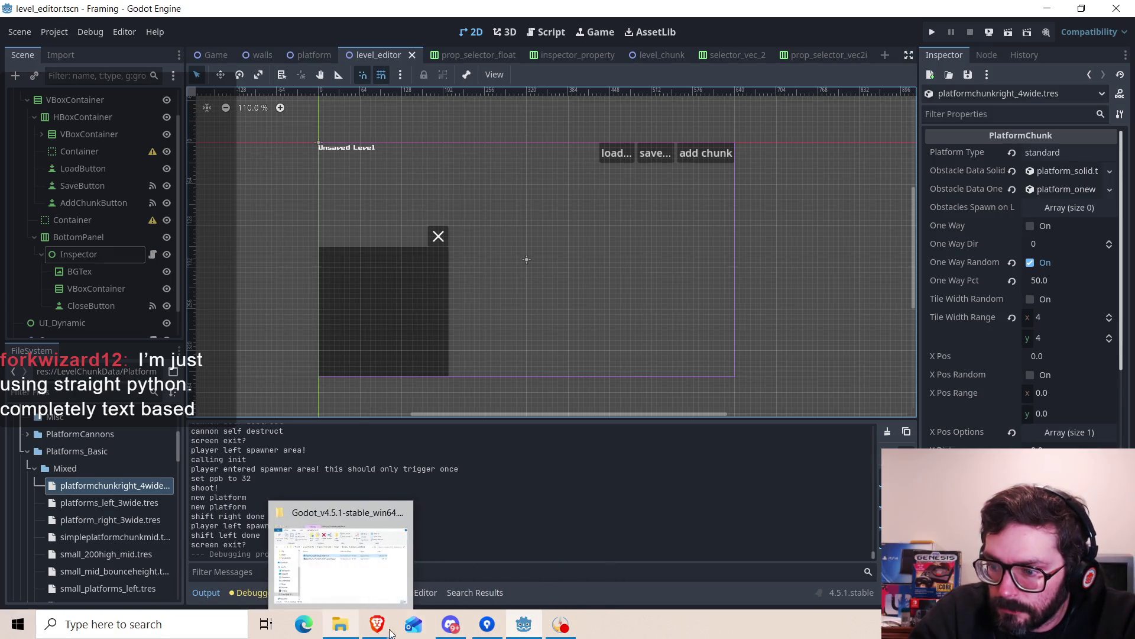
# Step: Minimize Godot, search 'gdscript format strings' in a new Brave tab, and open the docs.godotengine.org result
pyautogui.click(531, 633)
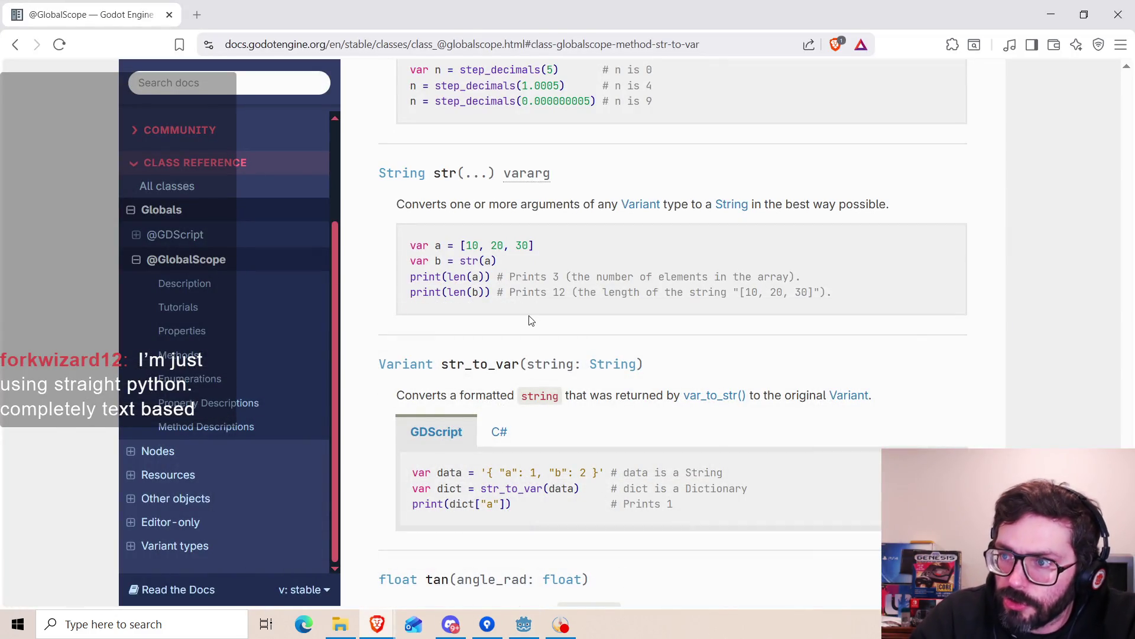
pyautogui.click(197, 15)
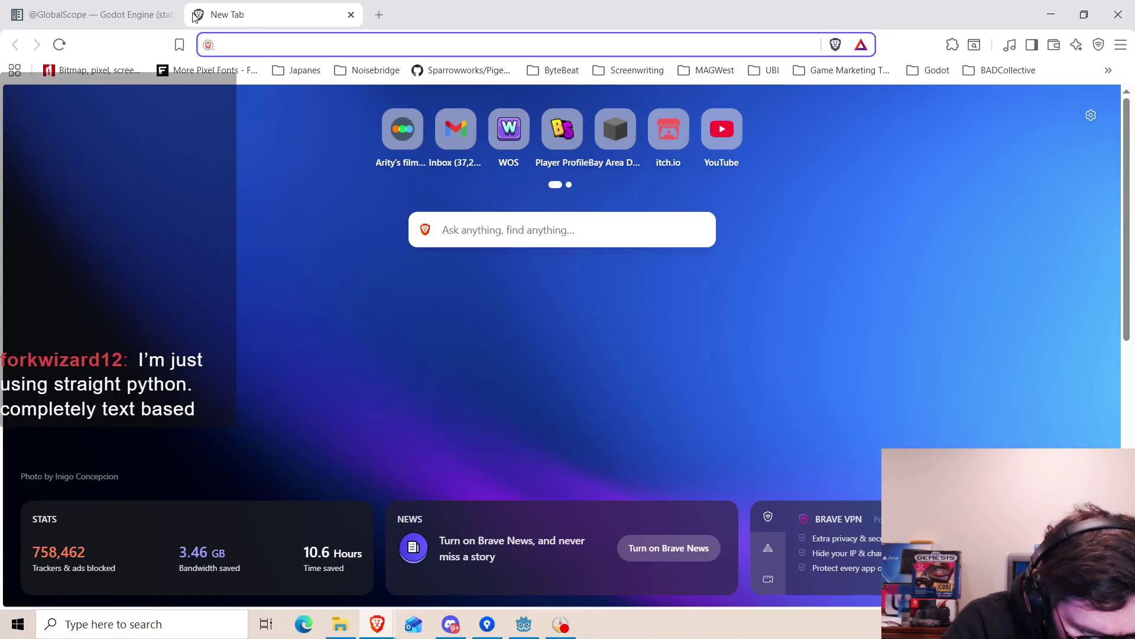
pyautogui.write('gdscript format strin')
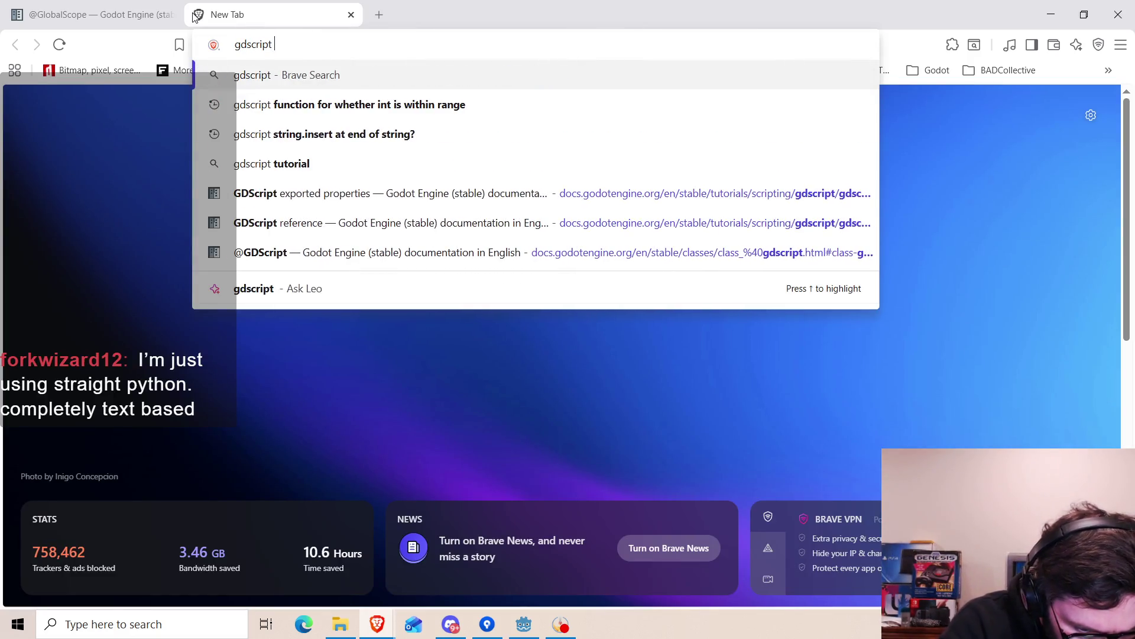
pyautogui.write('gs')
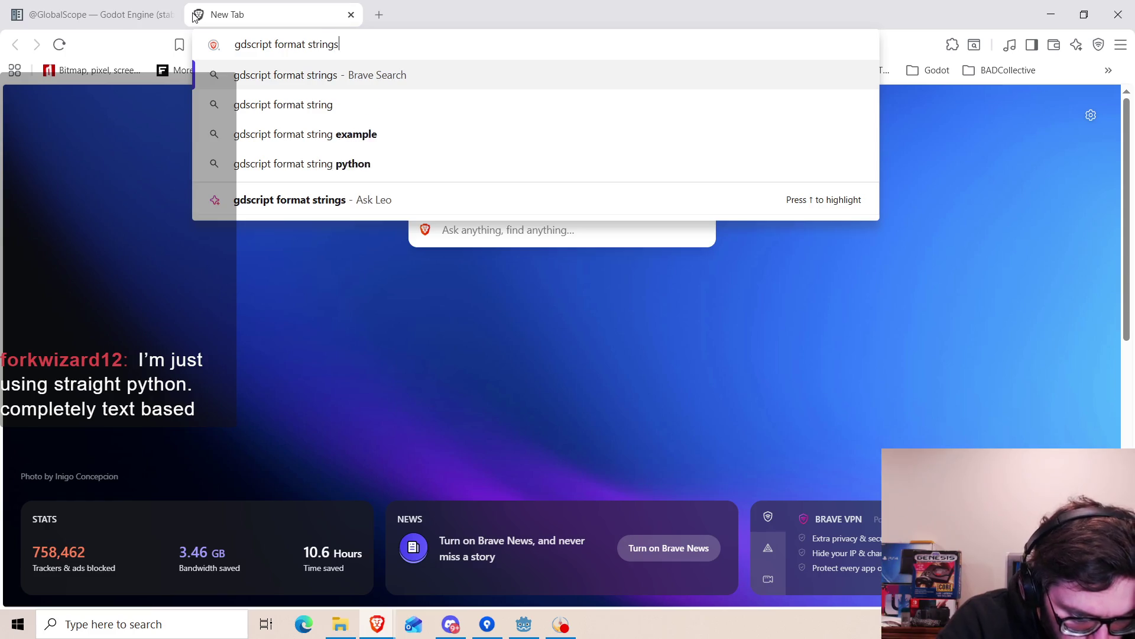
pyautogui.press('Return')
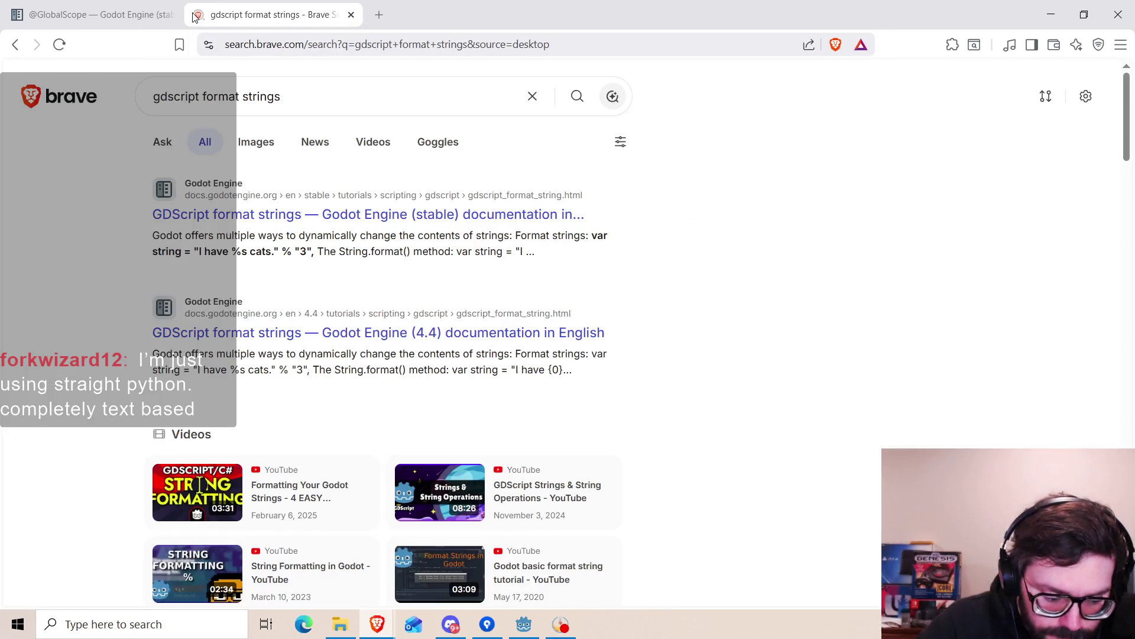
pyautogui.click(267, 217)
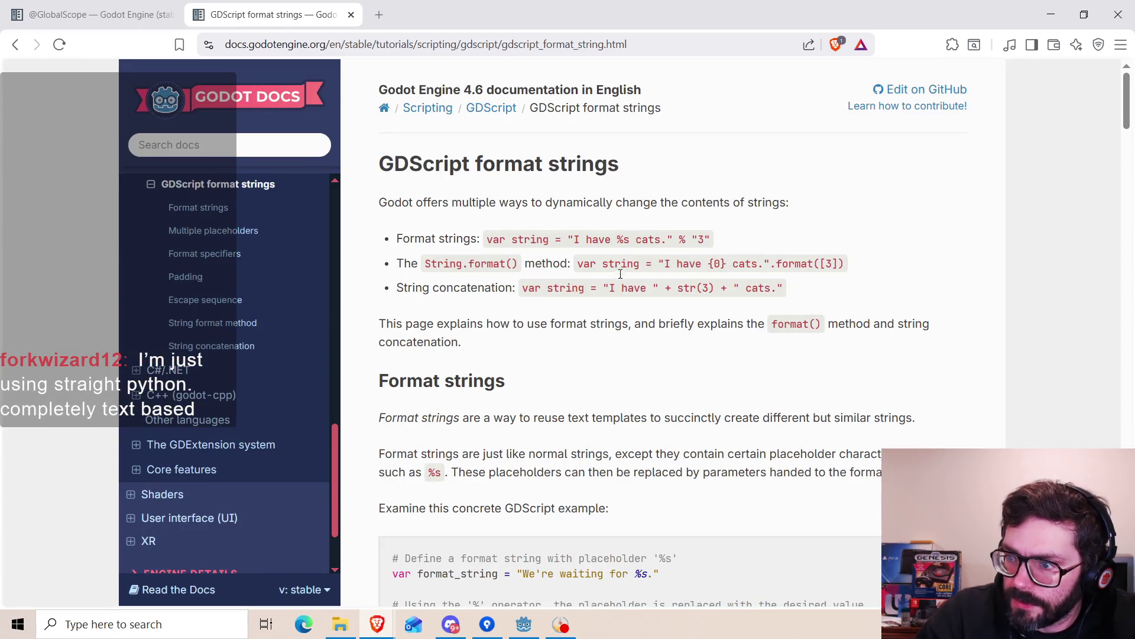
# Step: Read the placeholder types table, highlighting the f specifier and its decimal real description
pyautogui.scroll(-6, 697, 288)
pyautogui.scroll(5, 595, 338)
pyautogui.scroll(-2, 595, 338)
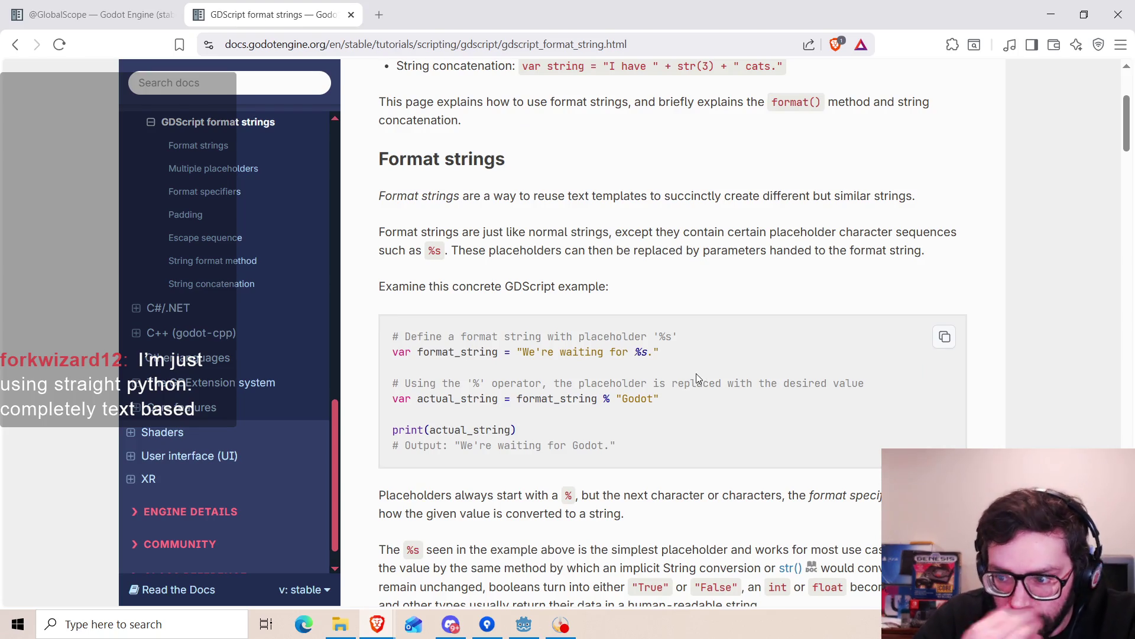
pyautogui.scroll(-15, 662, 342)
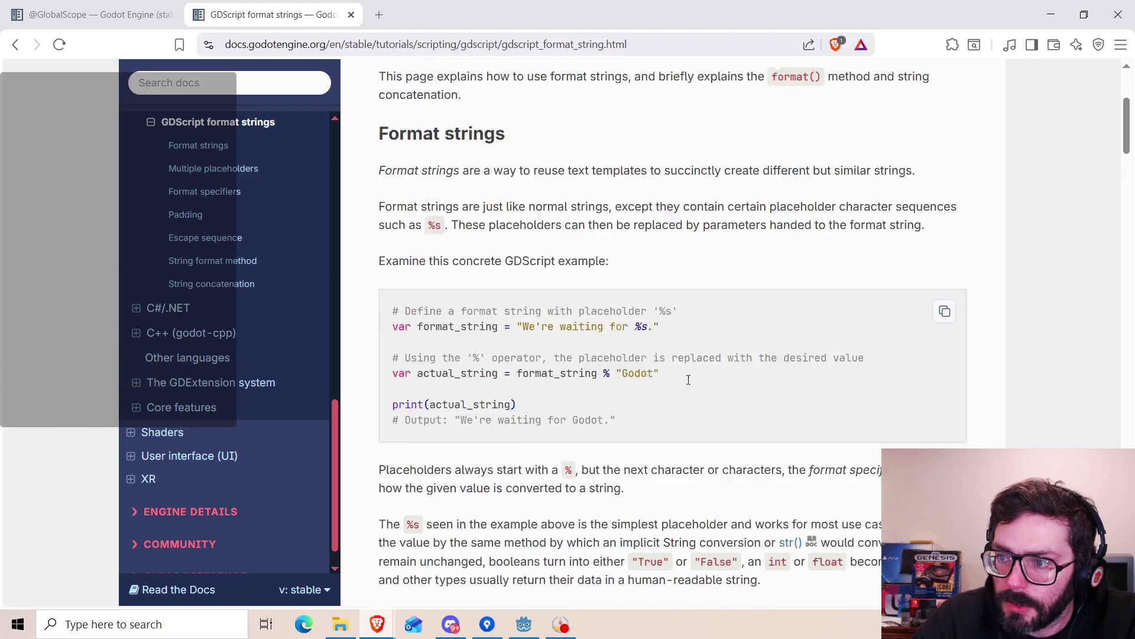
pyautogui.scroll(-2, 665, 361)
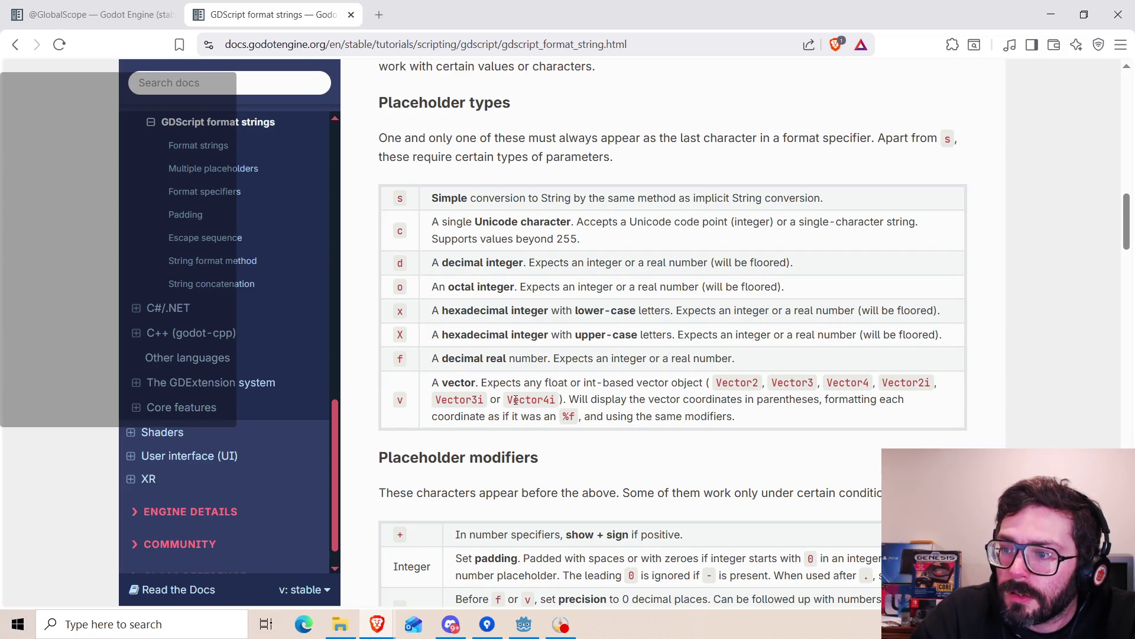
pyautogui.moveTo(554, 358); pyautogui.dragTo(645, 358)
pyautogui.click(645, 358)
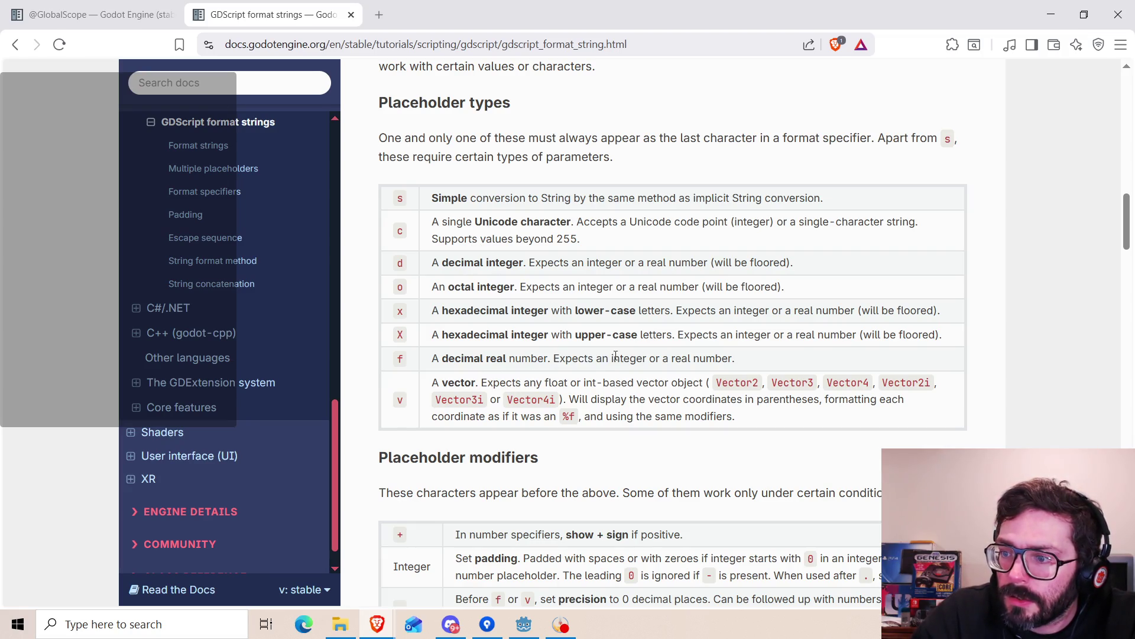
pyautogui.doubleClick(400, 360)
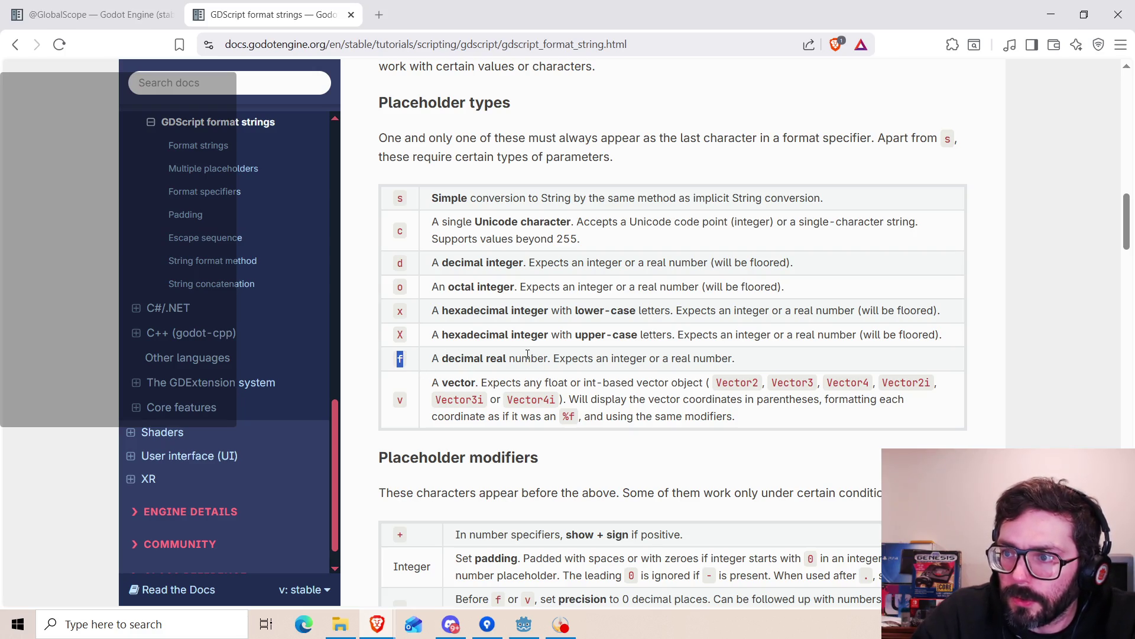
pyautogui.scroll(-2, 524, 362)
pyautogui.scroll(1, 524, 362)
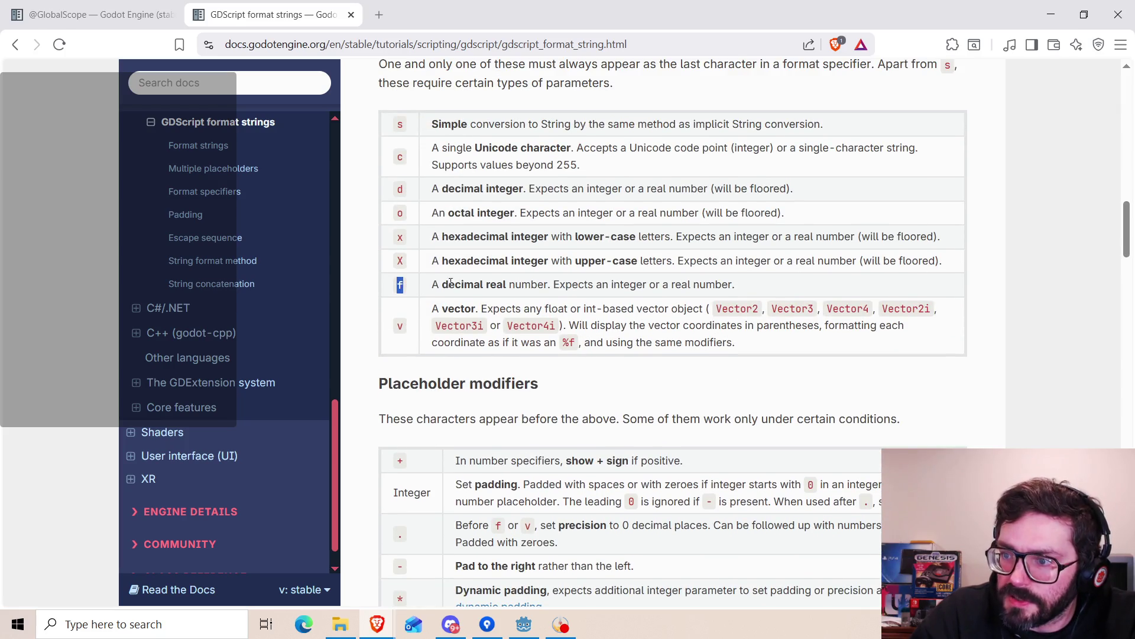
pyautogui.moveTo(443, 285); pyautogui.dragTo(516, 285)
pyautogui.click(497, 283)
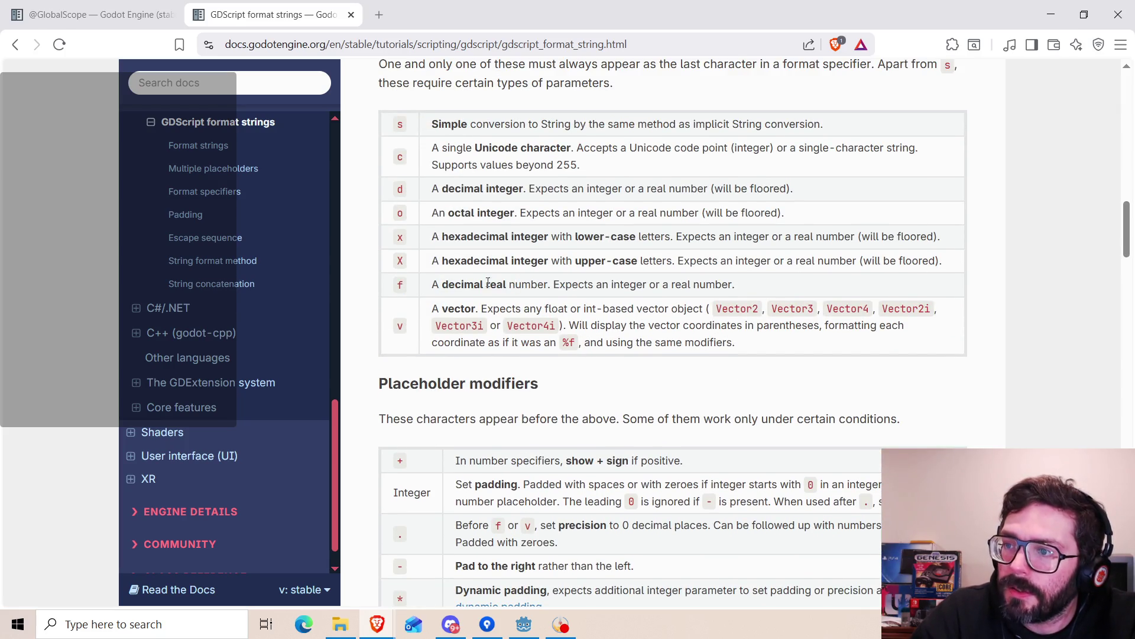
# Step: Scroll to the precision section and select the print("%10.3f" % 10000.5555) example
pyautogui.scroll(-6, 503, 297)
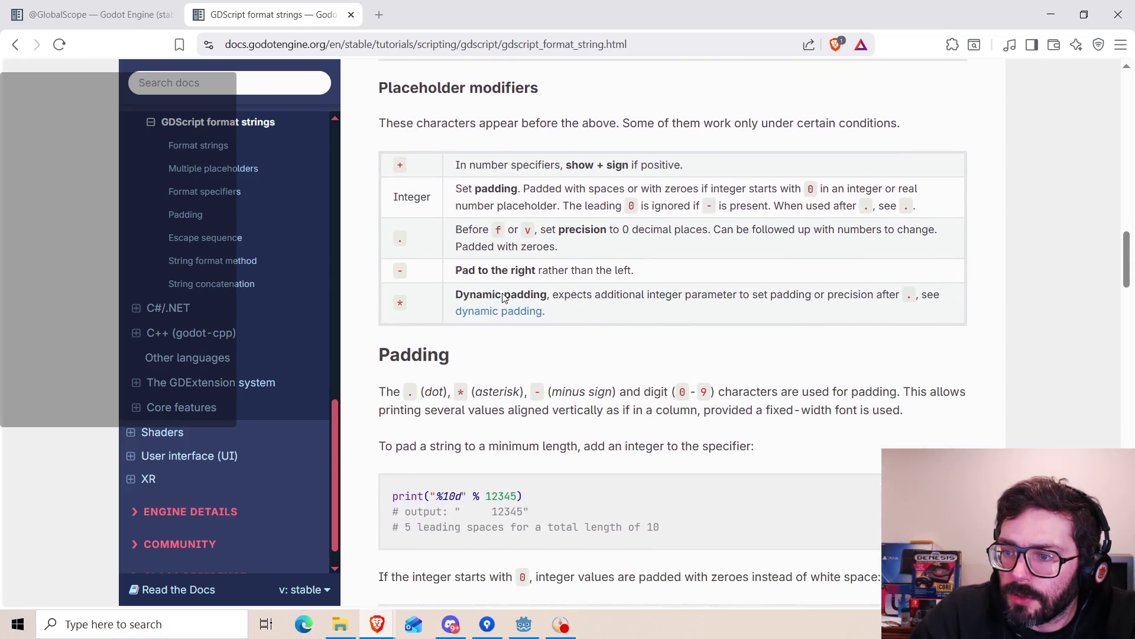
pyautogui.scroll(-1, 503, 298)
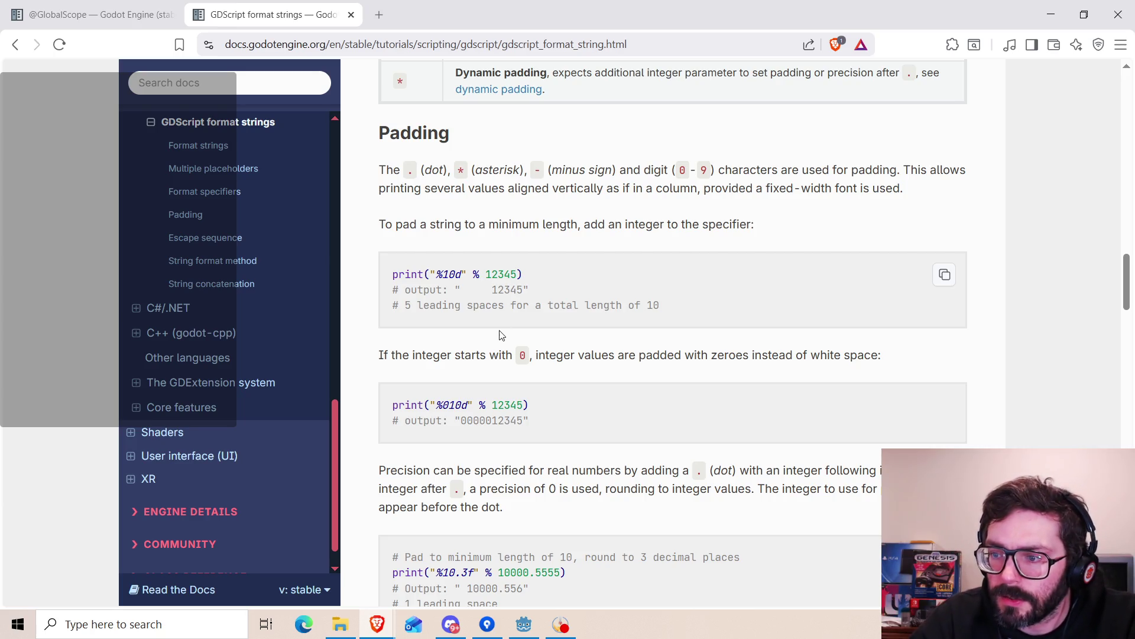
pyautogui.scroll(-2, 511, 323)
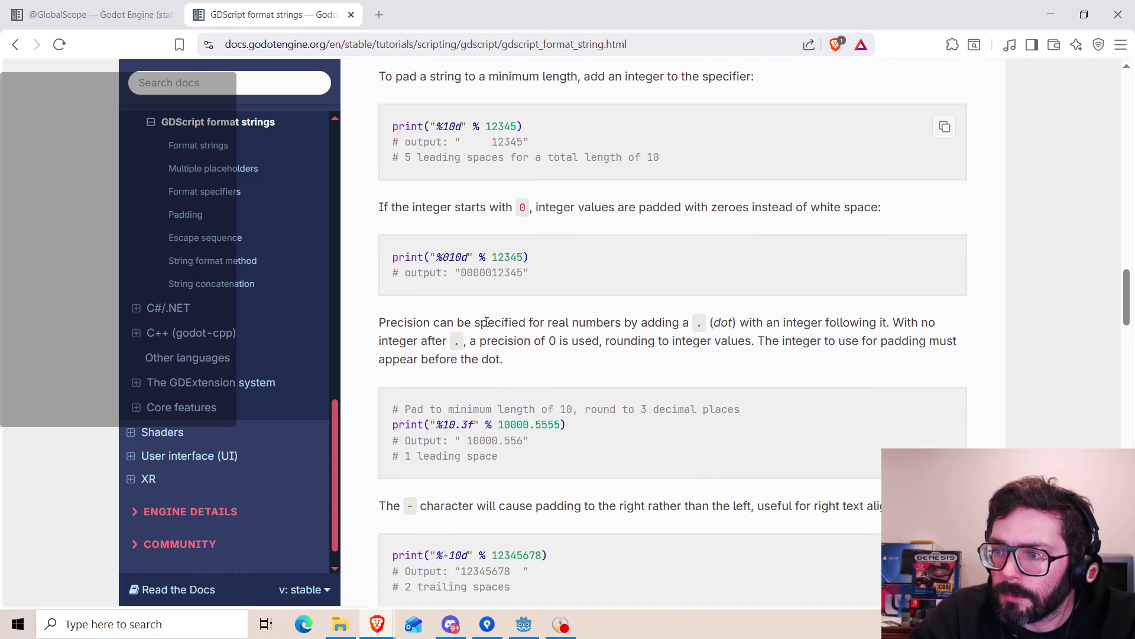
pyautogui.moveTo(440, 324); pyautogui.dragTo(578, 323)
pyautogui.click(476, 357)
pyautogui.scroll(-1, 479, 387)
pyautogui.moveTo(424, 351); pyautogui.dragTo(562, 350)
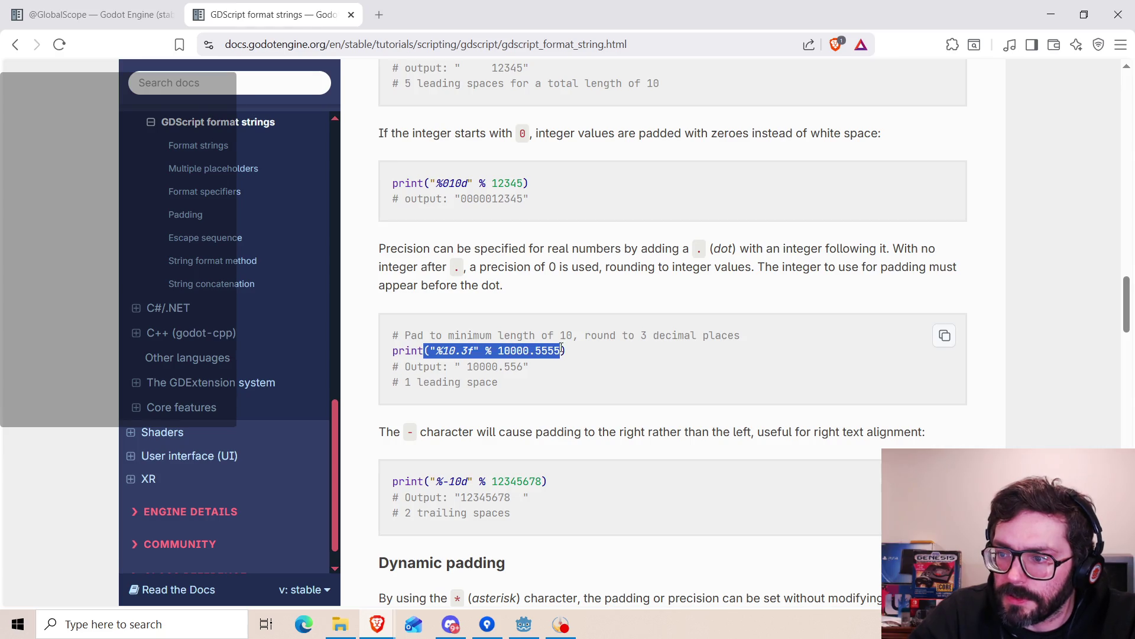
pyautogui.click(575, 349)
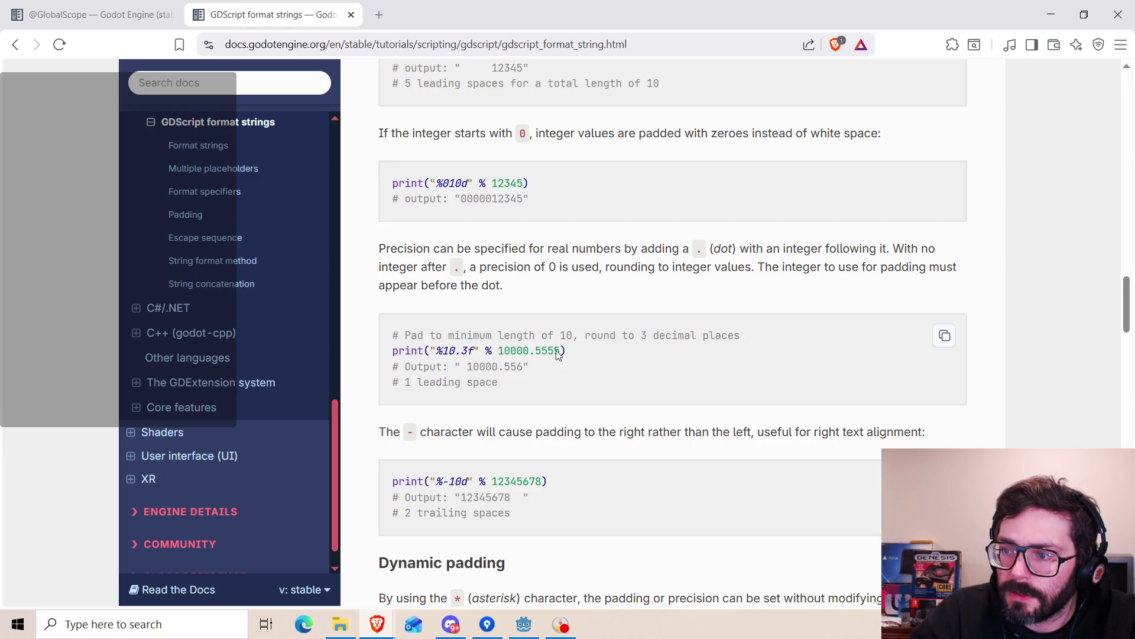
pyautogui.moveTo(562, 351); pyautogui.dragTo(431, 355)
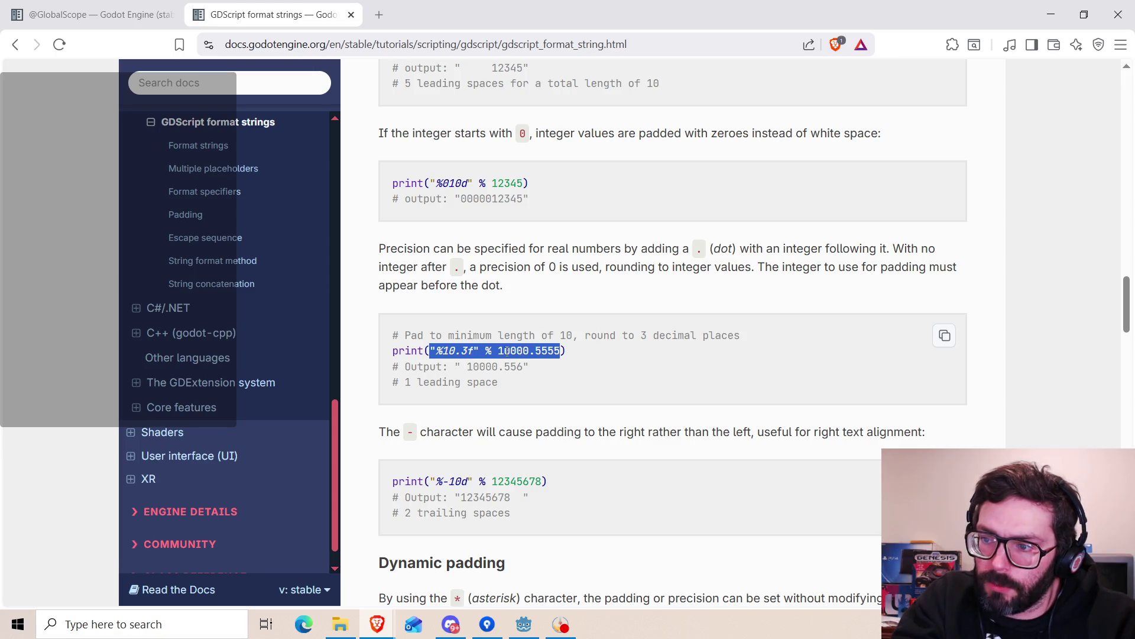
pyautogui.click(524, 624)
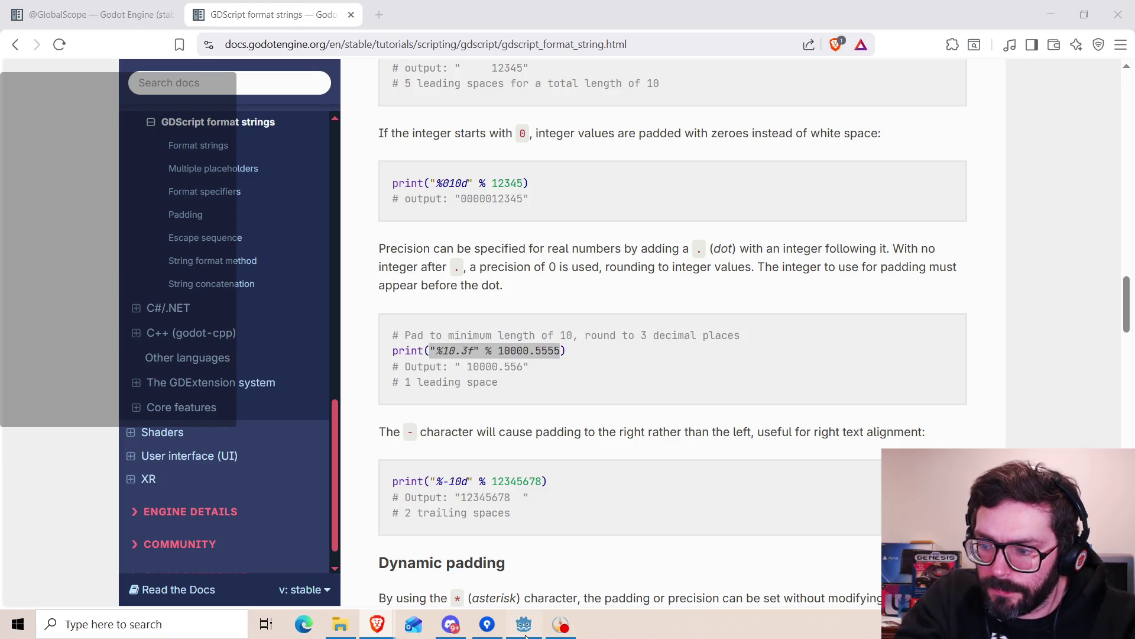
# Step: In prop_selector_vec2.gd, wrap new_val.x on line 17 as str("%.2f" % new_val.x)
pyautogui.click(547, 31)
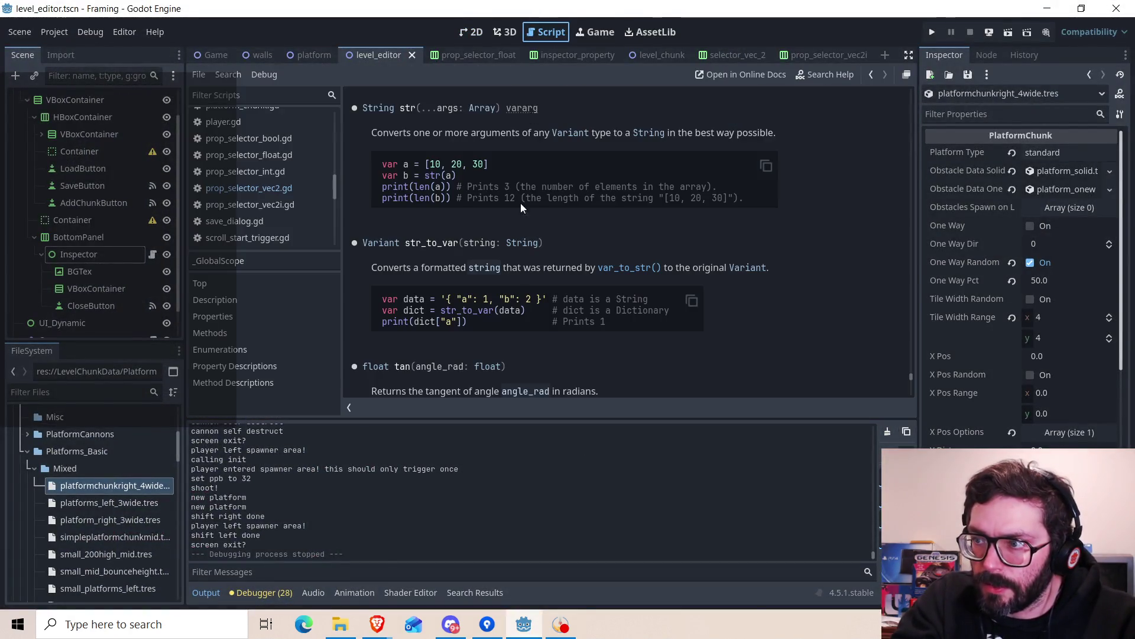
pyautogui.click(281, 186)
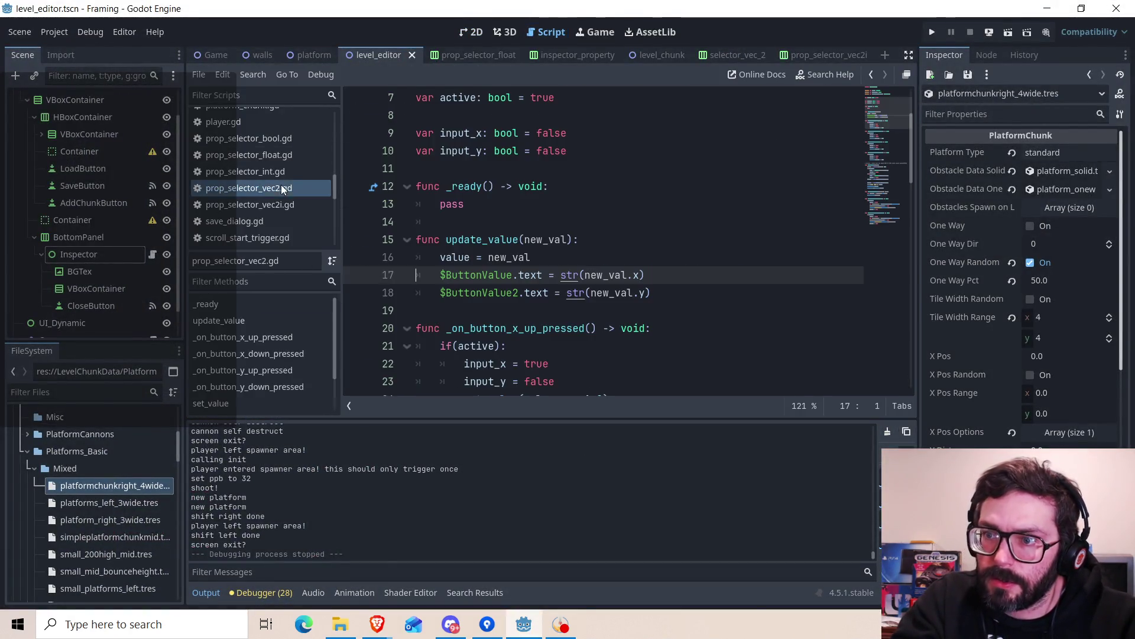
pyautogui.click(496, 276)
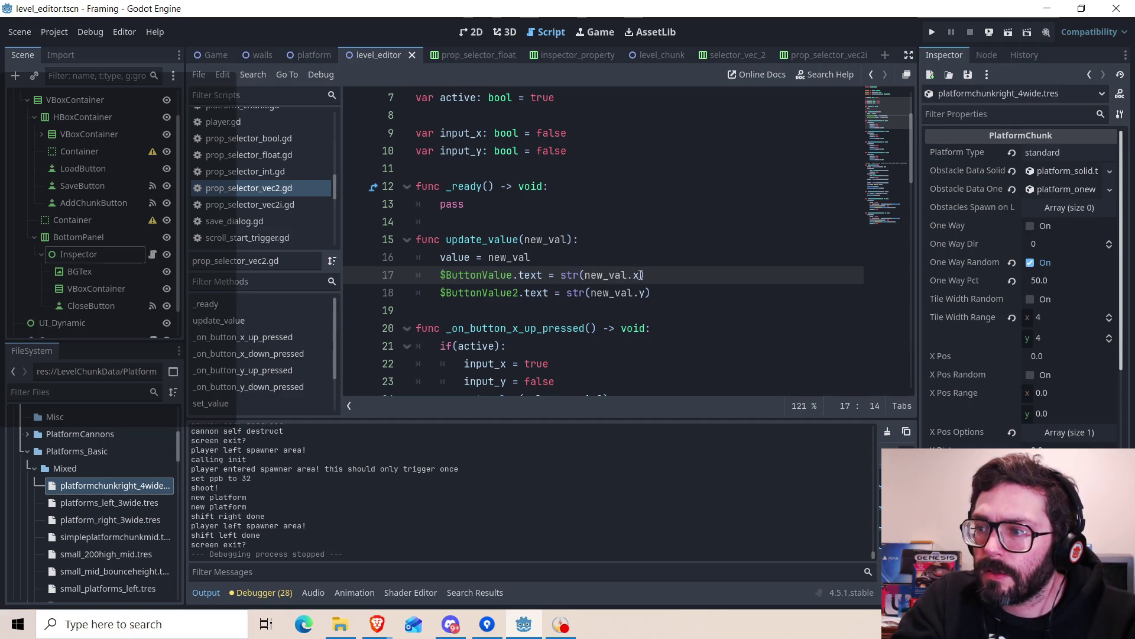
pyautogui.click(586, 277)
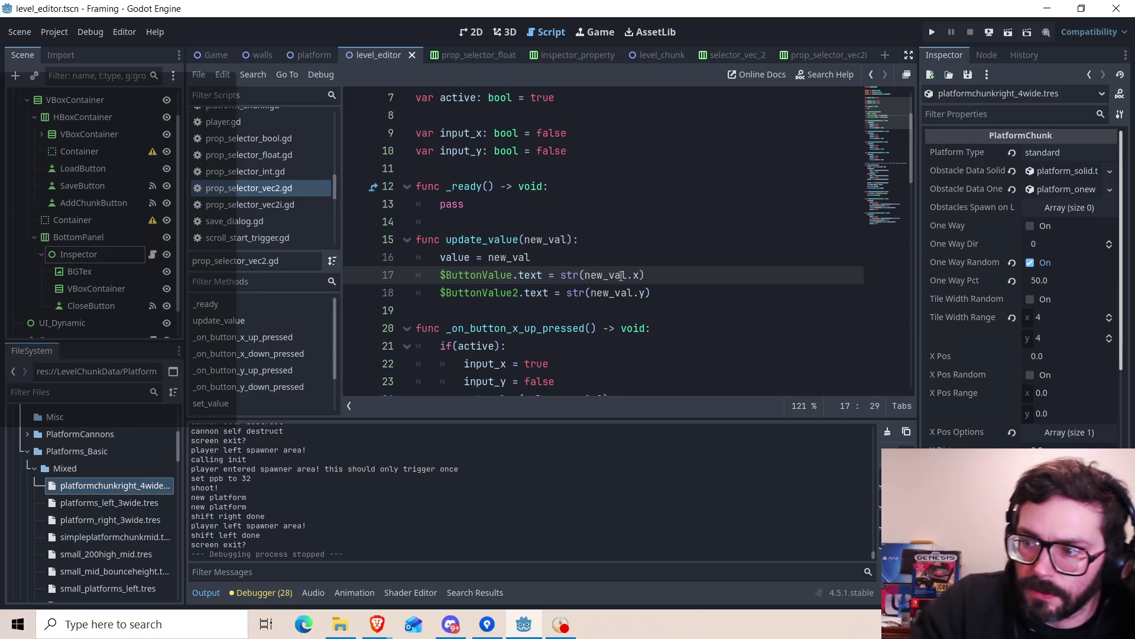
pyautogui.write('"')
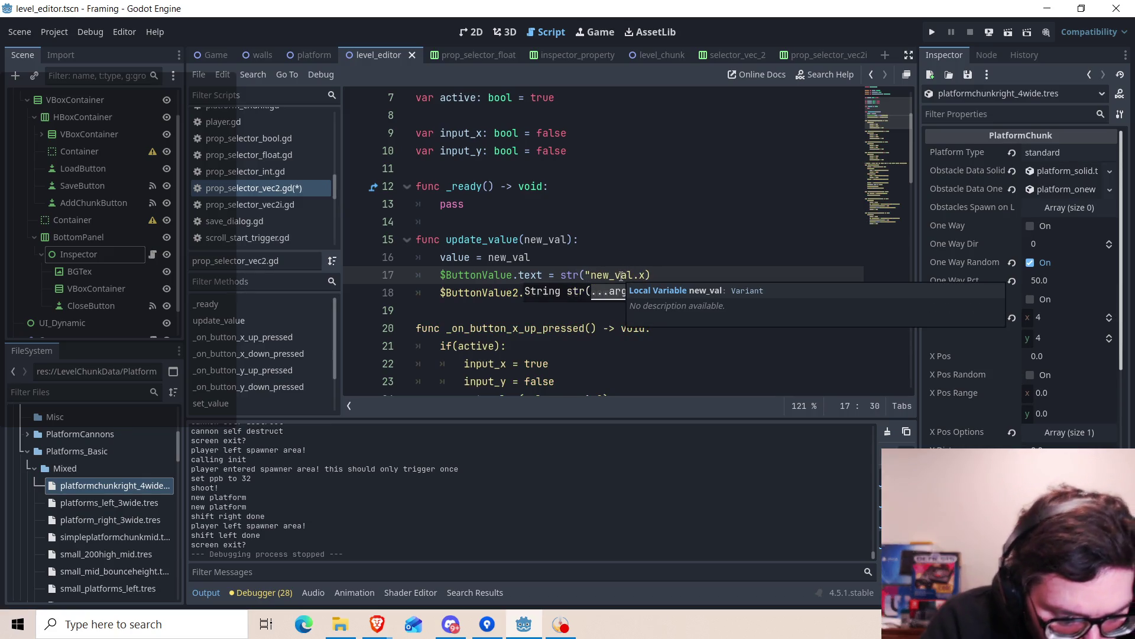
pyautogui.write('" ')
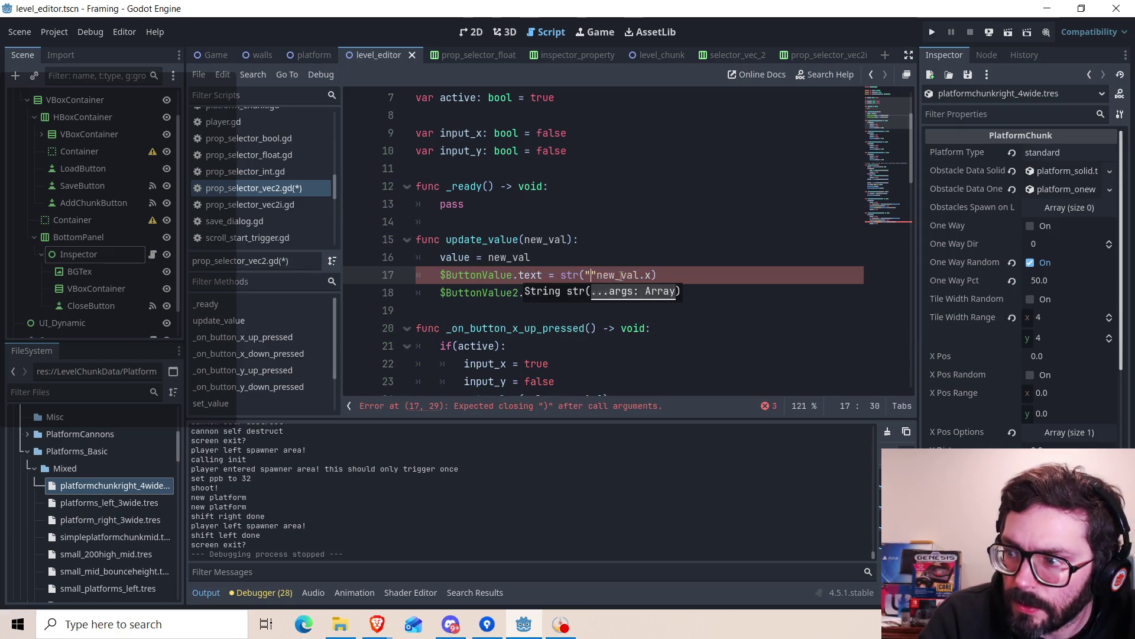
pyautogui.write('%')
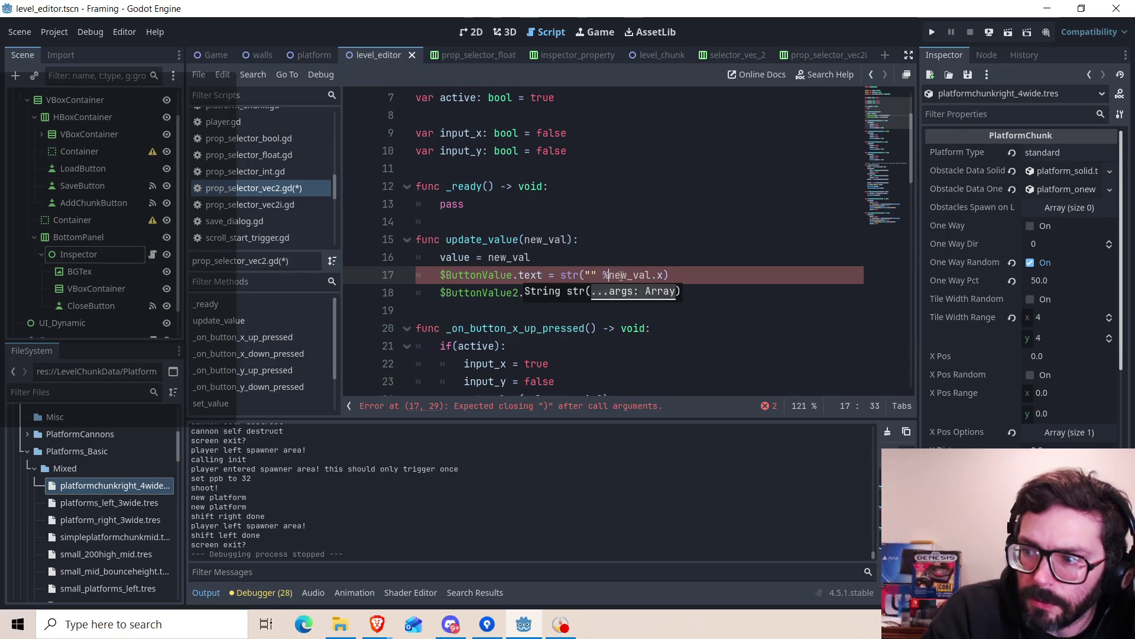
pyautogui.press('Left')
pyautogui.press('Left')
pyautogui.press('Left')
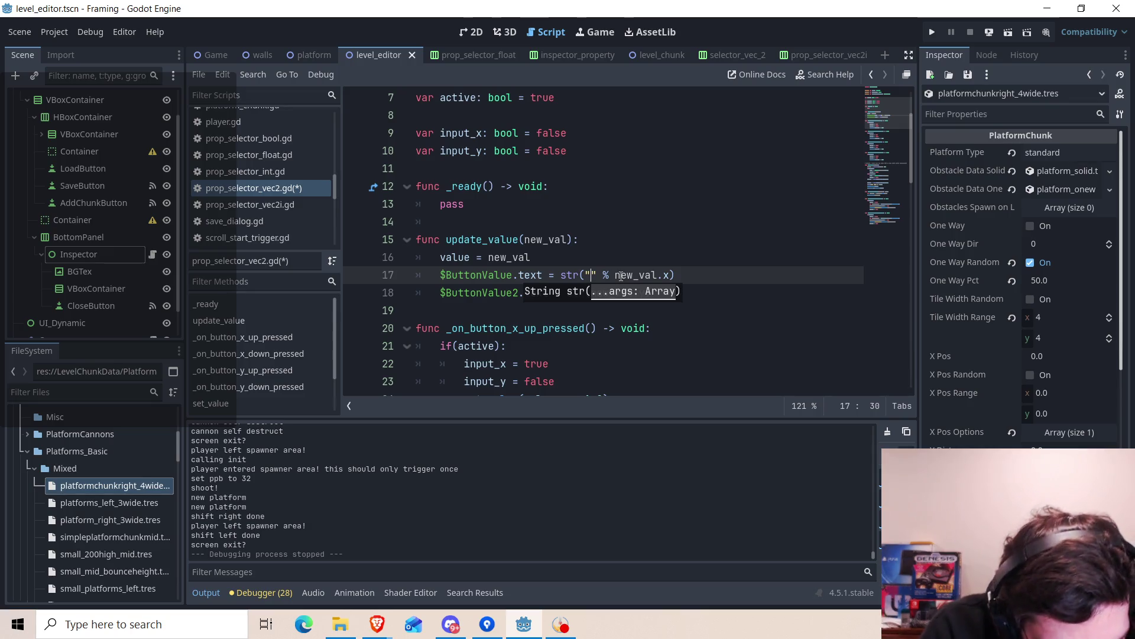
pyautogui.write('%.2f')
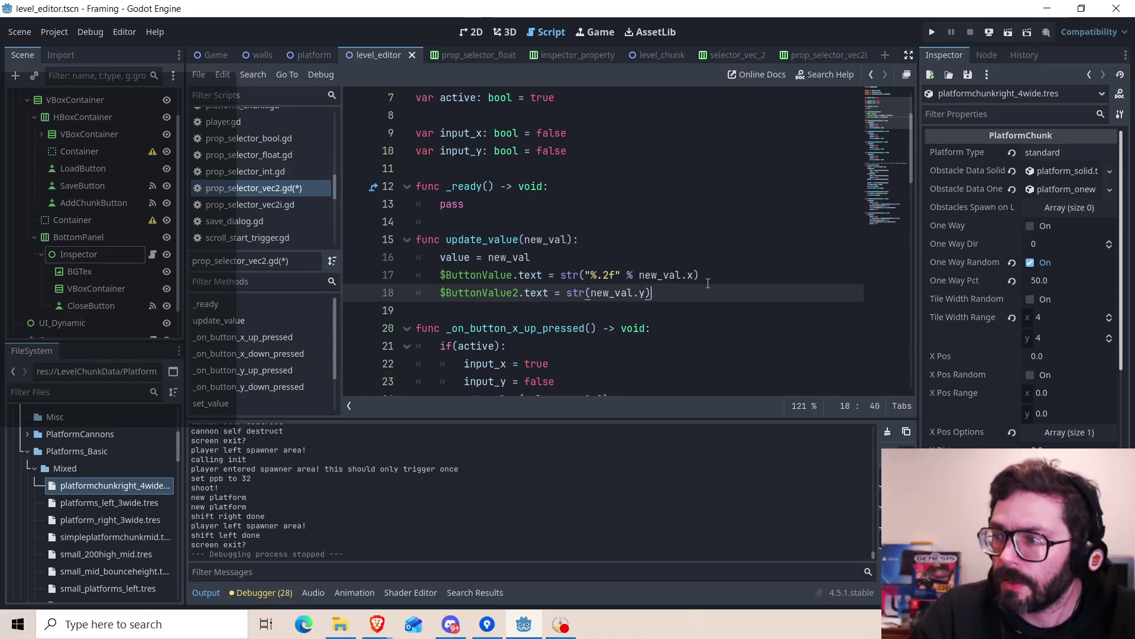
# Step: Copy the "%.2f" % prefix onto line 18, save the script, and run the project
pyautogui.click(590, 293)
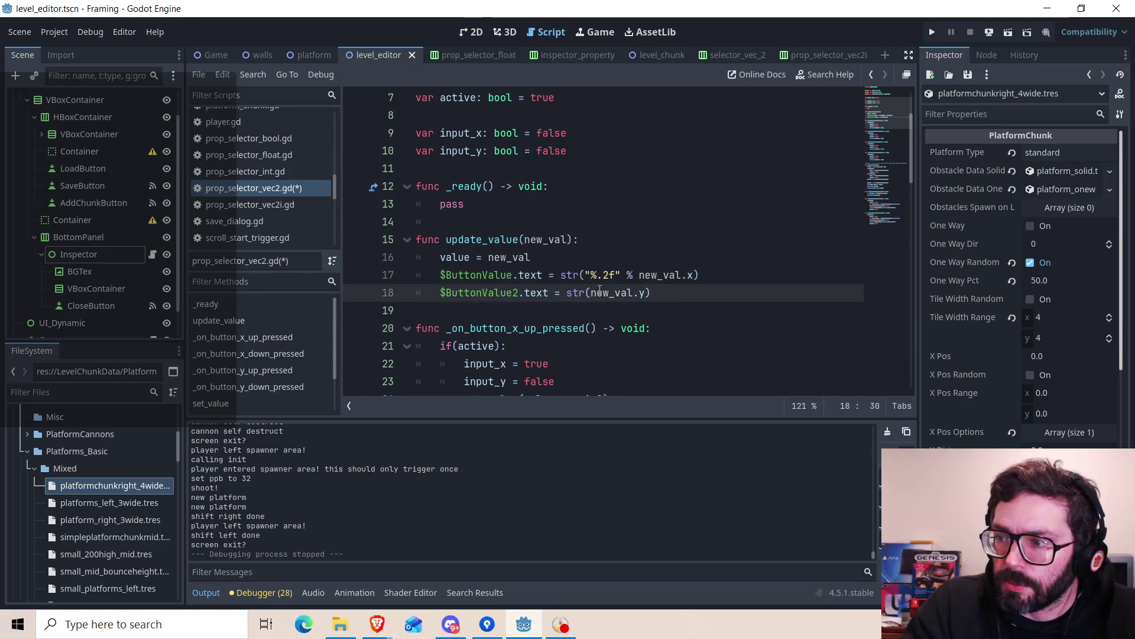
pyautogui.moveTo(638, 275); pyautogui.dragTo(586, 276)
pyautogui.hotkey('ctrl', 'c')
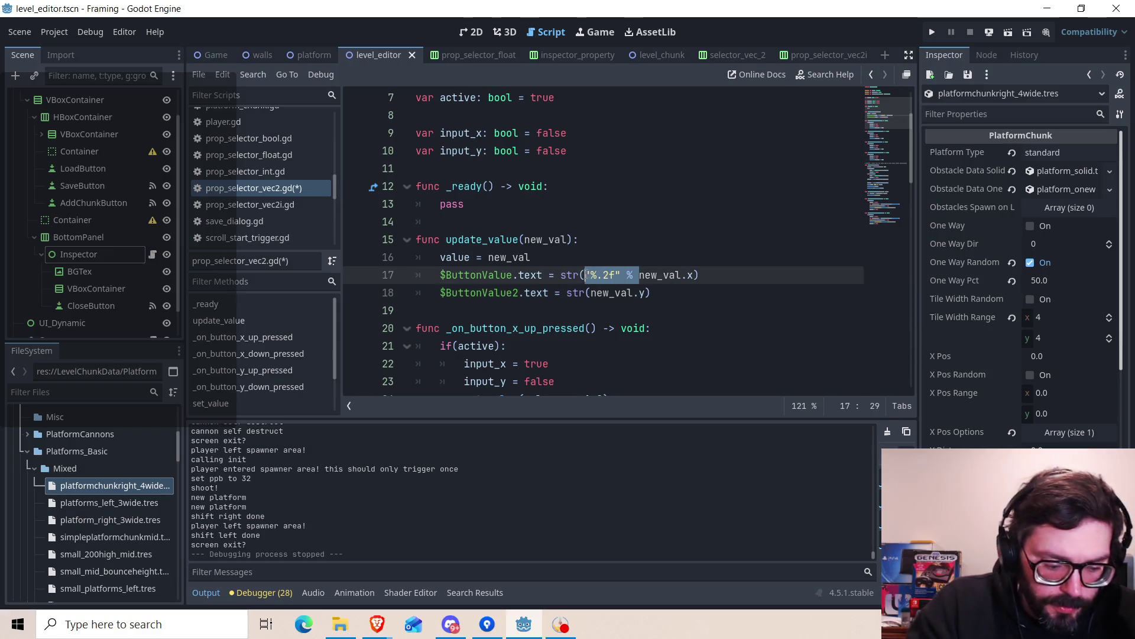
pyautogui.click(588, 294)
pyautogui.hotkey('ctrl', 'v')
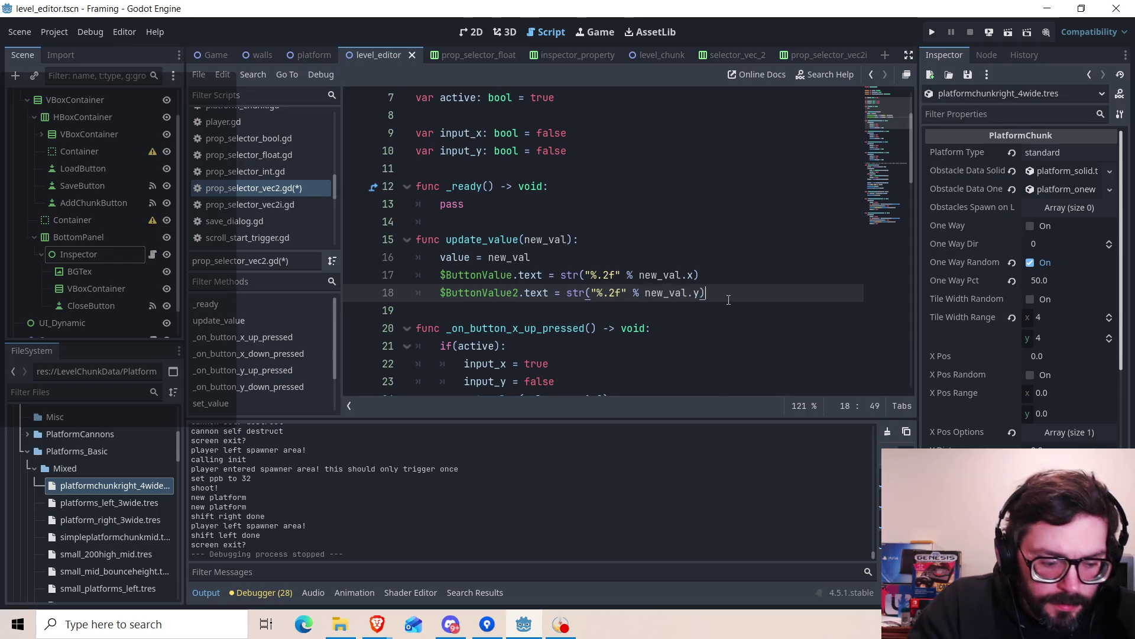
pyautogui.hotkey('ctrl', 's')
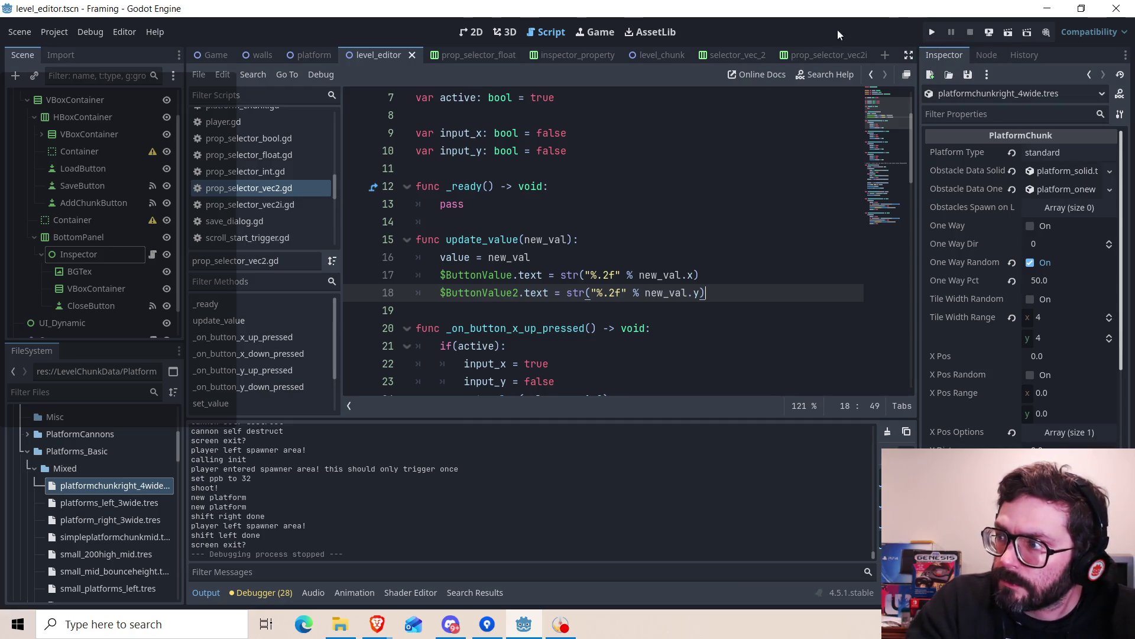
pyautogui.click(1010, 32)
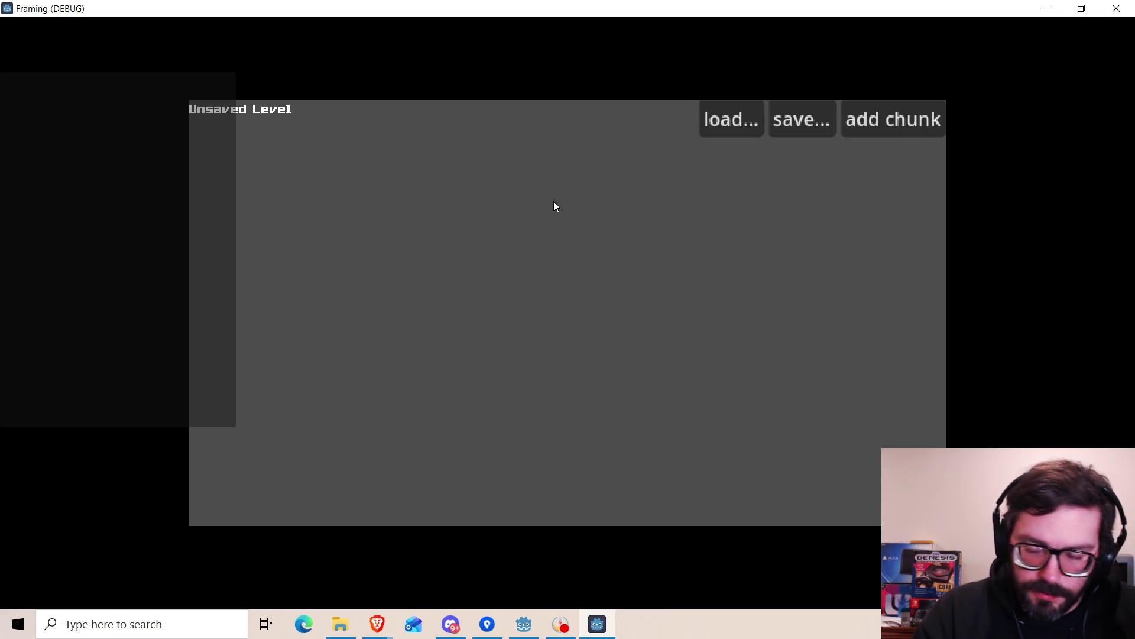
# Step: Add a chunk, open its property panel, and set the x_pos_range x value to 3.2
pyautogui.click(899, 120)
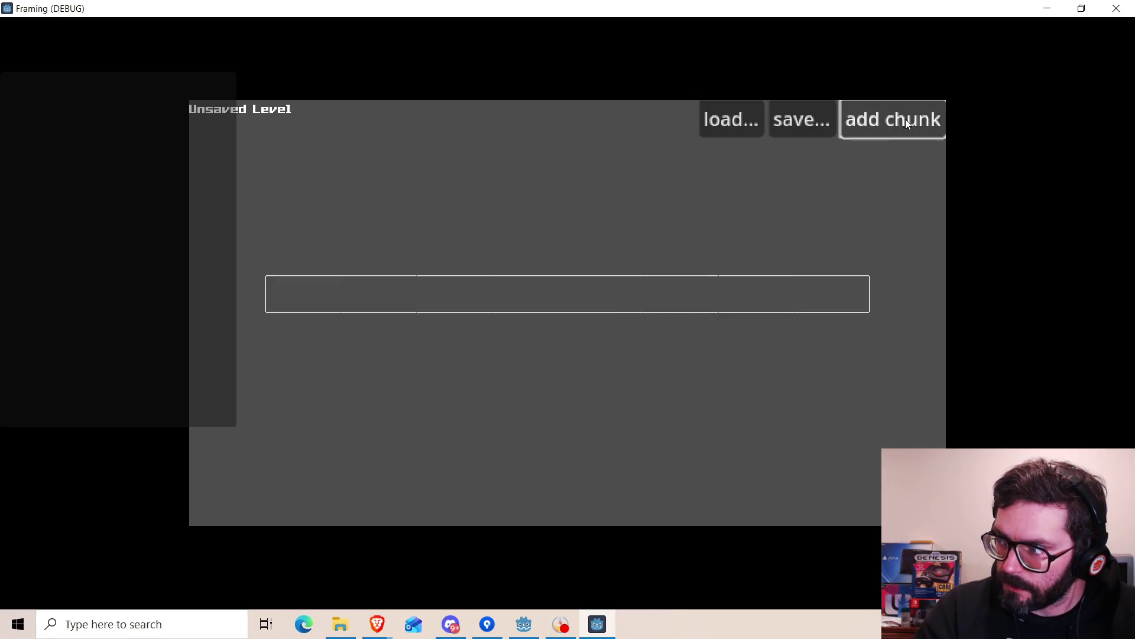
pyautogui.click(580, 303)
pyautogui.scroll(-5, 523, 437)
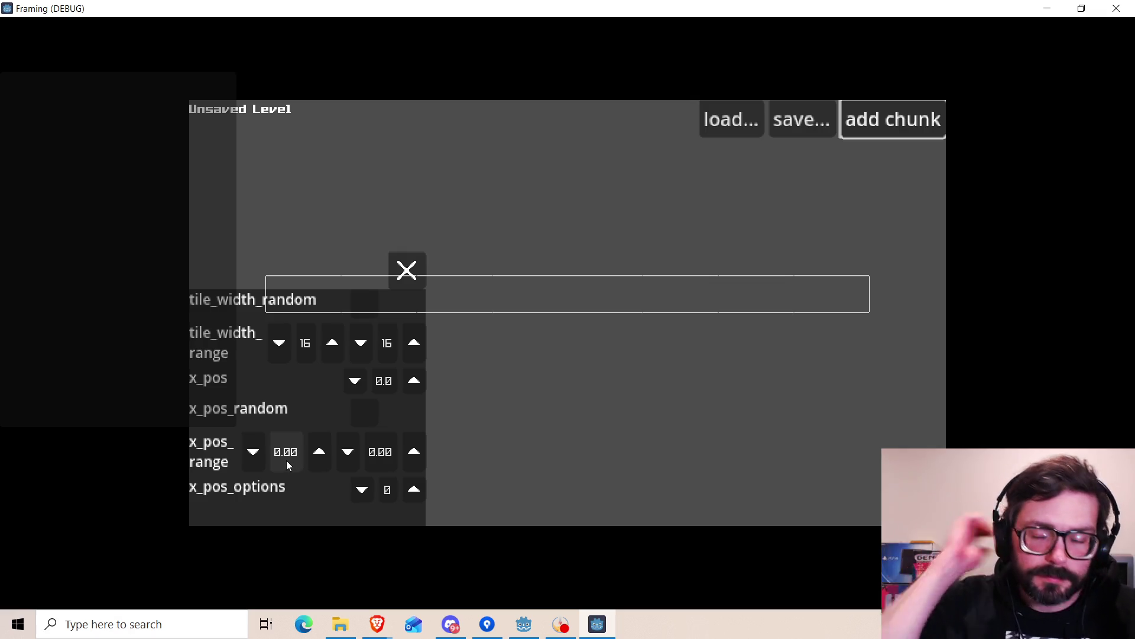
pyautogui.click(286, 461)
pyautogui.click(271, 419)
pyautogui.click(239, 463)
pyautogui.click(236, 432)
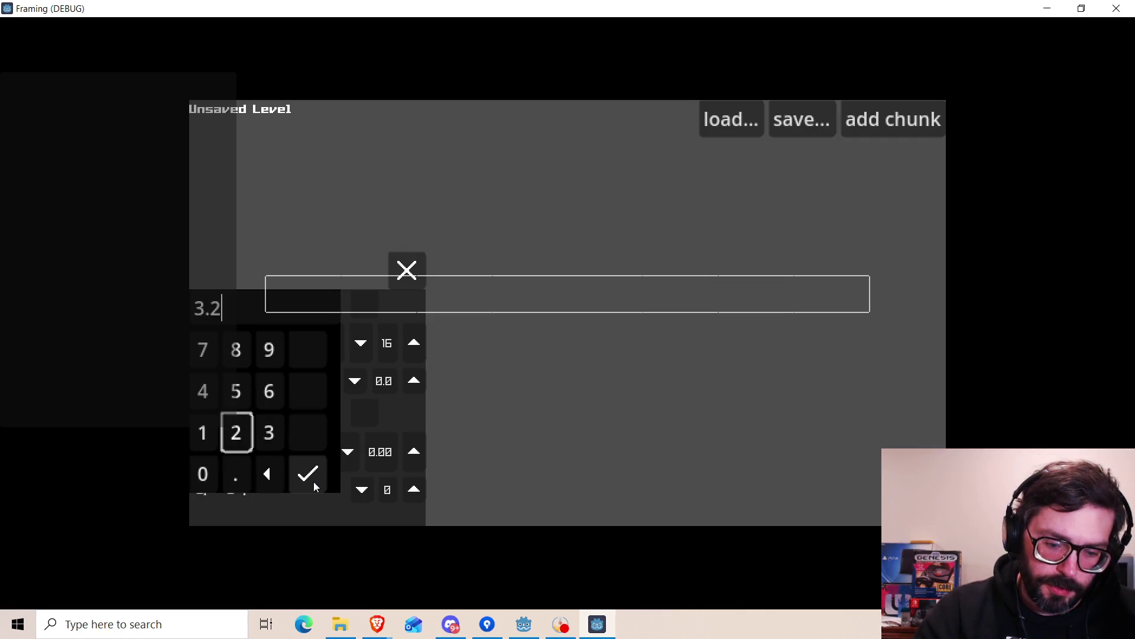
pyautogui.click(308, 473)
# Step: Re-enter x_pos_range as 6.6767 (stored as 6.68), close the panel, and stop the game
pyautogui.click(286, 456)
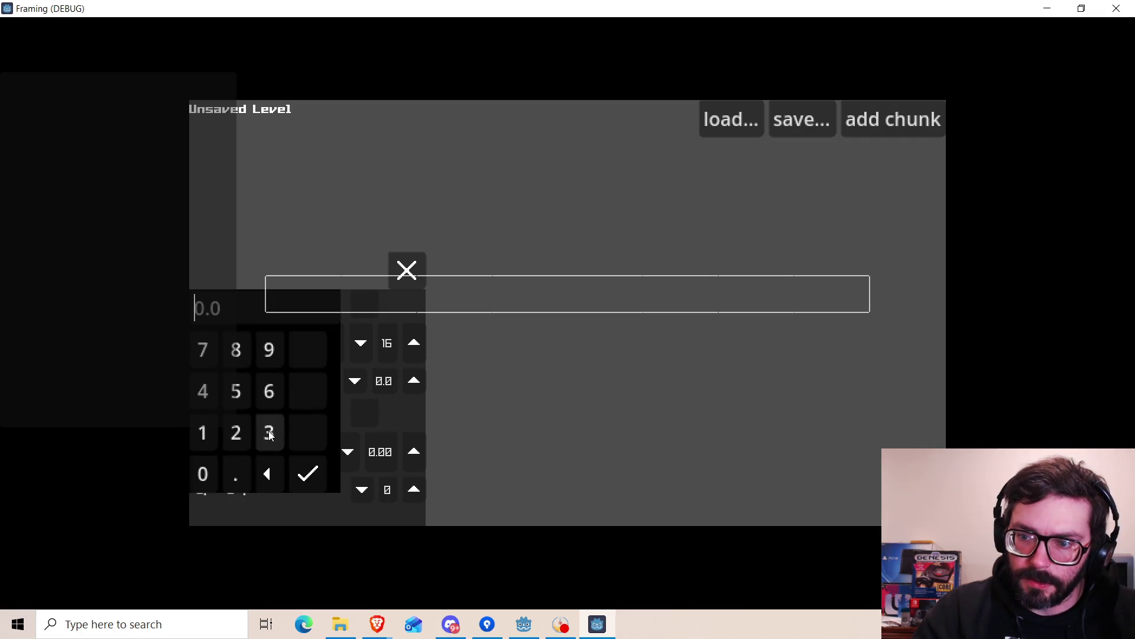
pyautogui.click(269, 396)
pyautogui.click(230, 482)
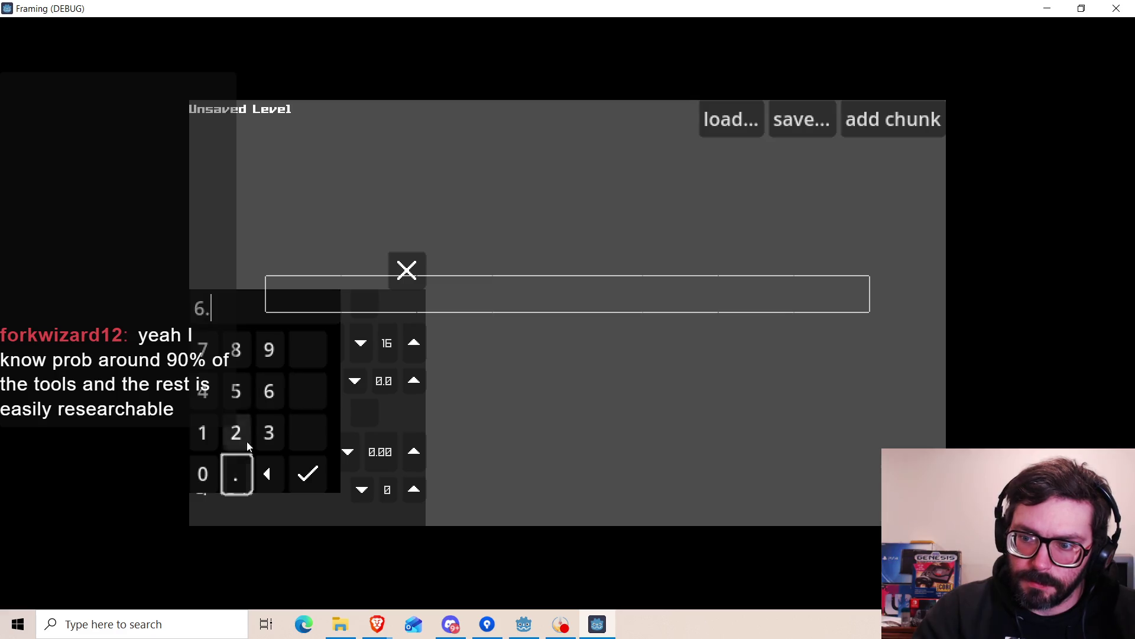
pyautogui.click(261, 392)
pyautogui.click(203, 350)
pyautogui.click(269, 390)
pyautogui.click(203, 350)
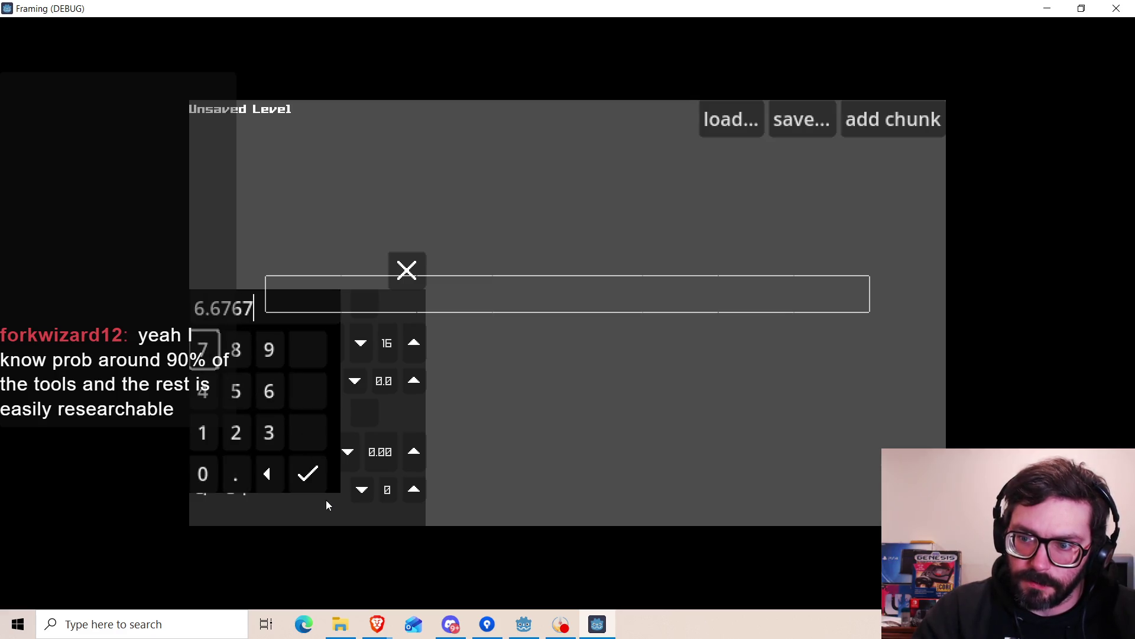
pyautogui.click(306, 474)
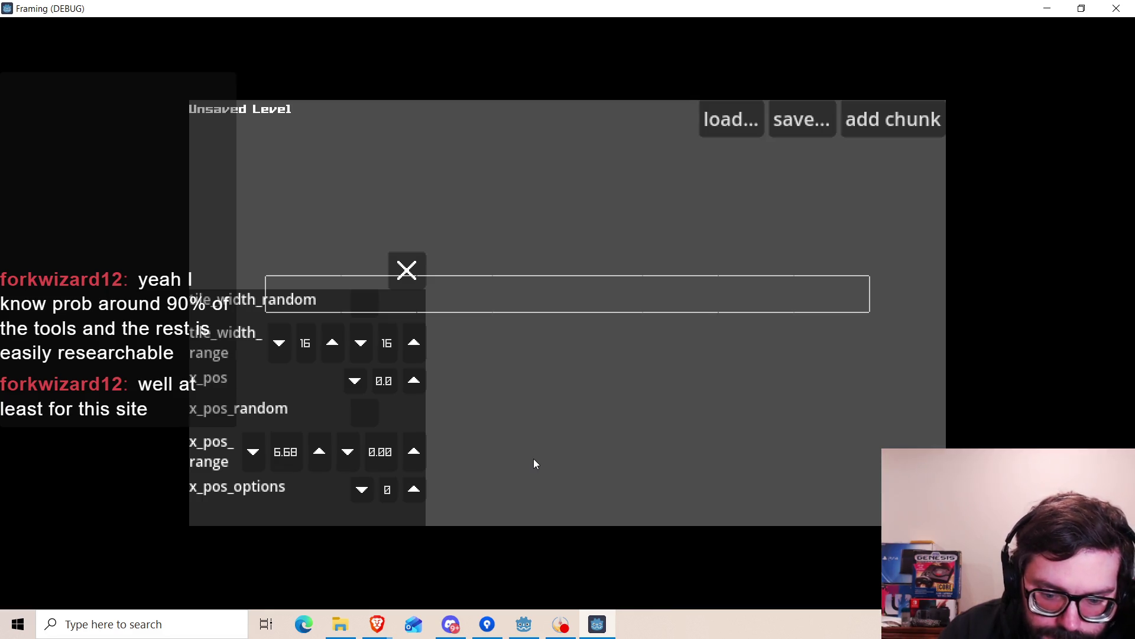
pyautogui.click(405, 270)
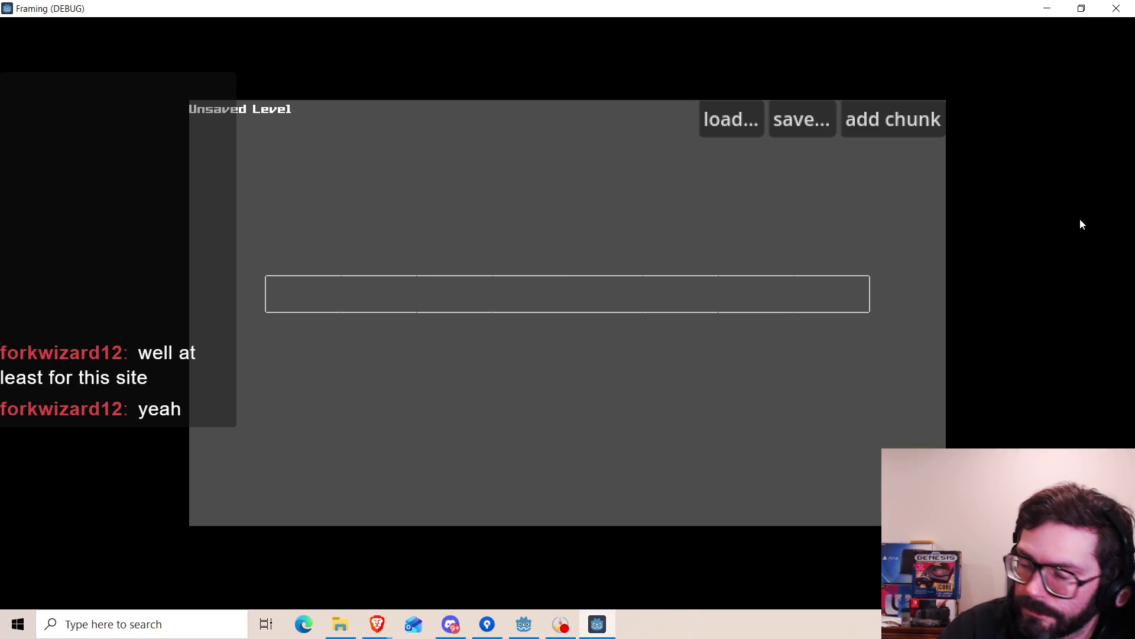
pyautogui.click(1116, 8)
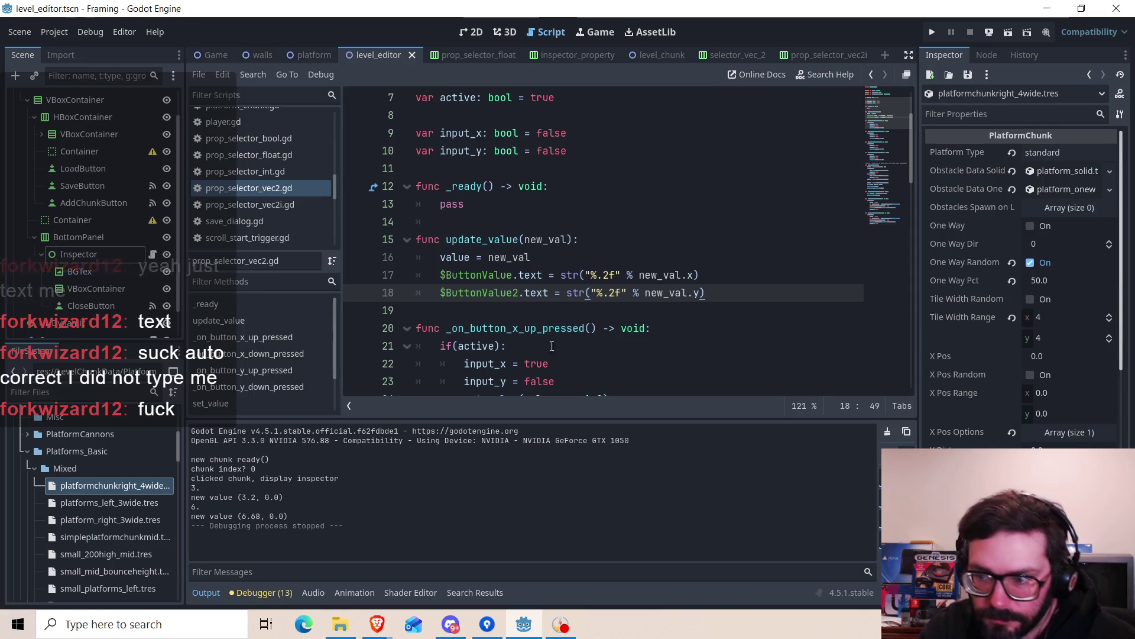
# Step: Place the cursor inside line 17's "%.2f" format string in prop_selector_vec2.gd
pyautogui.click(539, 311)
pyautogui.click(704, 293)
pyautogui.press('Up')
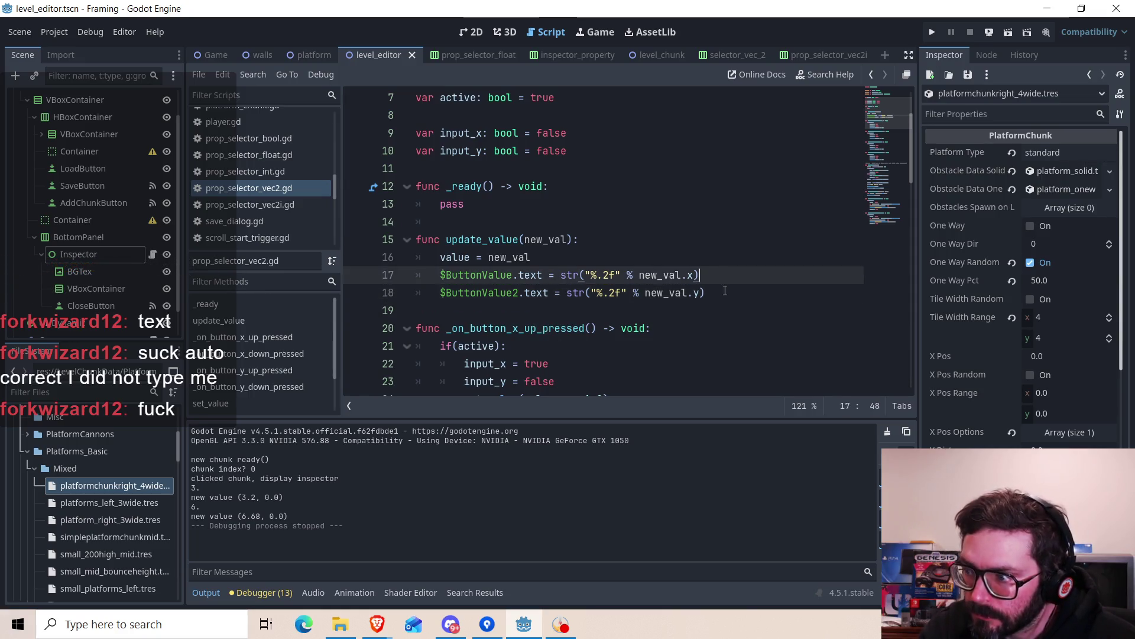
pyautogui.press('Down')
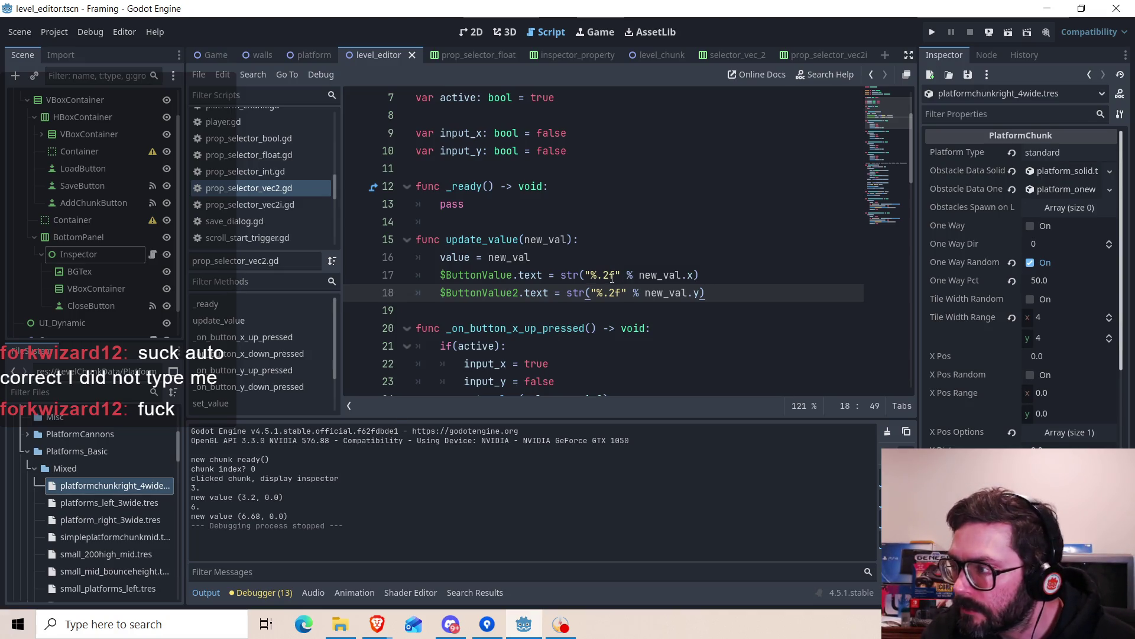
pyautogui.click(611, 276)
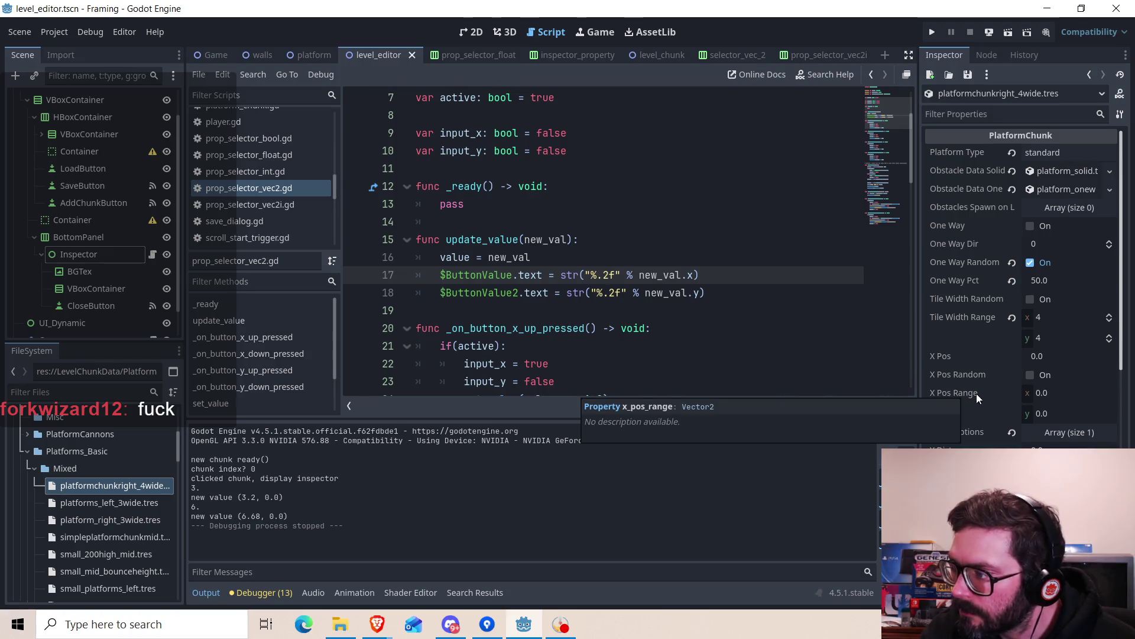
# Step: Change the "%.2f" format strings on lines 17 and 18 to "%.1f" and save the script
pyautogui.press('BackSpace')
pyautogui.write('1')
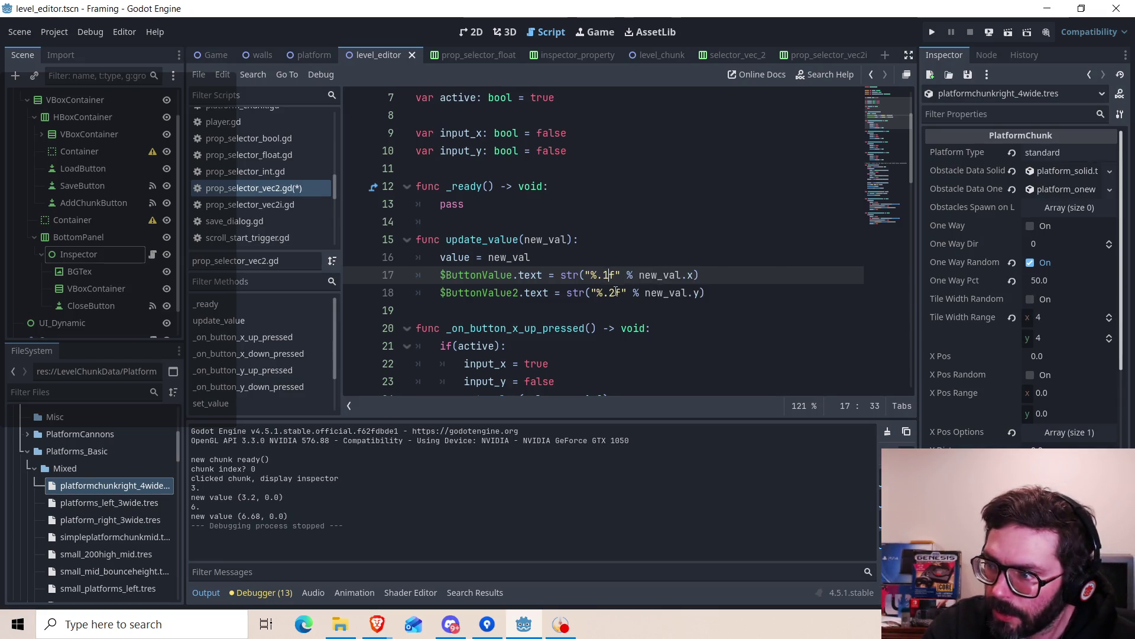
pyautogui.press('Down')
pyautogui.press('Delete')
pyautogui.write('1')
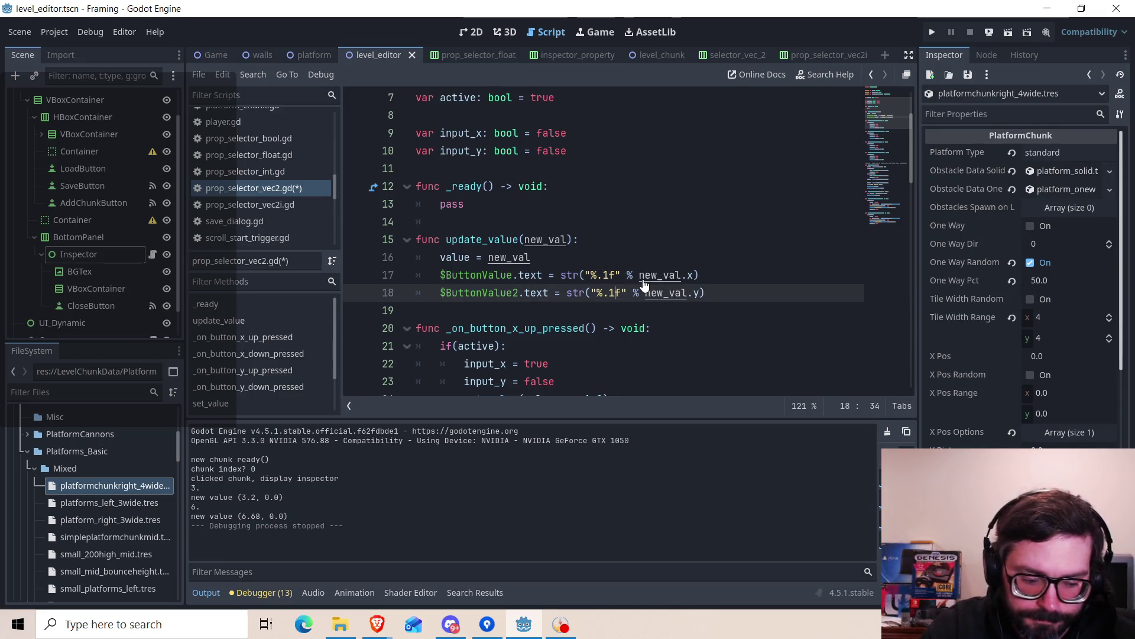
pyautogui.hotkey('ctrl', 's')
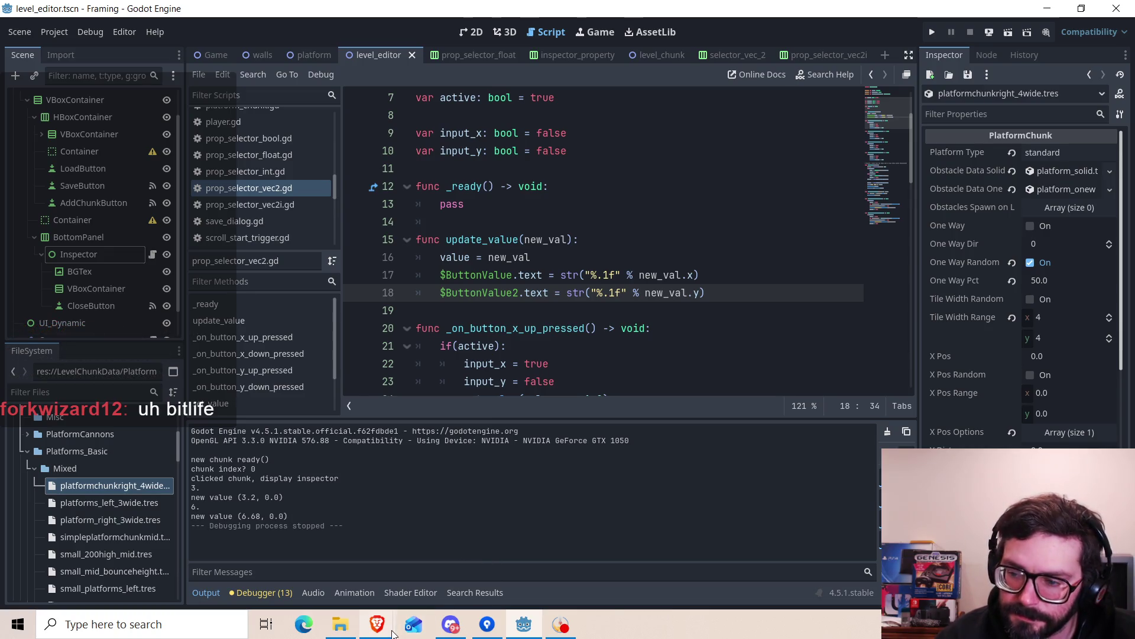
pyautogui.moveTo(377, 623)
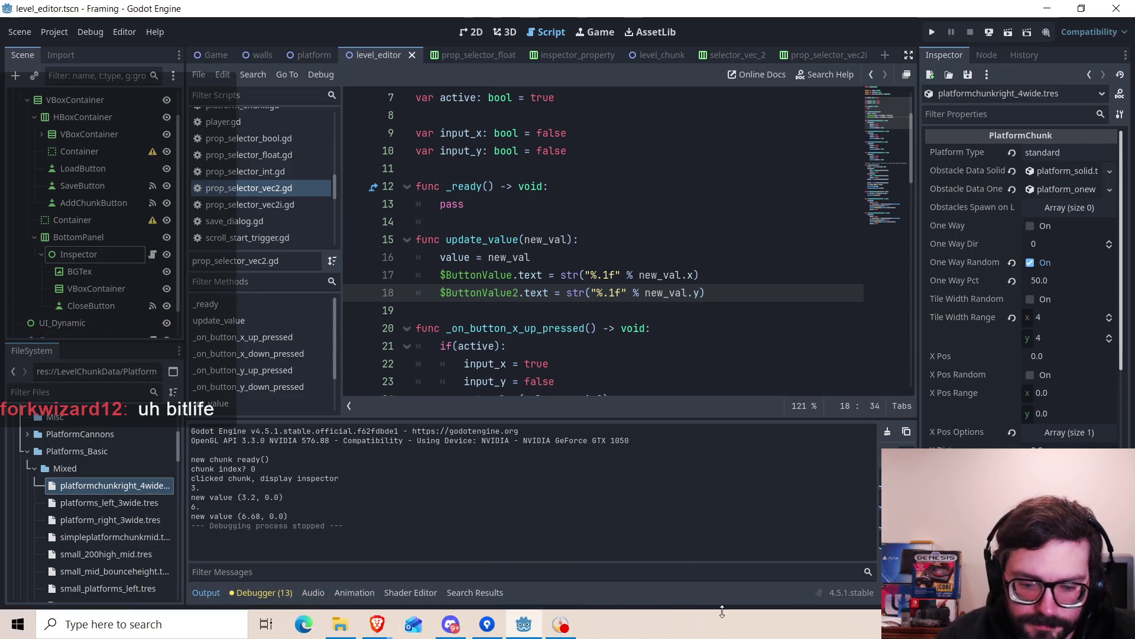
# Step: Search for 'bitlife' in a new Brave tab
pyautogui.click(539, 562)
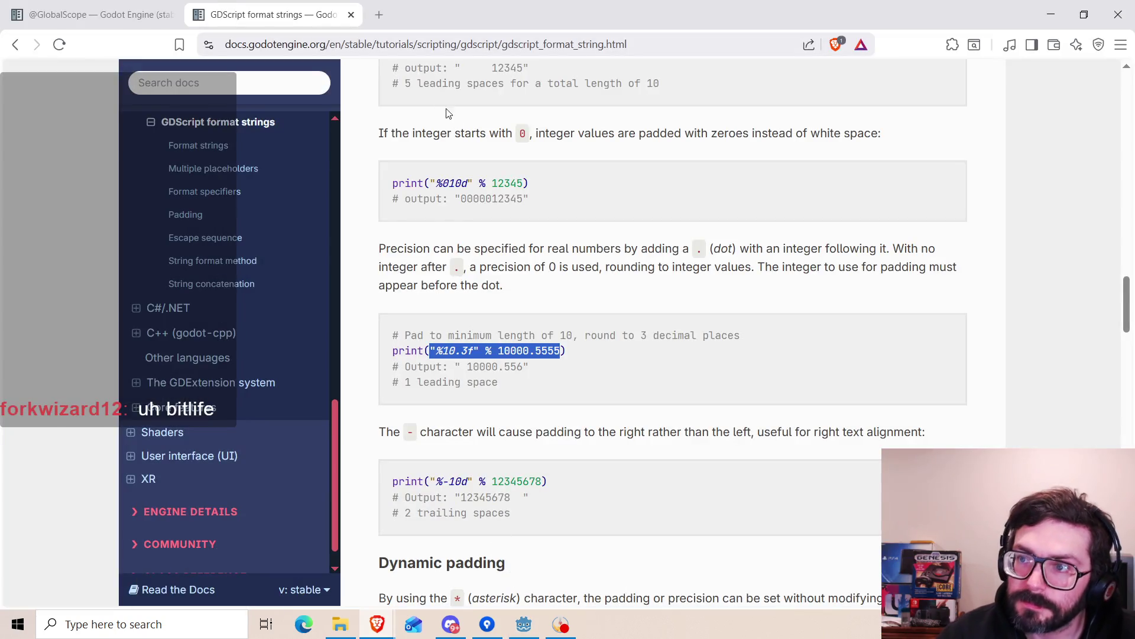
pyautogui.click(379, 14)
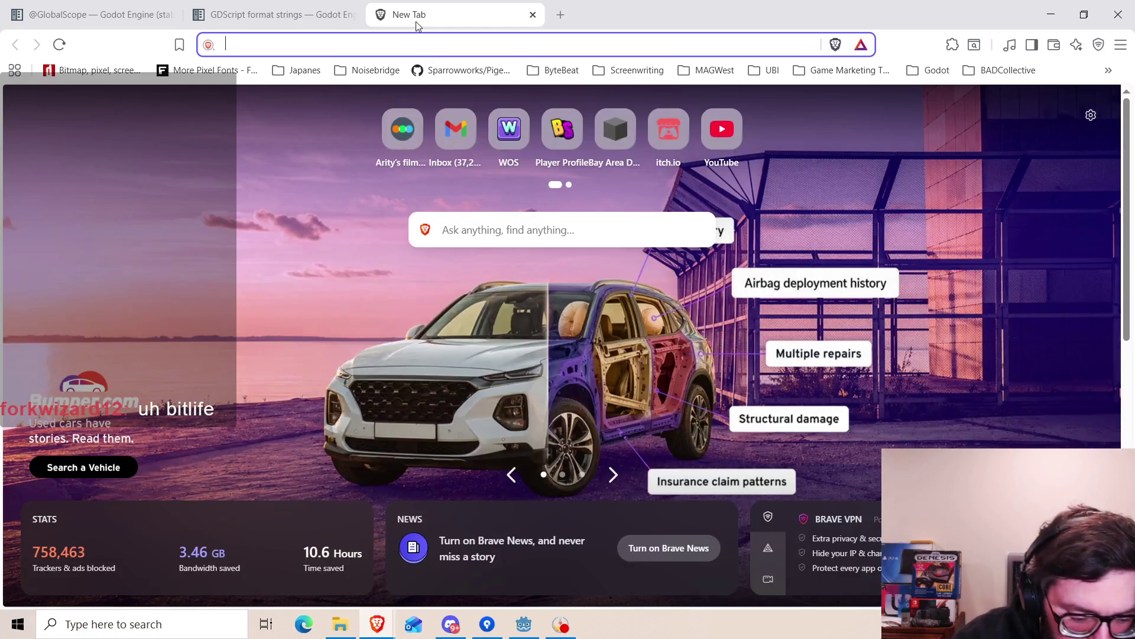
pyautogui.write('bitlife')
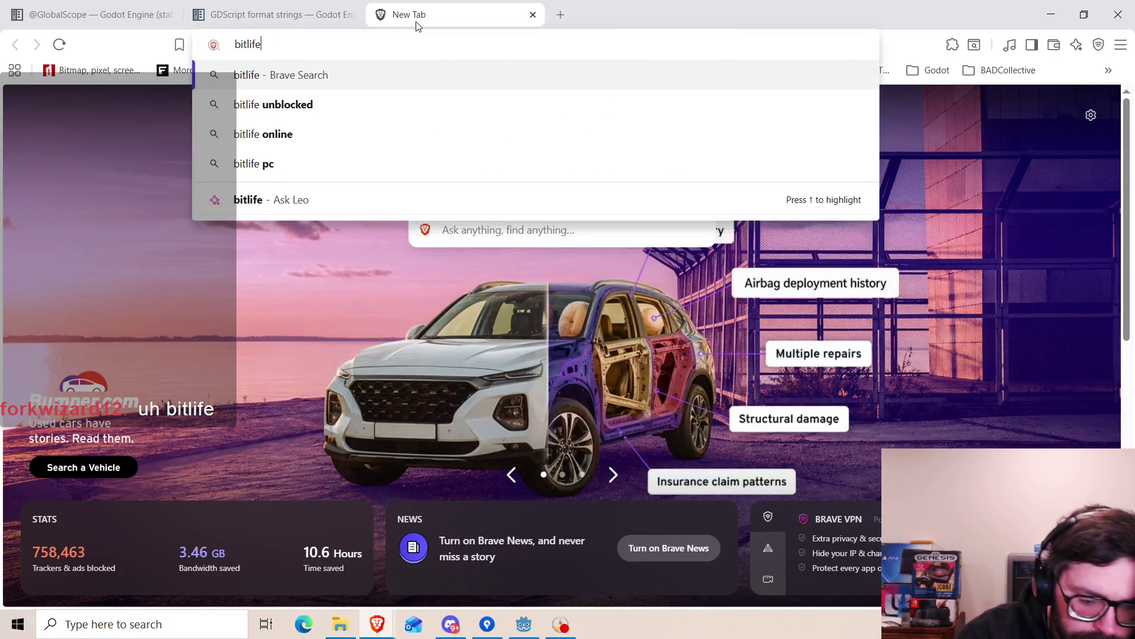
pyautogui.press('Return')
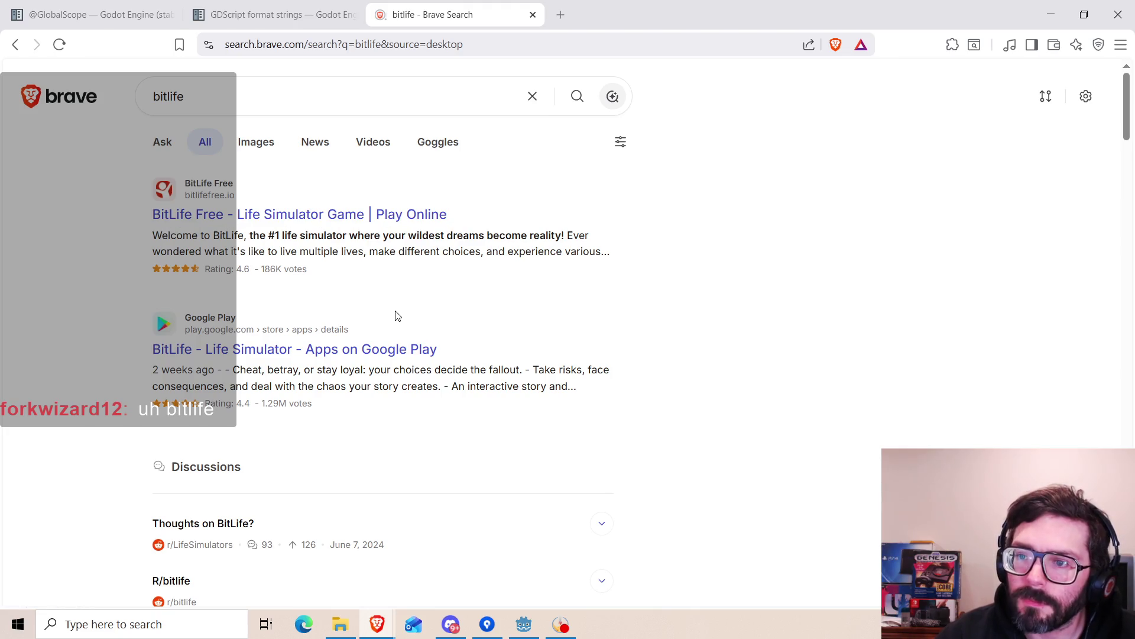
# Step: Open the BitLife Free game site at bitlifefree.io from the search results
pyautogui.scroll(-1, 136, 256)
pyautogui.scroll(-2, 130, 256)
pyautogui.scroll(3, 130, 256)
pyautogui.click(281, 217)
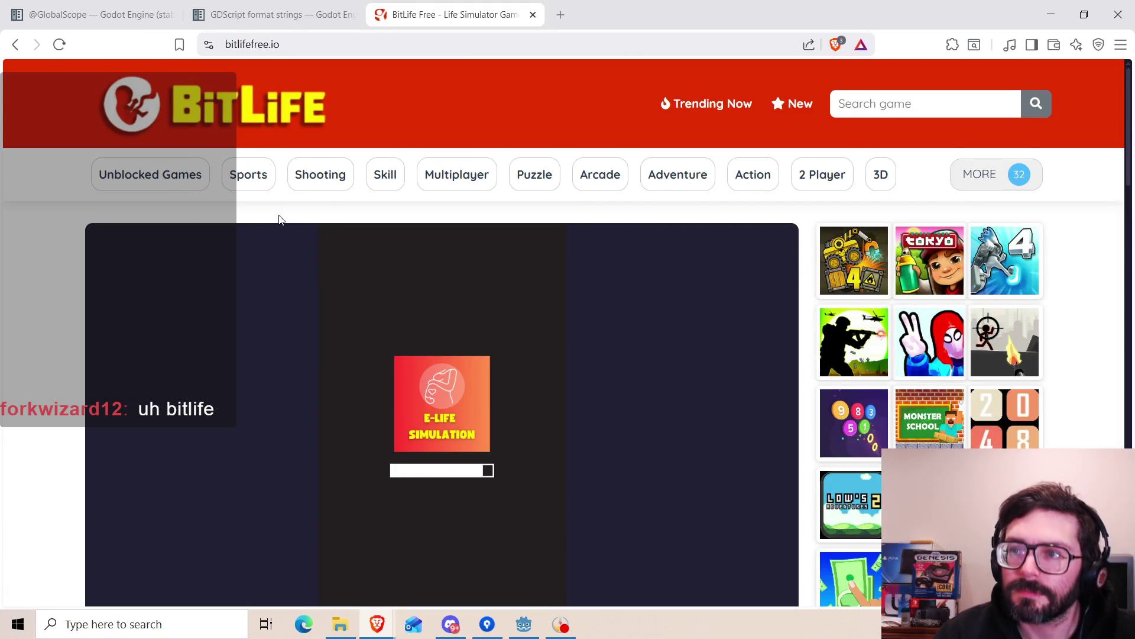
# Step: Start a new BitLife life, age it to 3 years, and dismiss the Facts of BitLife message
pyautogui.scroll(-2, 116, 286)
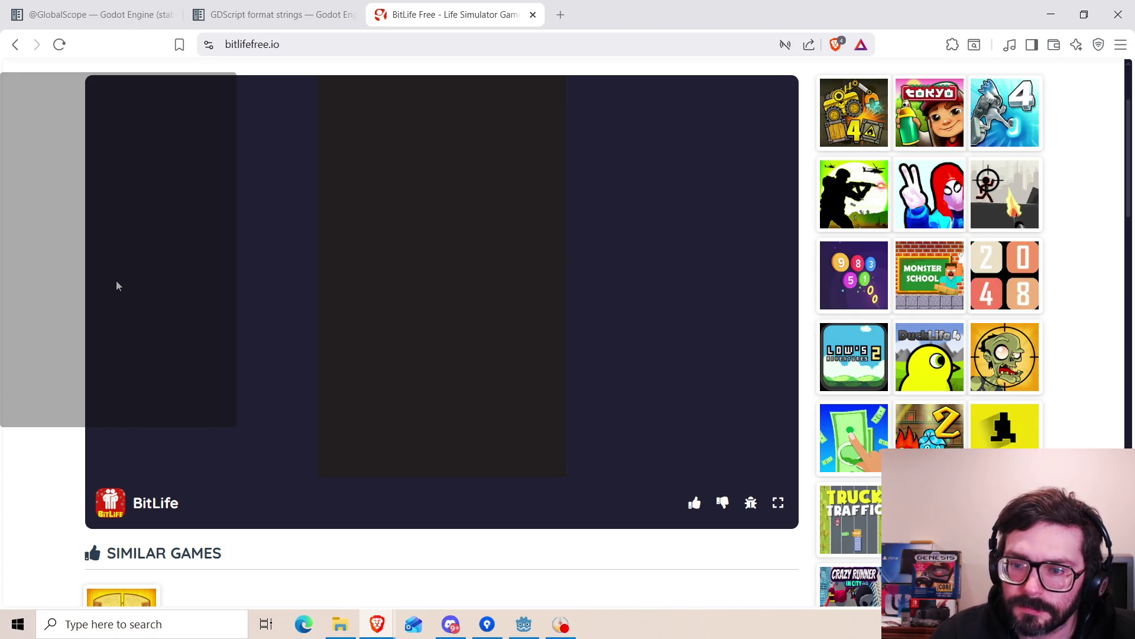
pyautogui.click(443, 357)
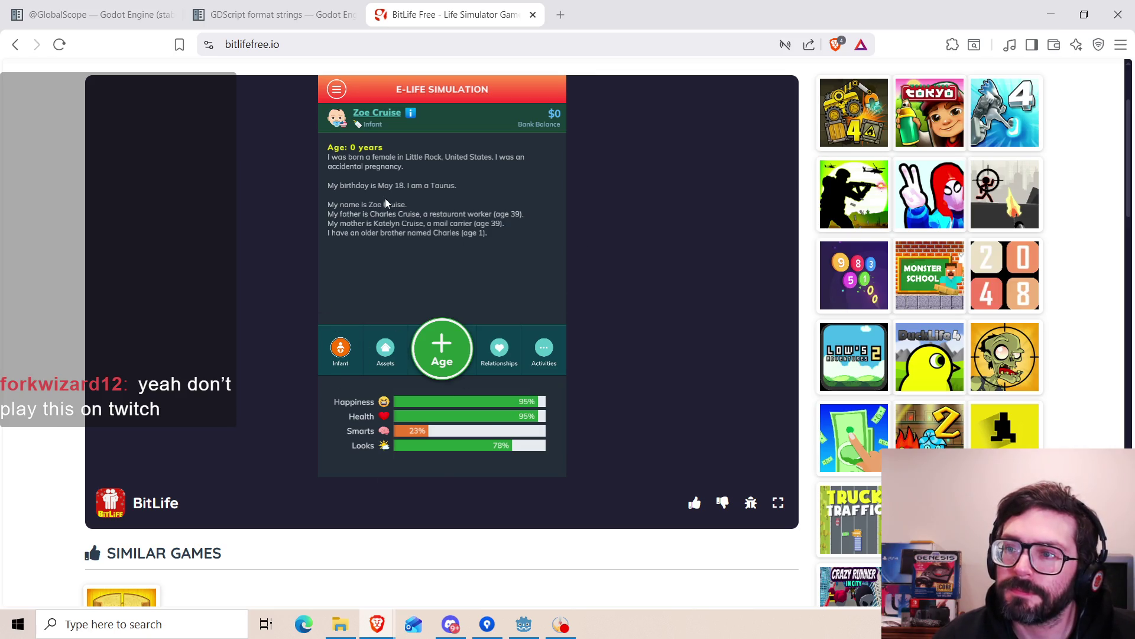
pyautogui.click(438, 353)
pyautogui.click(439, 353)
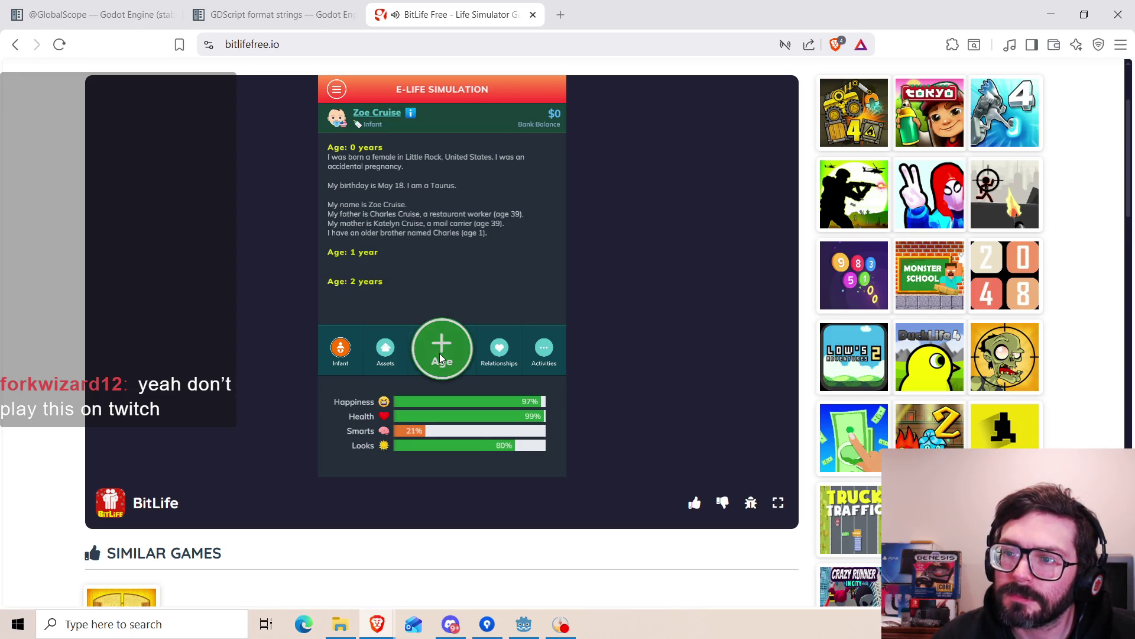
pyautogui.click(439, 353)
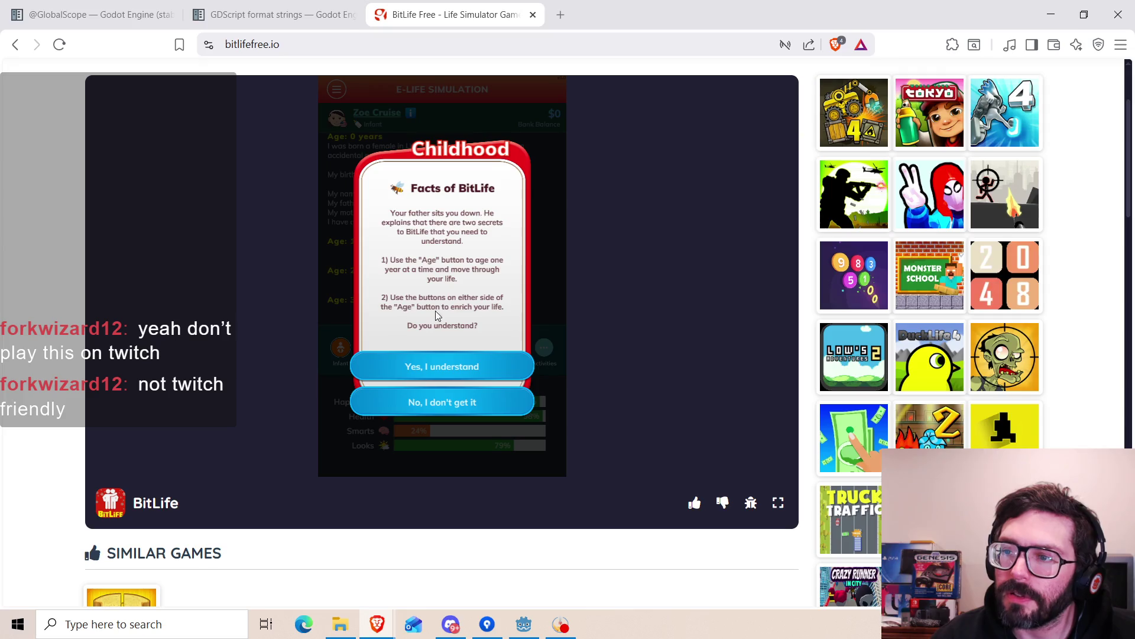
pyautogui.click(425, 369)
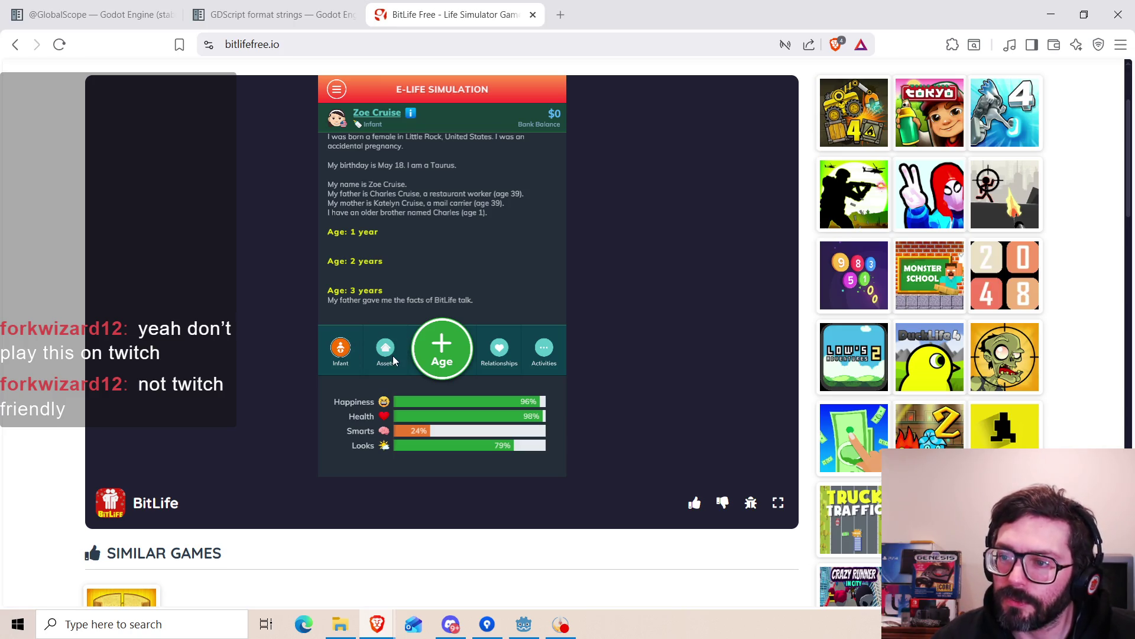
pyautogui.click(544, 356)
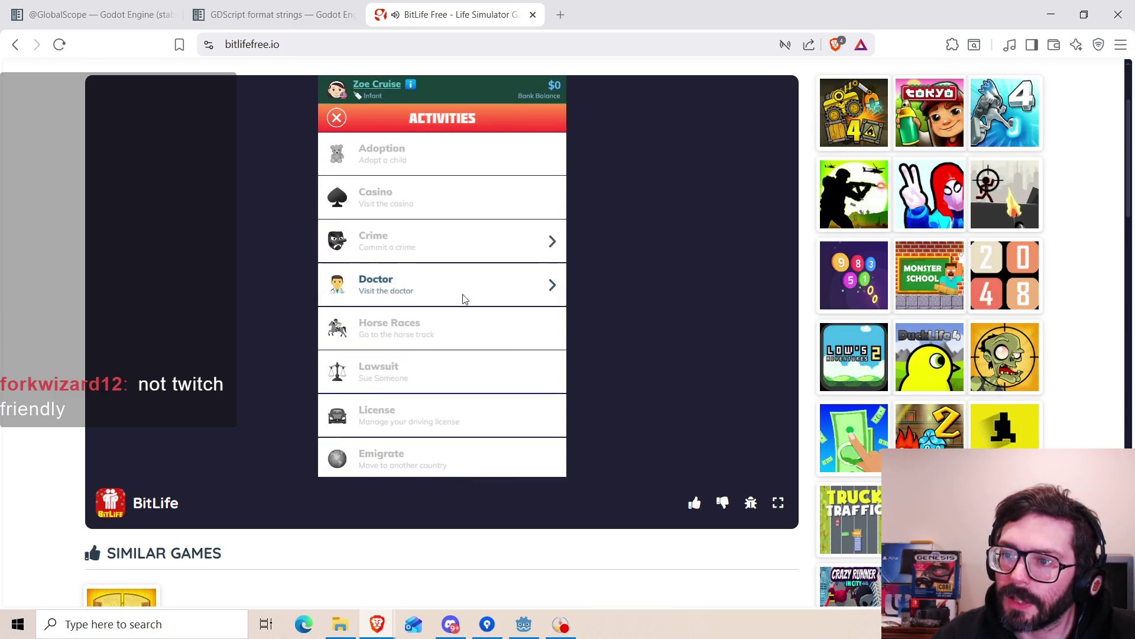
pyautogui.click(427, 289)
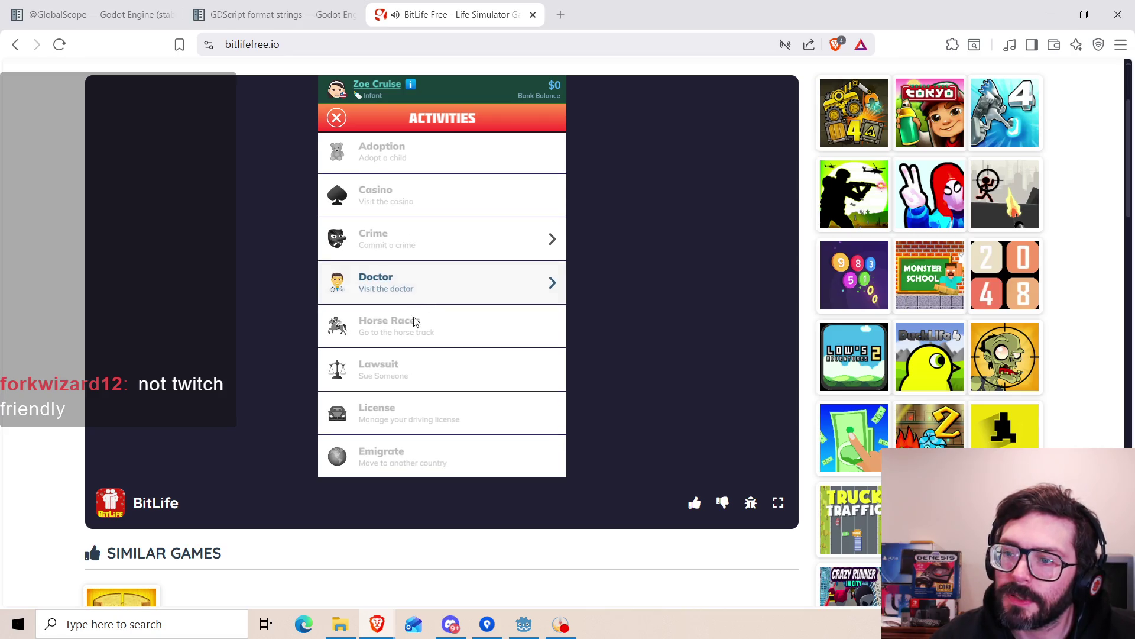
pyautogui.click(428, 197)
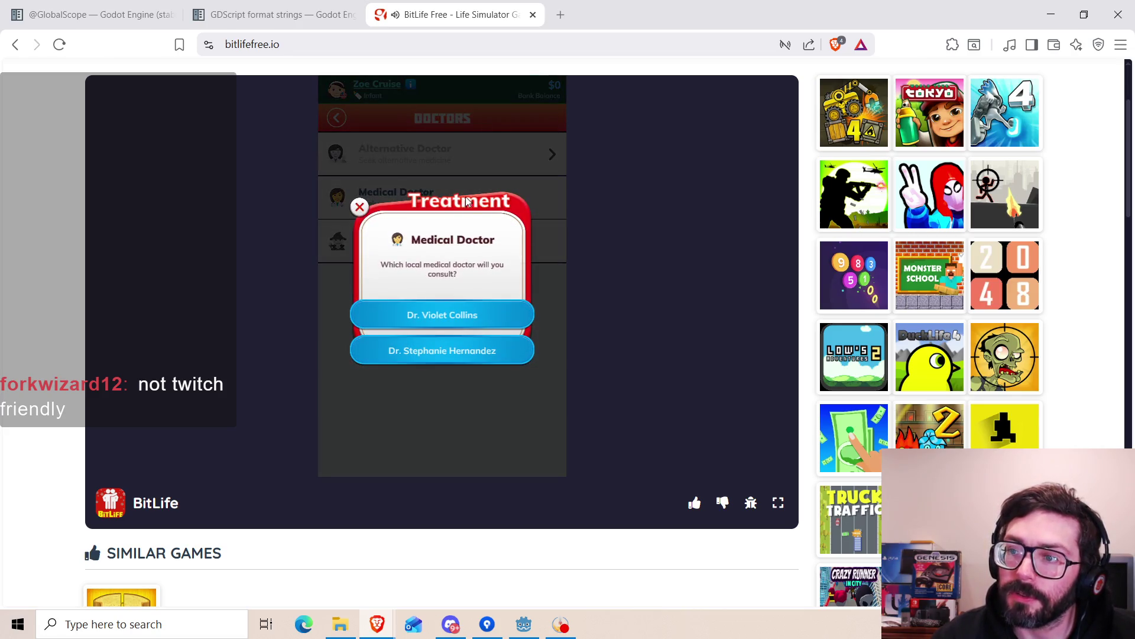
pyautogui.click(412, 314)
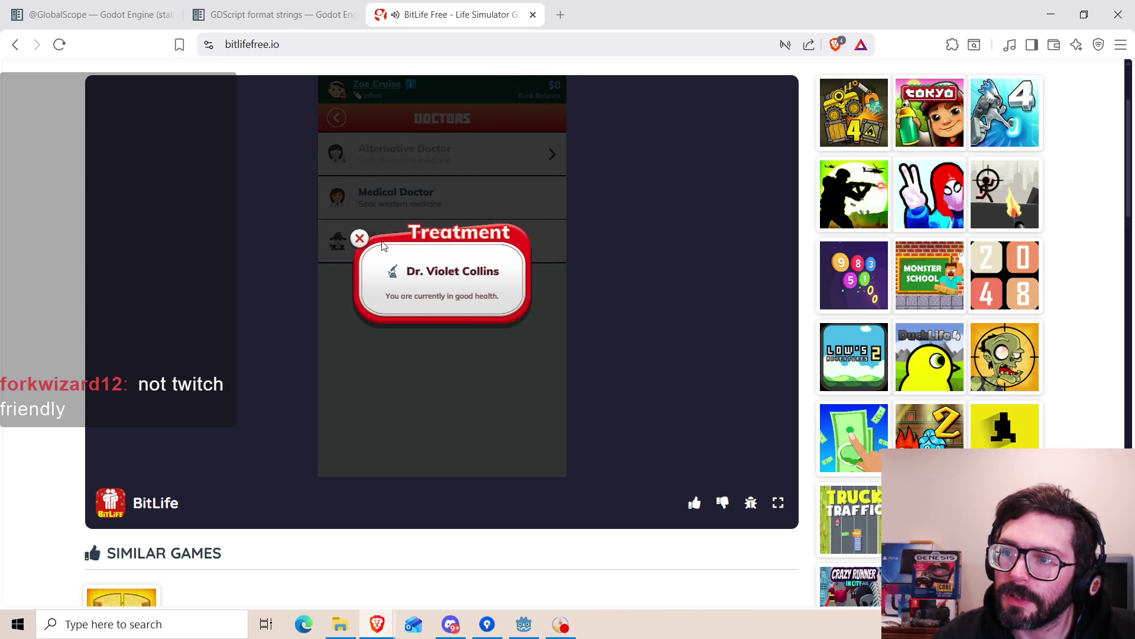
pyautogui.click(360, 238)
pyautogui.click(336, 117)
pyautogui.click(335, 118)
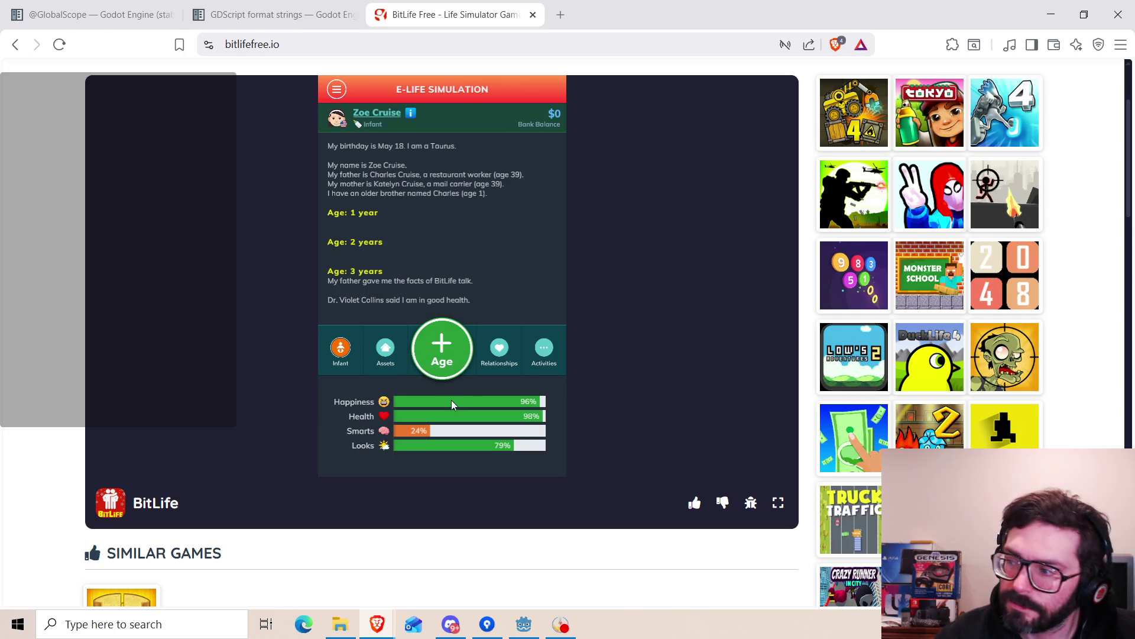
pyautogui.scroll(1, 111, 385)
pyautogui.scroll(-5, 171, 362)
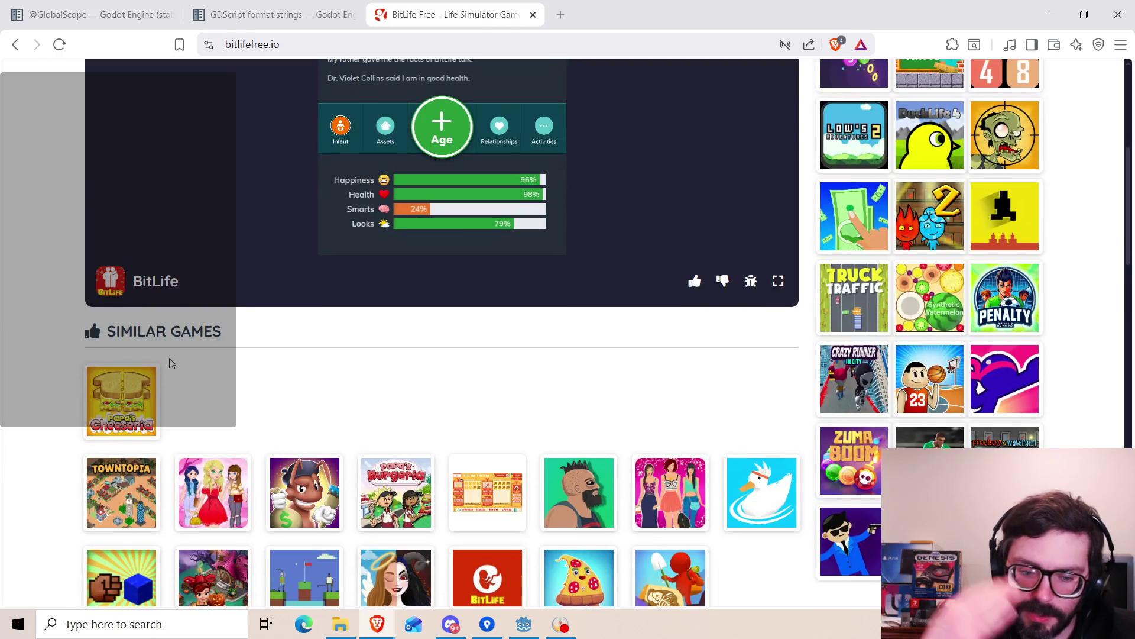
pyautogui.scroll(6, 287, 334)
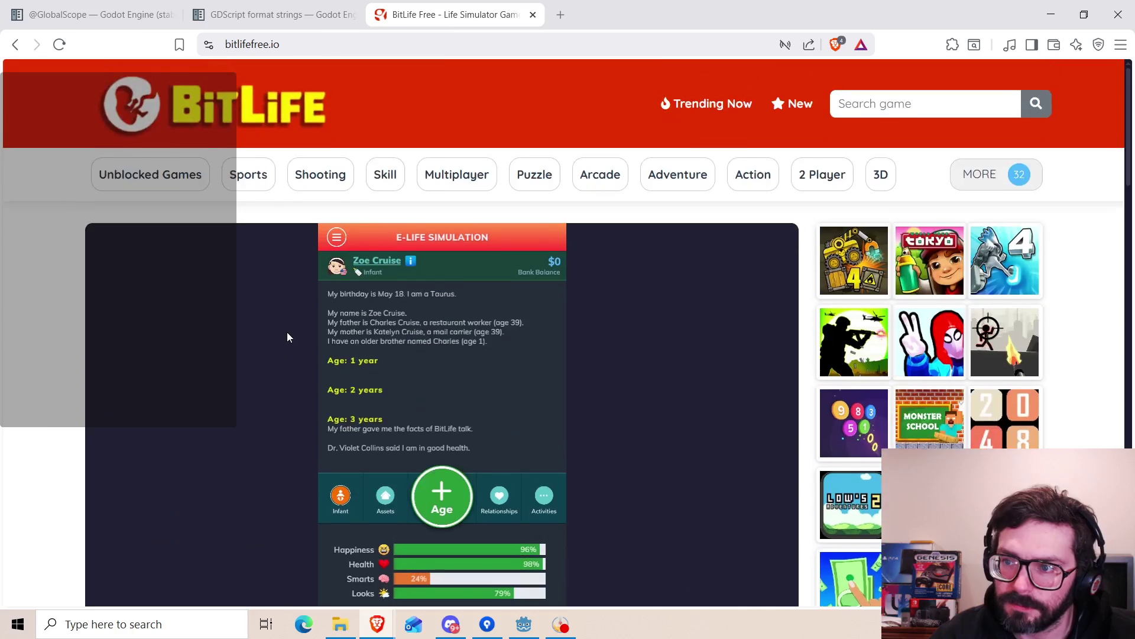
pyautogui.scroll(-3, 32, 259)
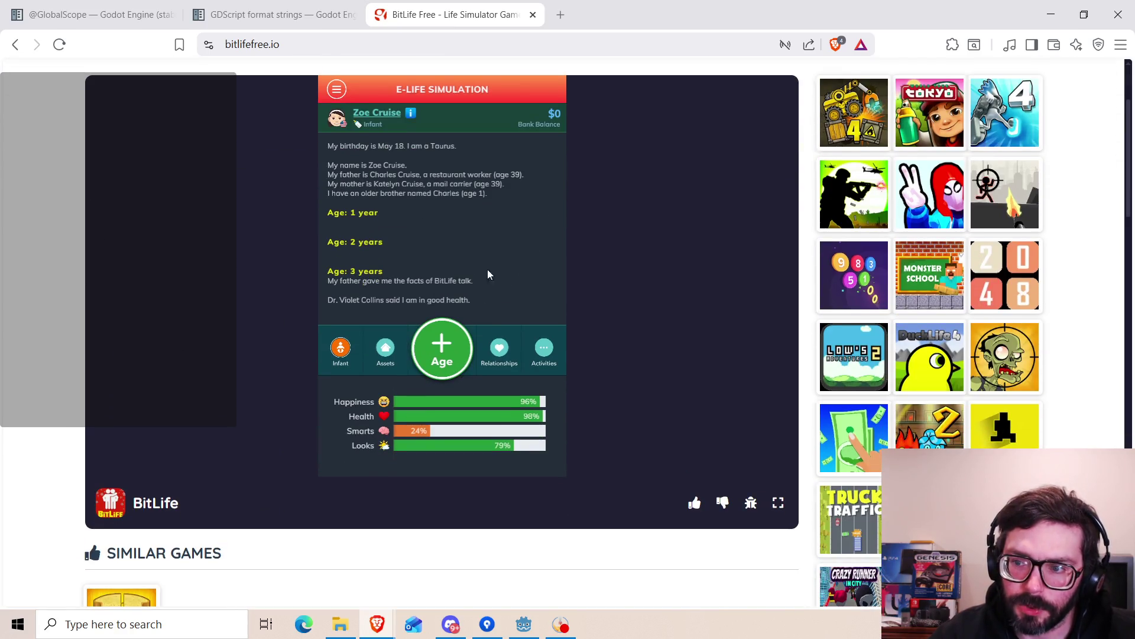
pyautogui.click(428, 357)
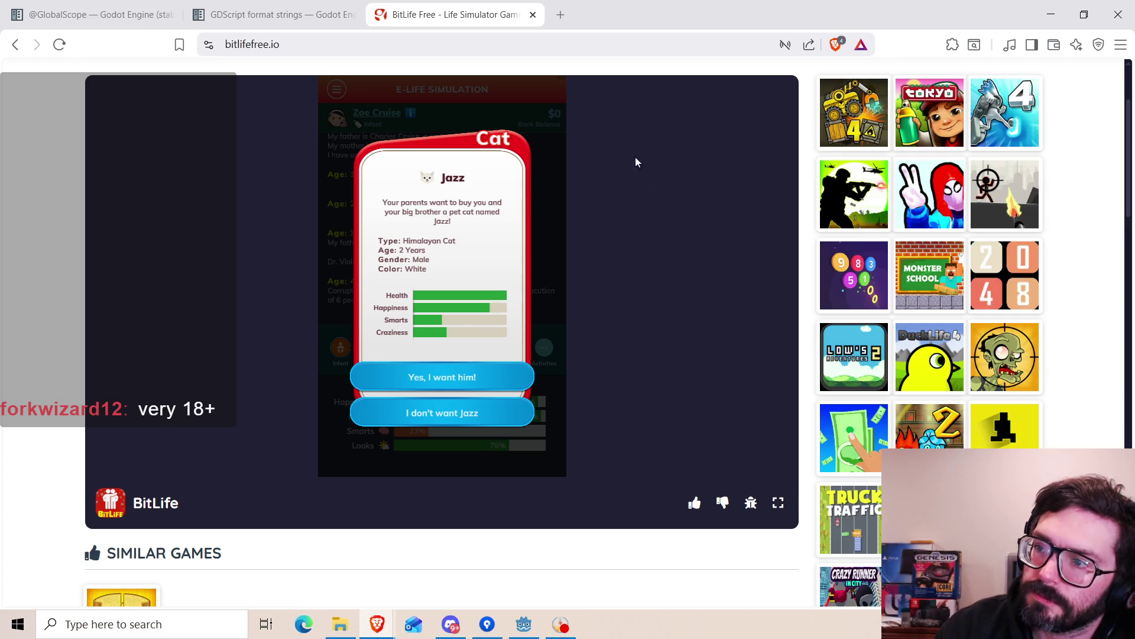
# Step: Turn down the cat Jazz and dismiss the brother's assault message
pyautogui.click(467, 409)
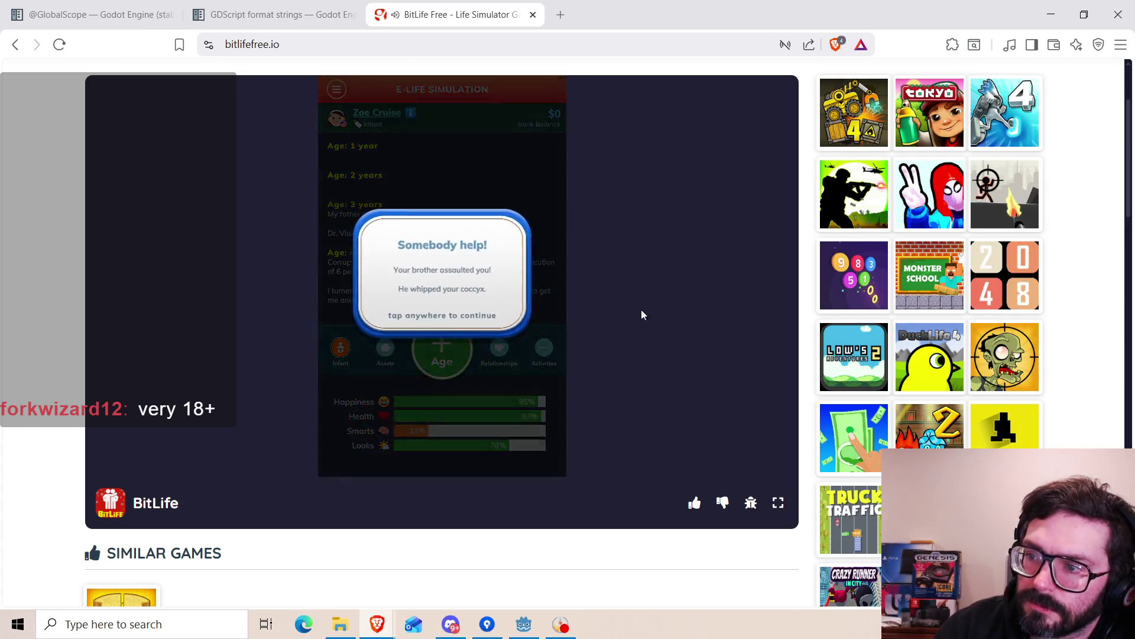
pyautogui.click(464, 263)
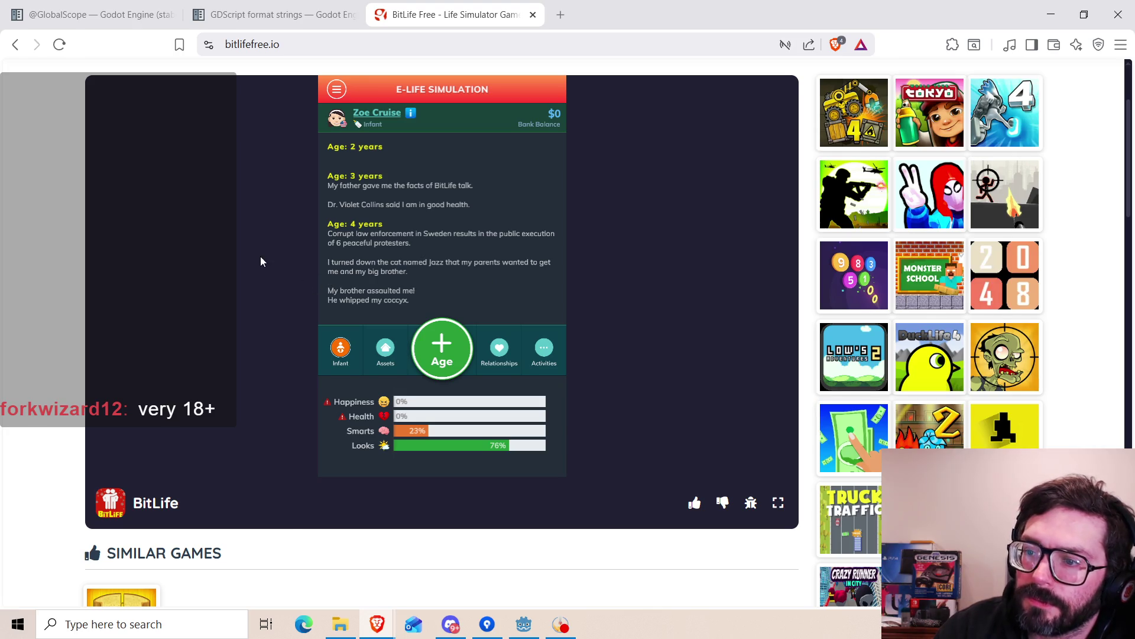
pyautogui.scroll(-3, 260, 257)
pyautogui.scroll(1, 257, 265)
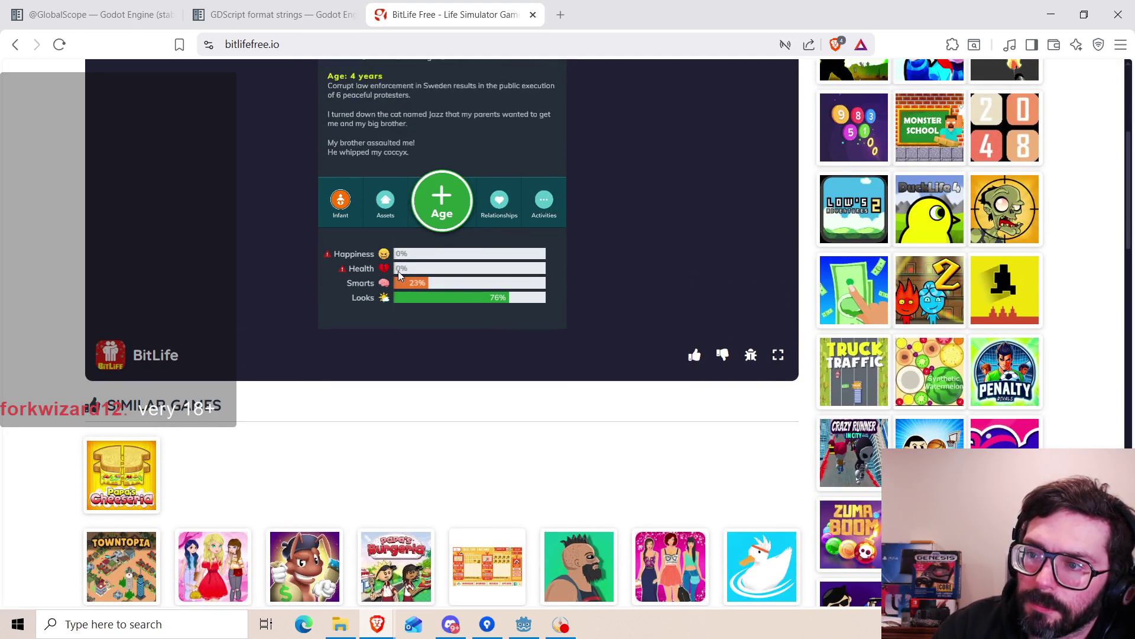
pyautogui.scroll(4, 258, 276)
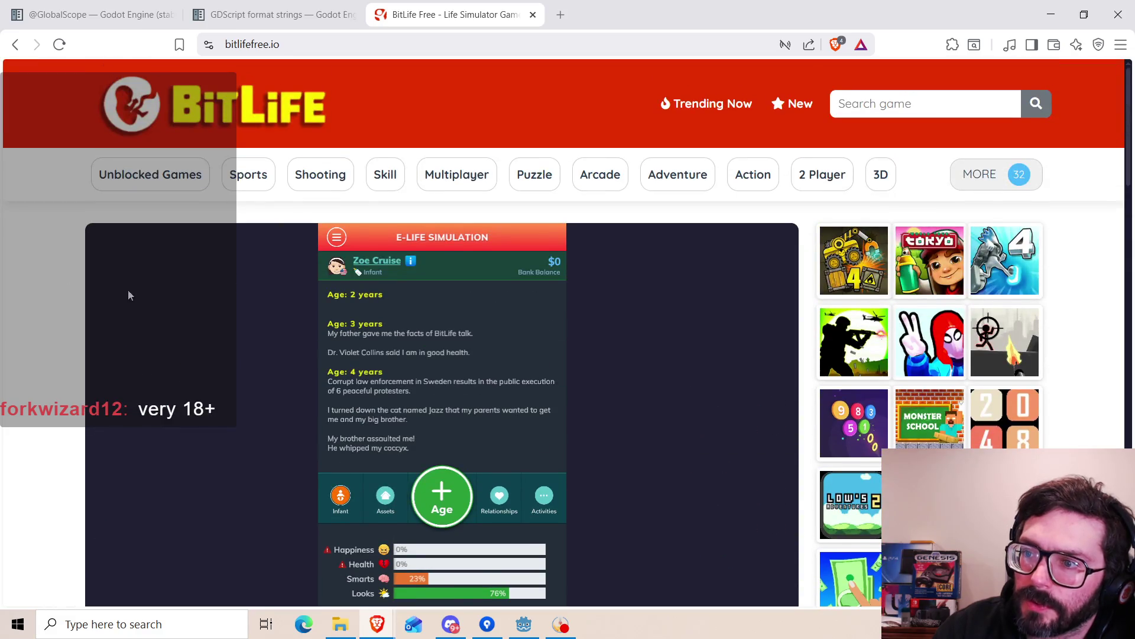
pyautogui.scroll(-2, 415, 374)
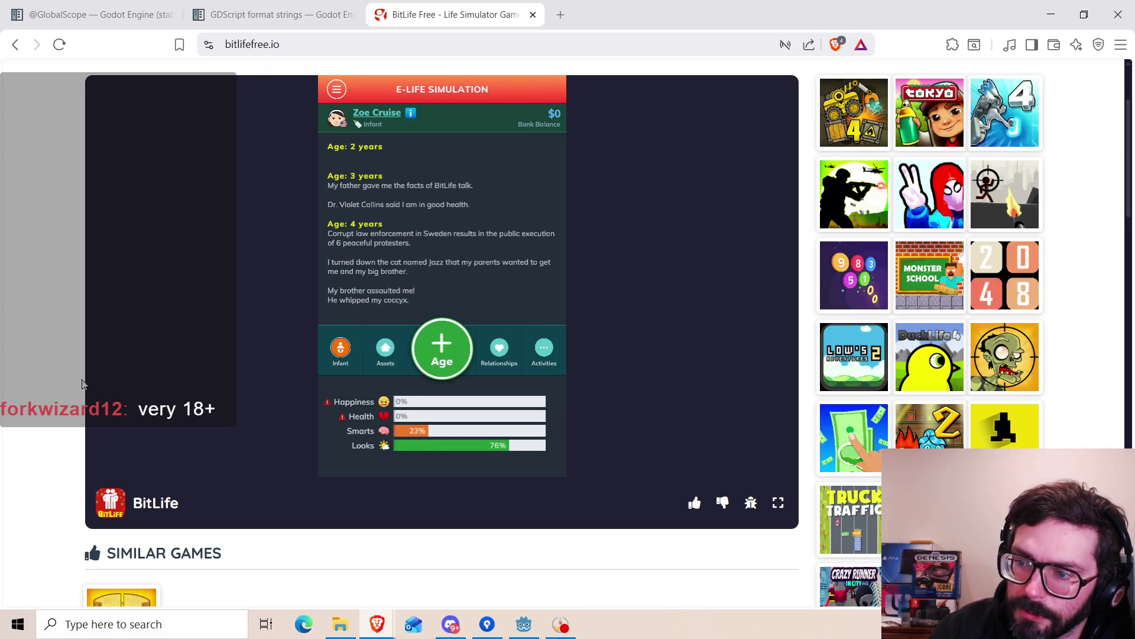
pyautogui.scroll(1, 90, 379)
pyautogui.scroll(2, 89, 374)
pyautogui.scroll(-1, 98, 378)
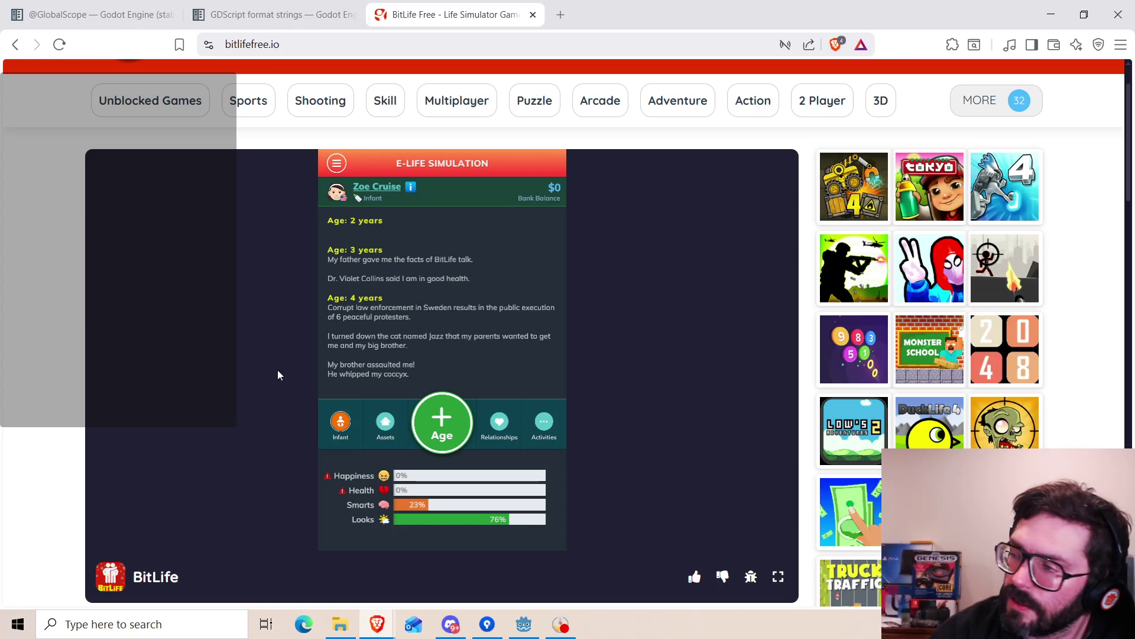
pyautogui.scroll(-5, 65, 378)
pyautogui.scroll(5, 65, 379)
pyautogui.scroll(-5, 67, 378)
pyautogui.scroll(5, 65, 376)
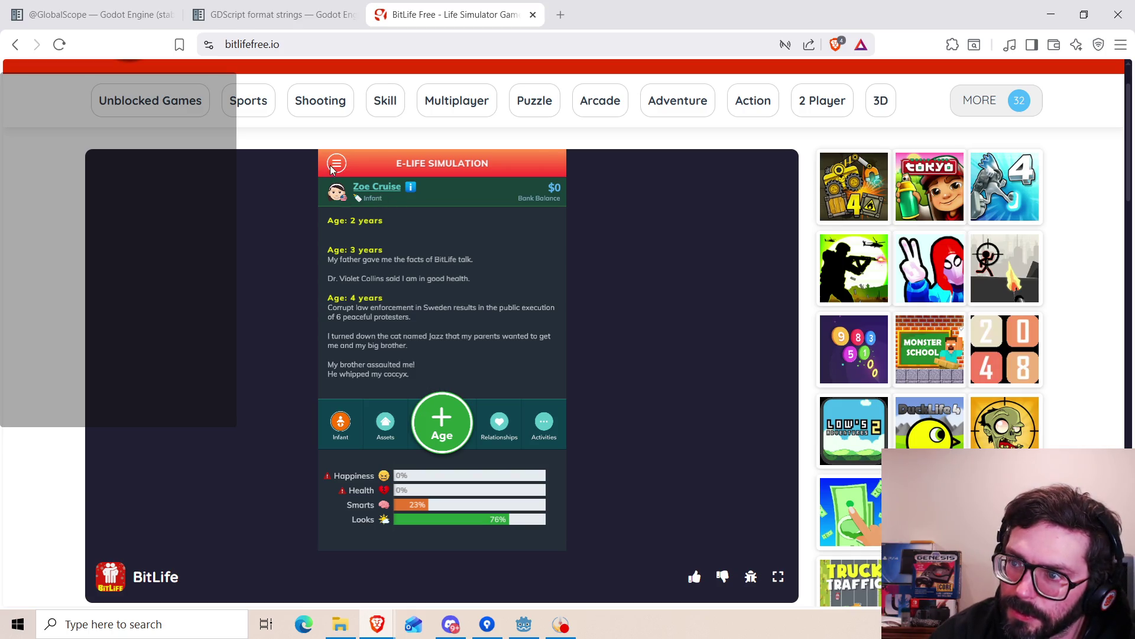
pyautogui.click(533, 14)
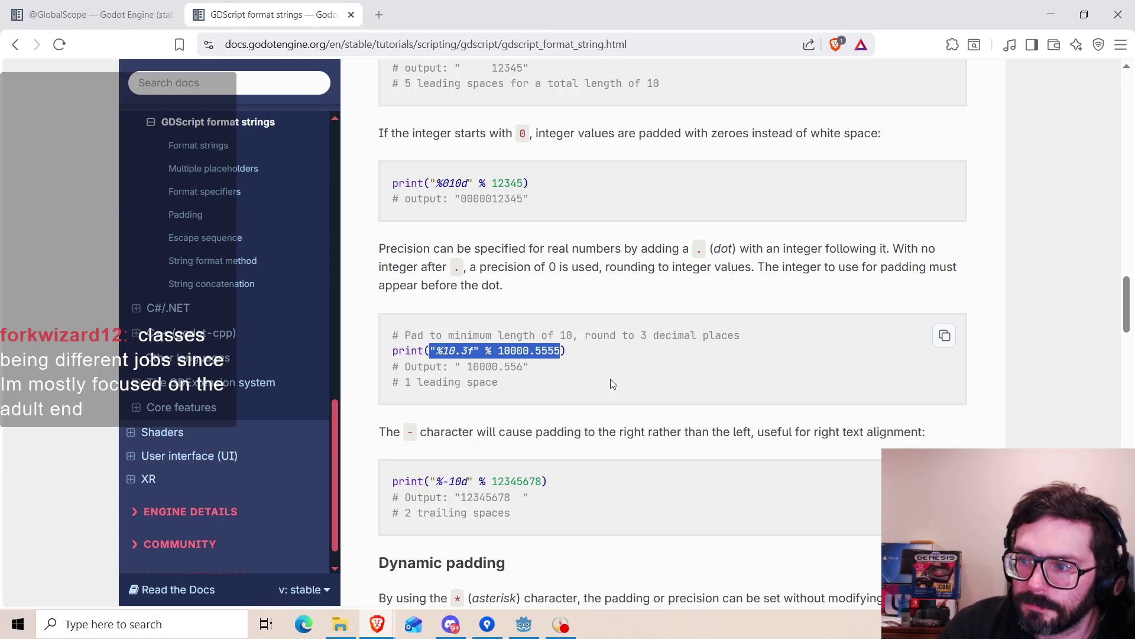
# Step: Switch from Godot Docs back to the Godot editor showing prop_selector_vec2.gd
pyautogui.click(525, 625)
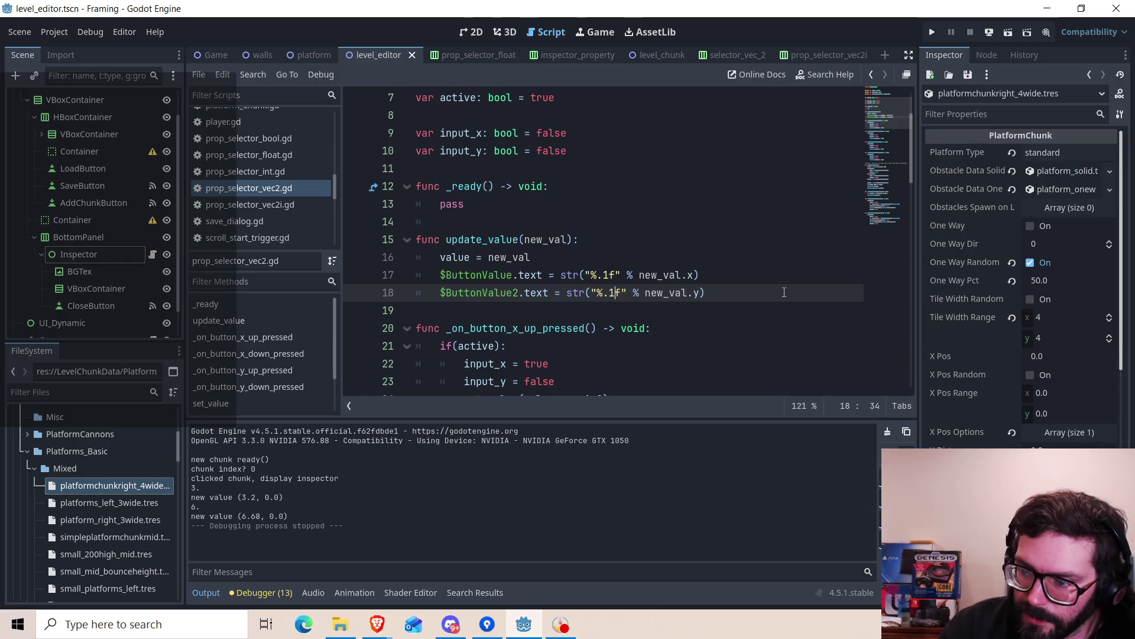
pyautogui.click(740, 314)
pyautogui.click(692, 292)
pyautogui.click(662, 274)
pyautogui.click(638, 254)
pyautogui.click(611, 246)
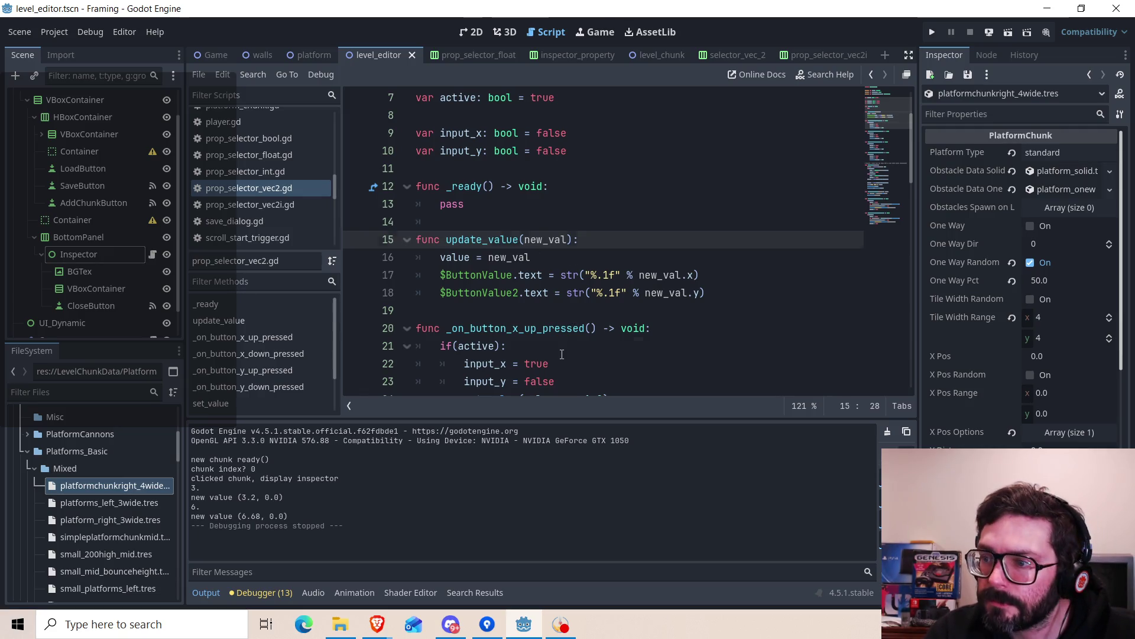
# Step: Leave prop_selector_vec2.gd and show the level_editor.tscn scene in the 2D view
pyautogui.click(687, 335)
pyautogui.click(620, 348)
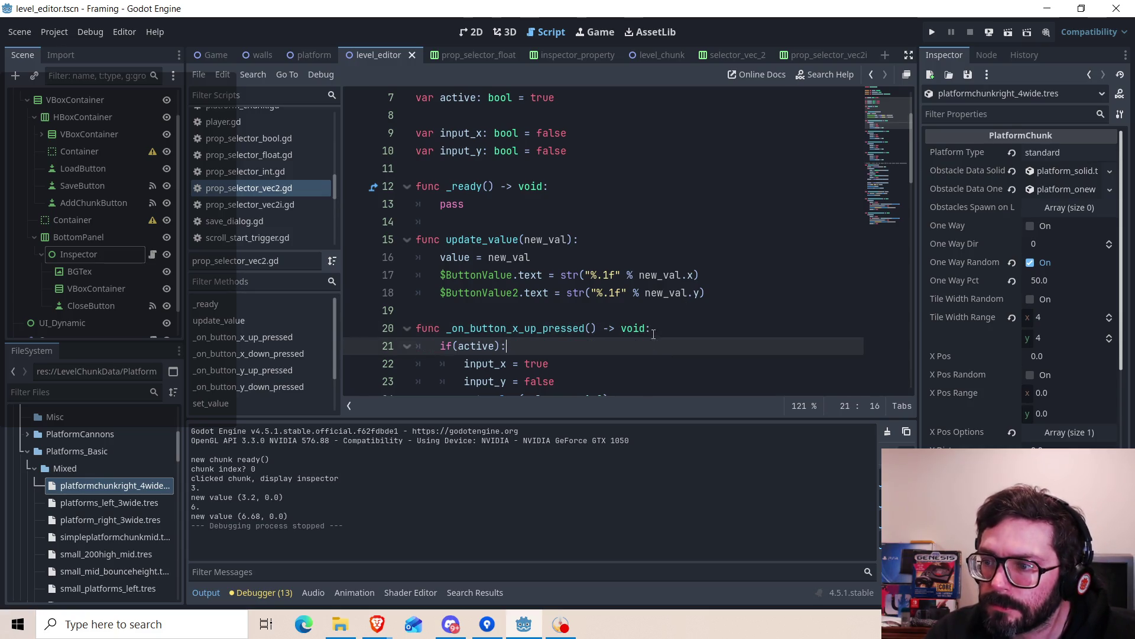
pyautogui.scroll(-1, 687, 306)
pyautogui.click(472, 32)
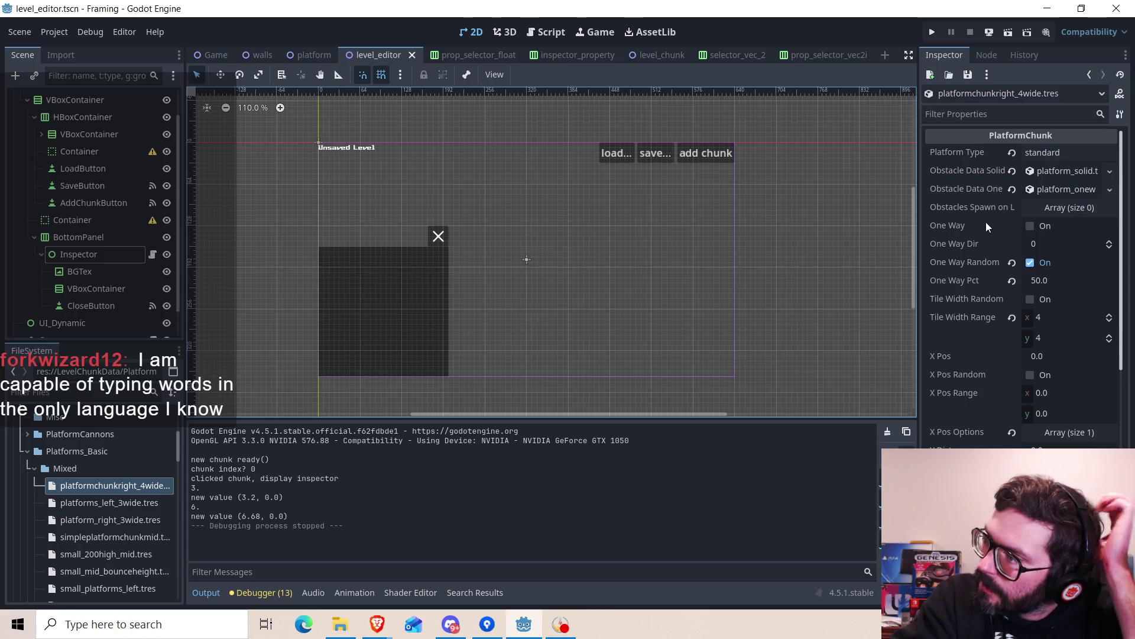
pyautogui.scroll(-2, 977, 280)
pyautogui.scroll(-2, 977, 280)
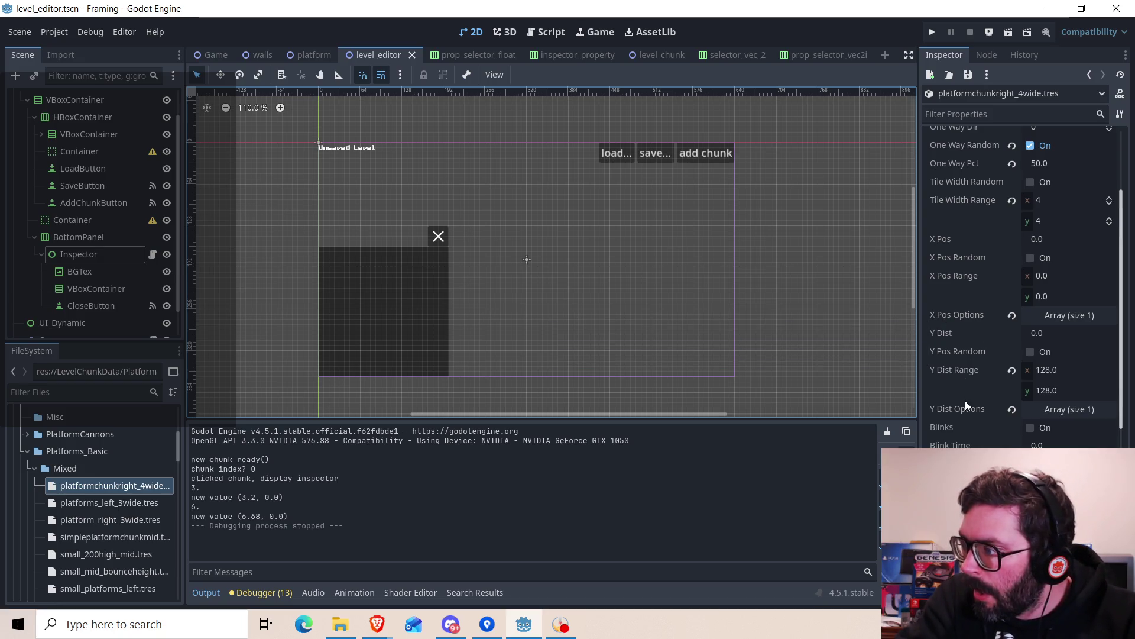
pyautogui.click(1047, 408)
pyautogui.click(1063, 317)
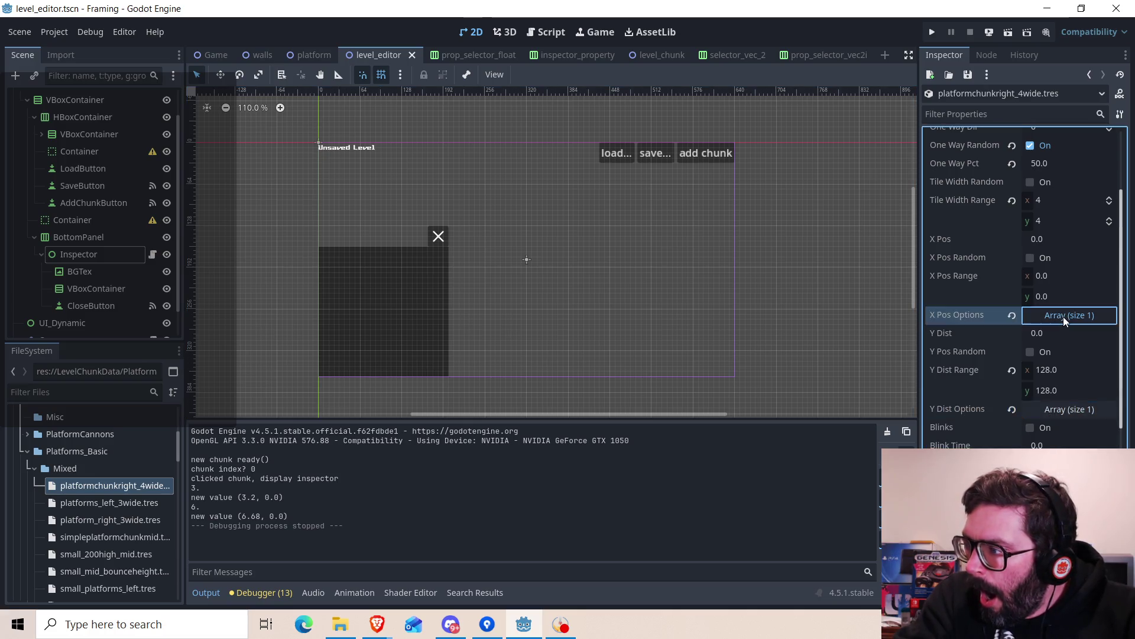
pyautogui.click(1064, 317)
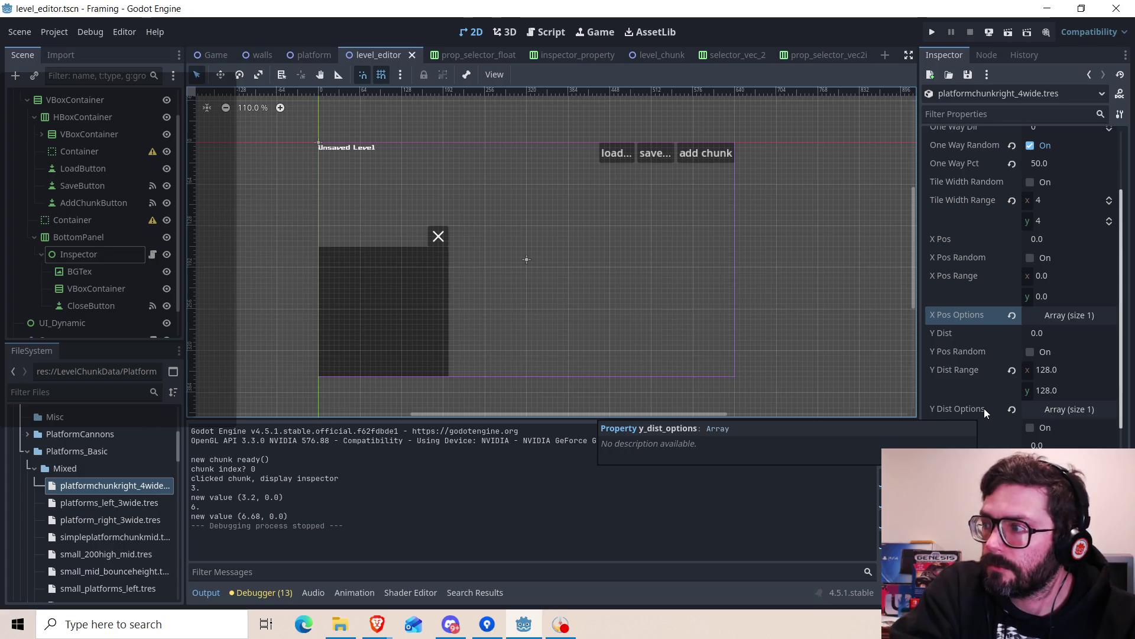
pyautogui.scroll(3, 984, 409)
pyautogui.scroll(1, 984, 408)
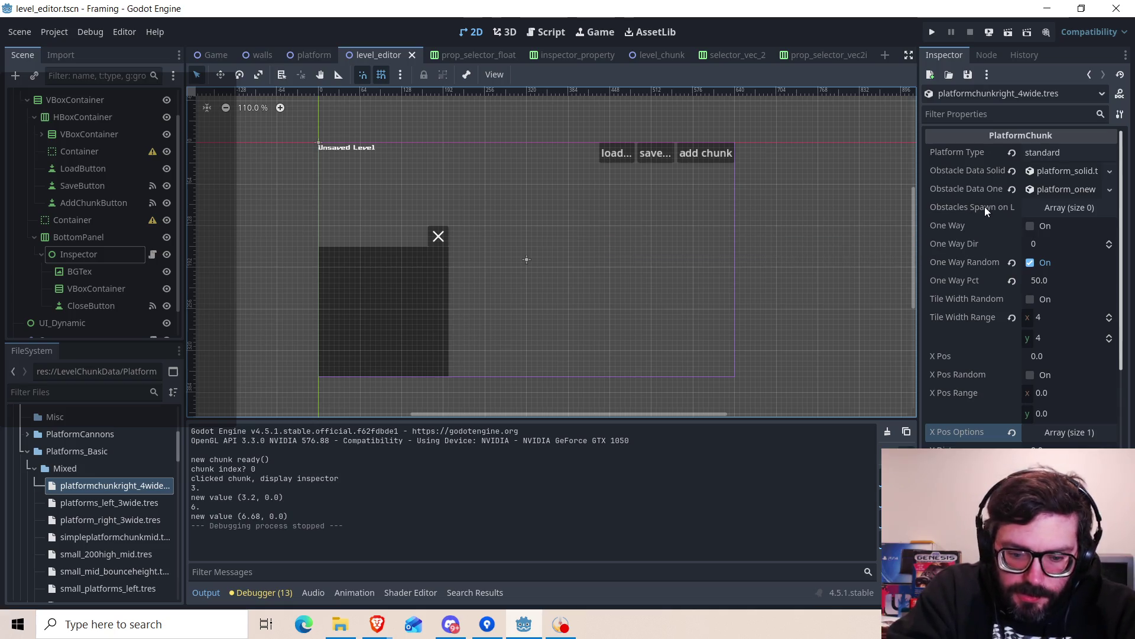
pyautogui.scroll(-3, 987, 325)
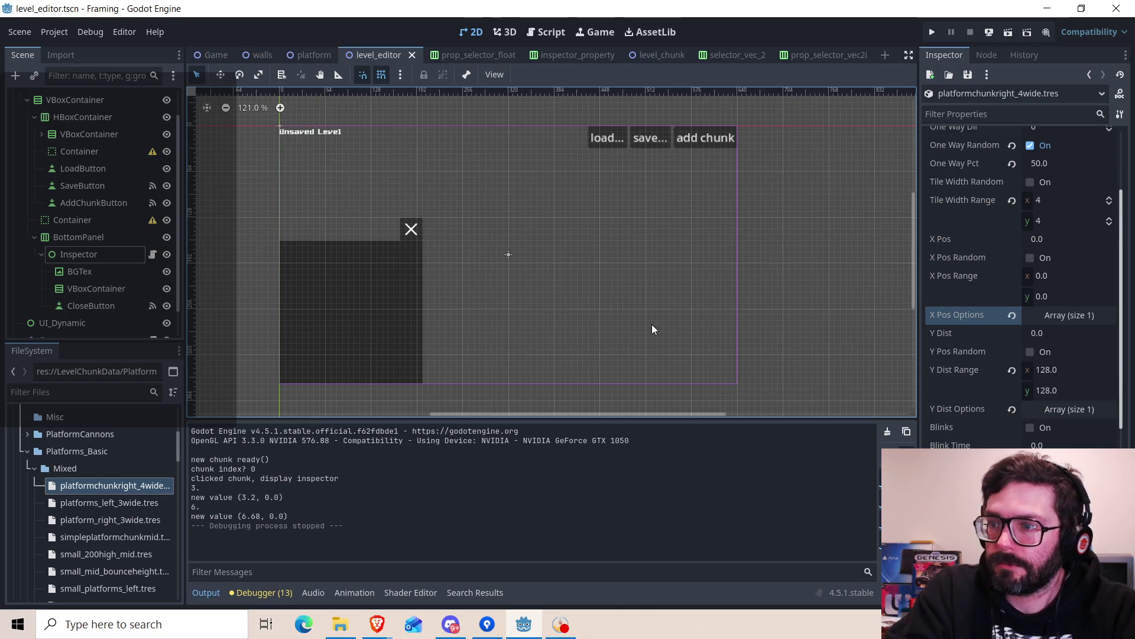
pyautogui.scroll(2, 385, 335)
pyautogui.scroll(1, 507, 375)
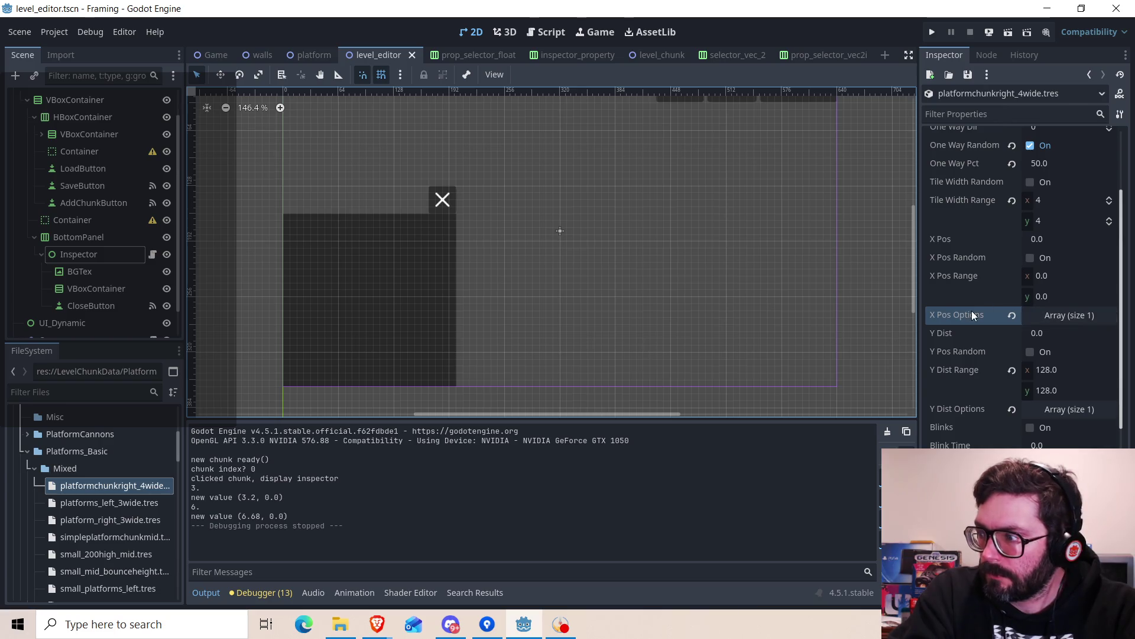
# Step: Launch Paint.NET through the Windows search
pyautogui.click(130, 622)
pyautogui.write('aint')
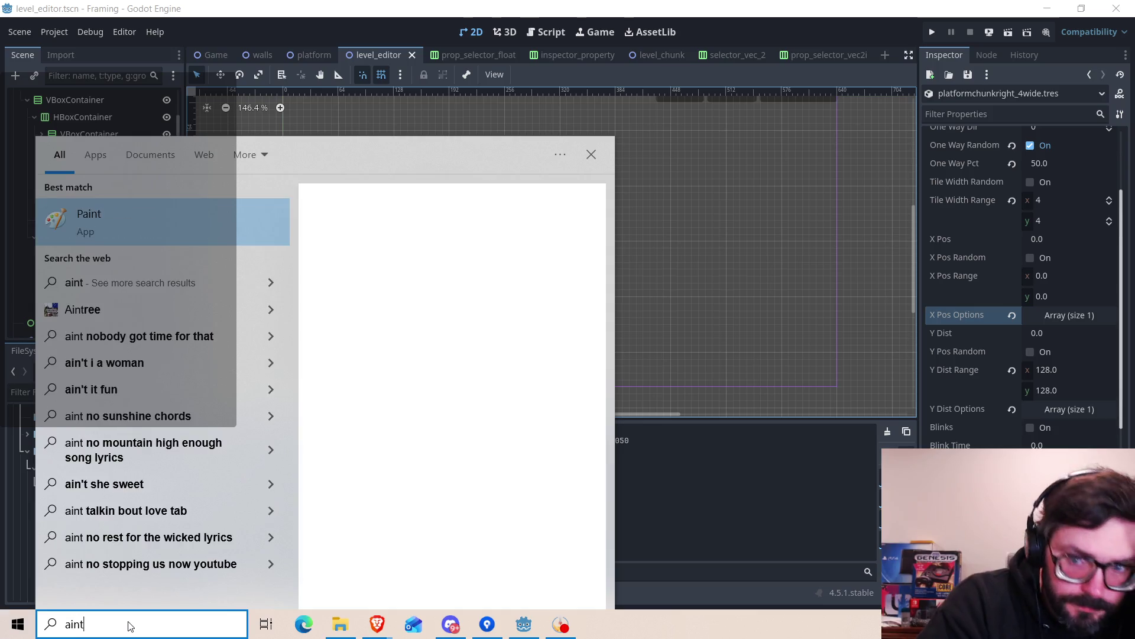
pyautogui.write('.net')
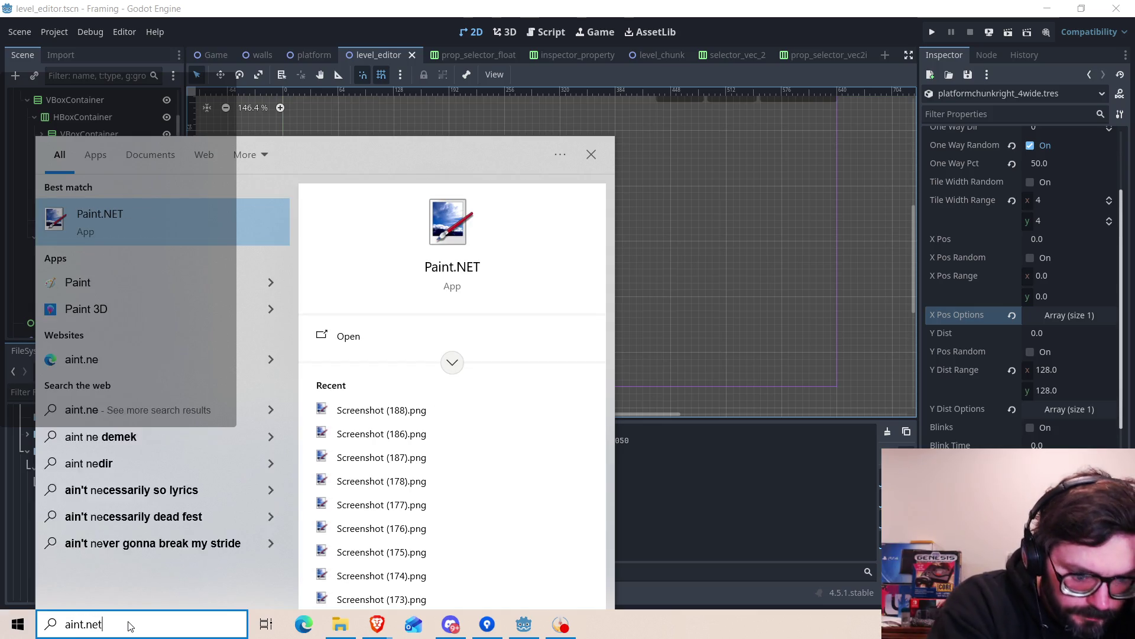
pyautogui.press('Escape')
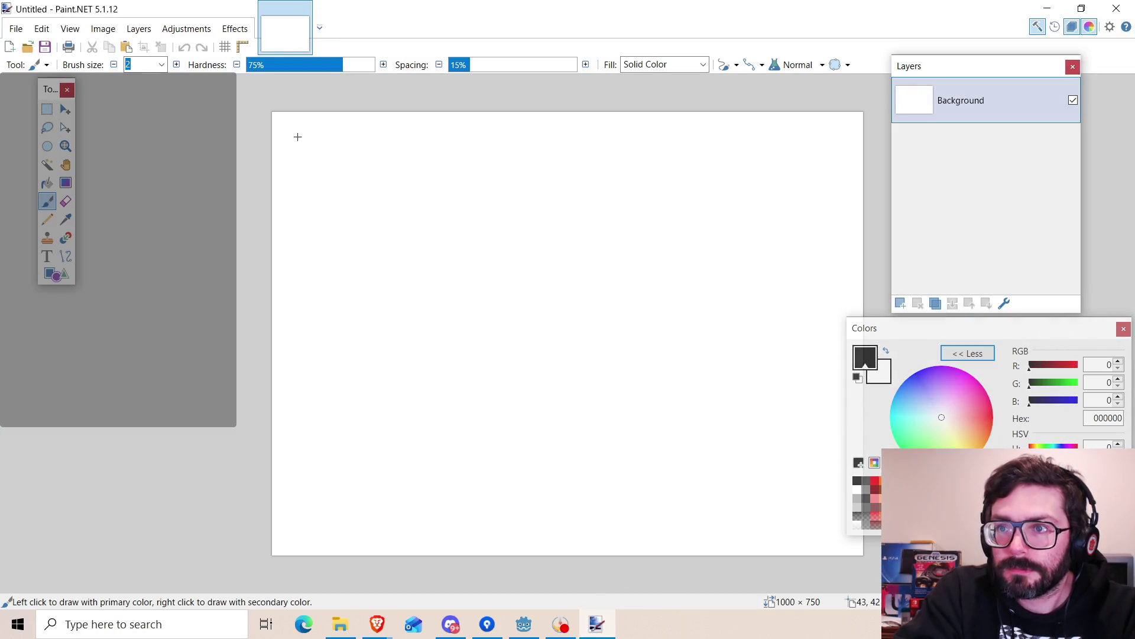
# Step: Draw a large panel rectangle and a small close-box square at its top-right corner
pyautogui.click(56, 274)
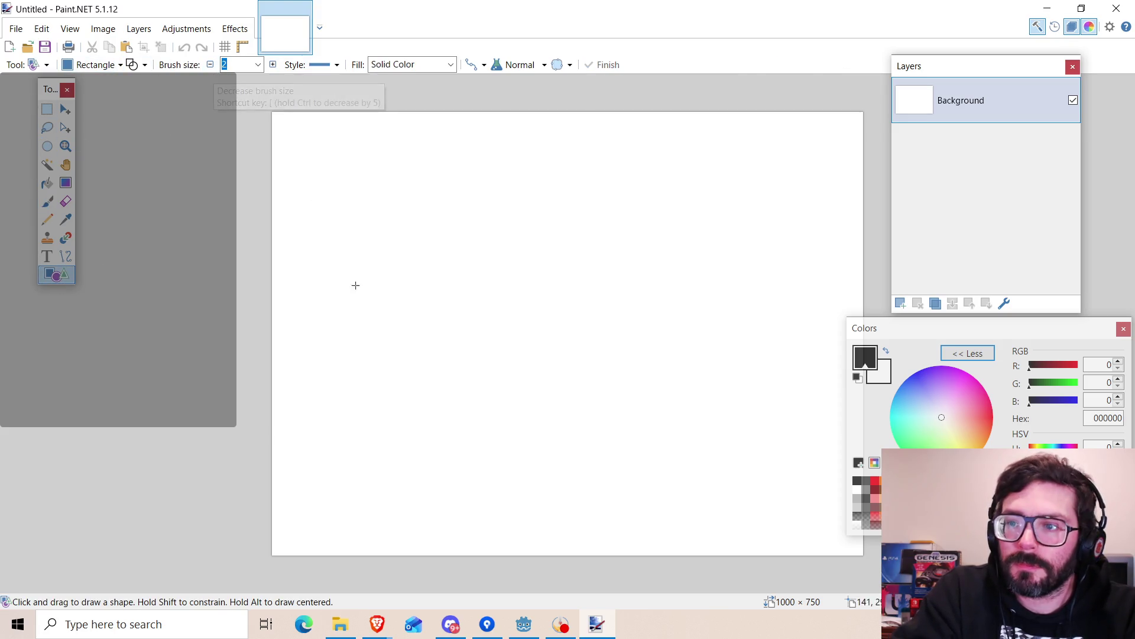
pyautogui.moveTo(328, 195)
pyautogui.mouseDown()
pyautogui.moveTo(512, 426)
pyautogui.moveTo(638, 518)
pyautogui.mouseUp()
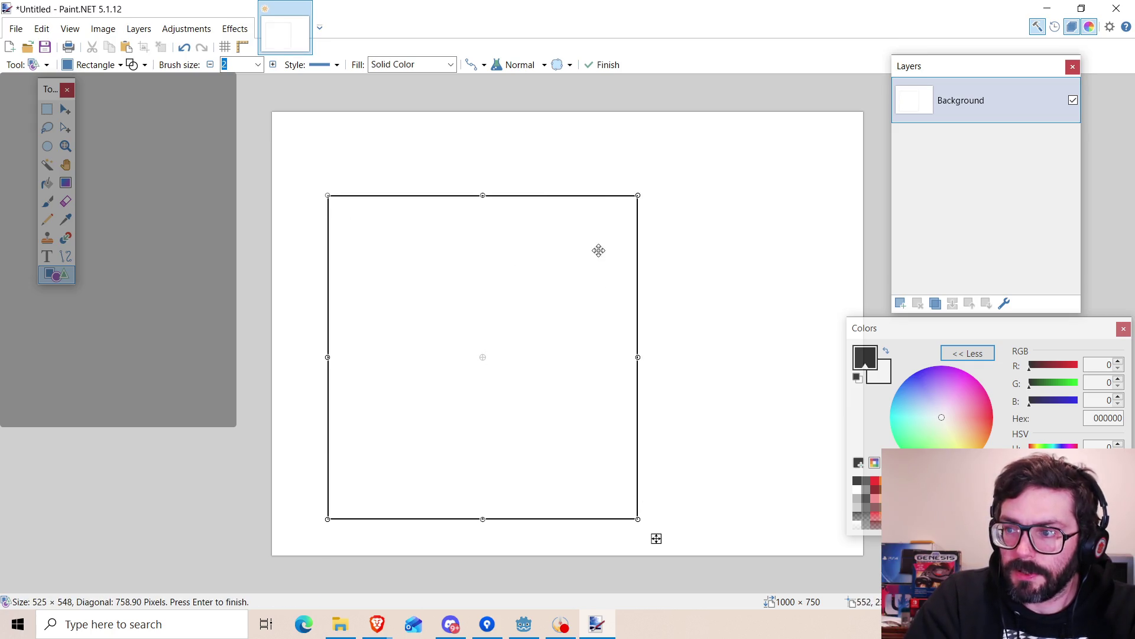
pyautogui.press('Return')
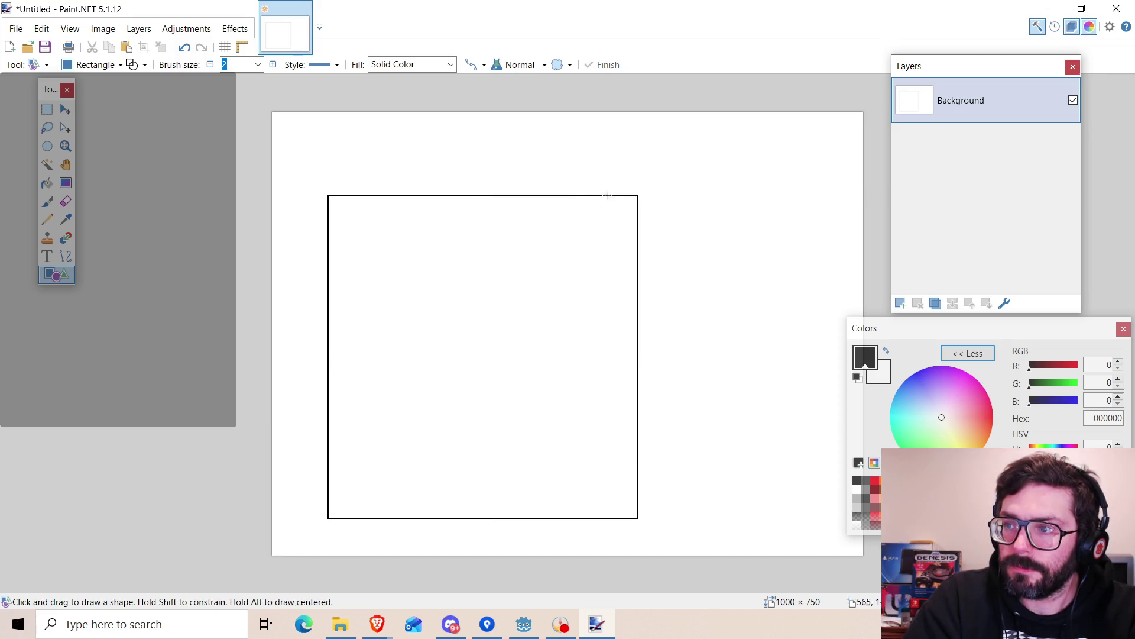
pyautogui.moveTo(604, 167); pyautogui.dragTo(637, 193)
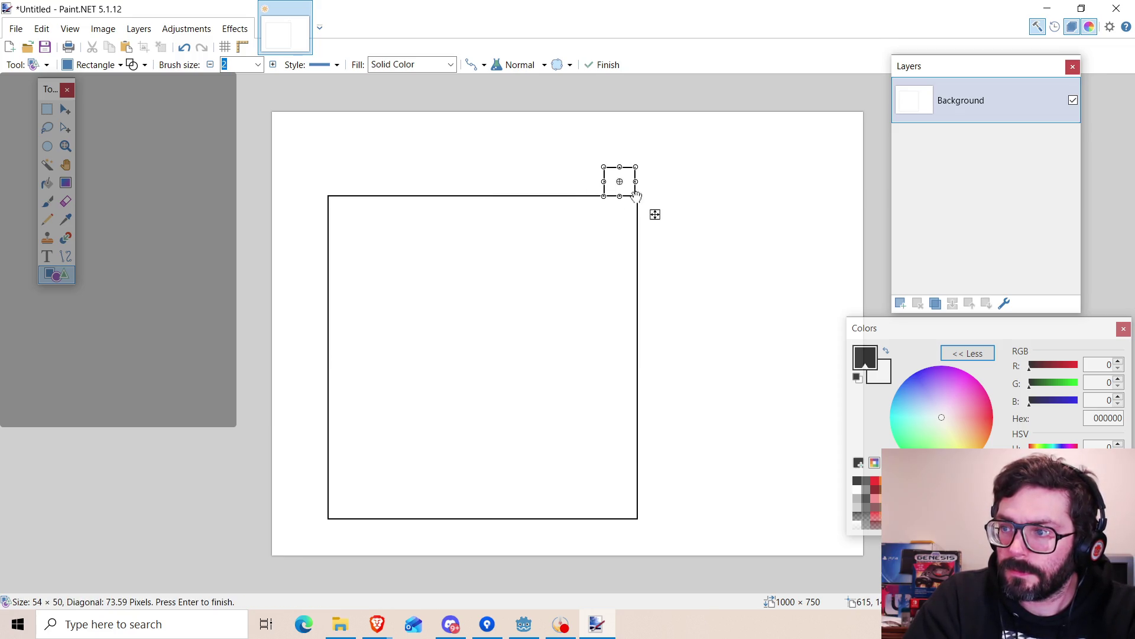
pyautogui.press('Return')
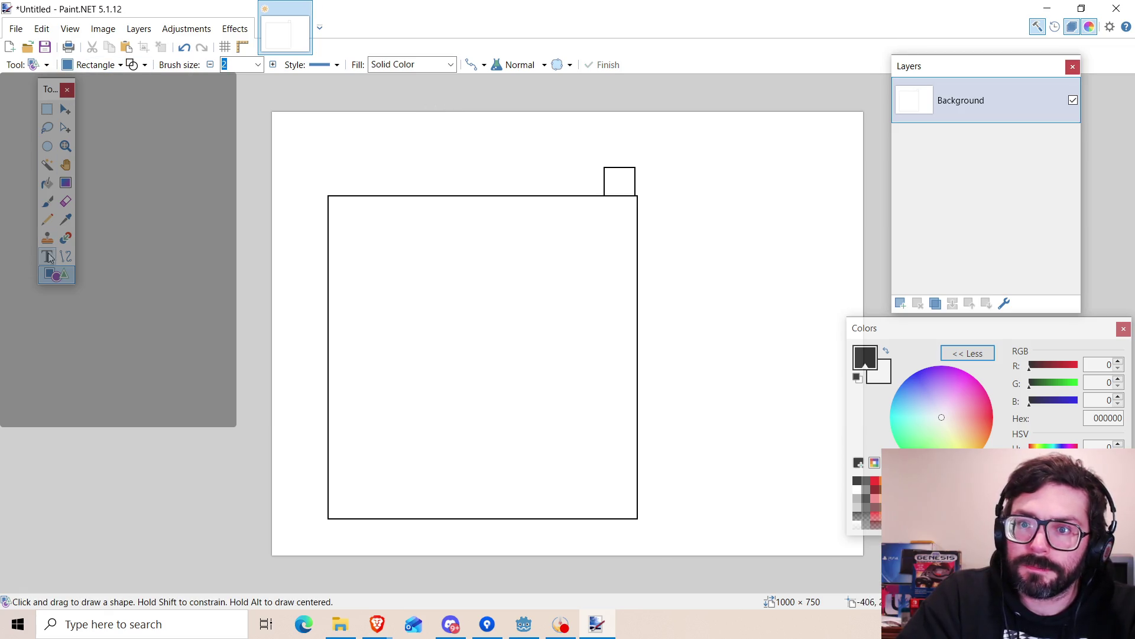
# Step: Place a large-font 'x' text inside the close-box square
pyautogui.click(47, 256)
pyautogui.click(617, 181)
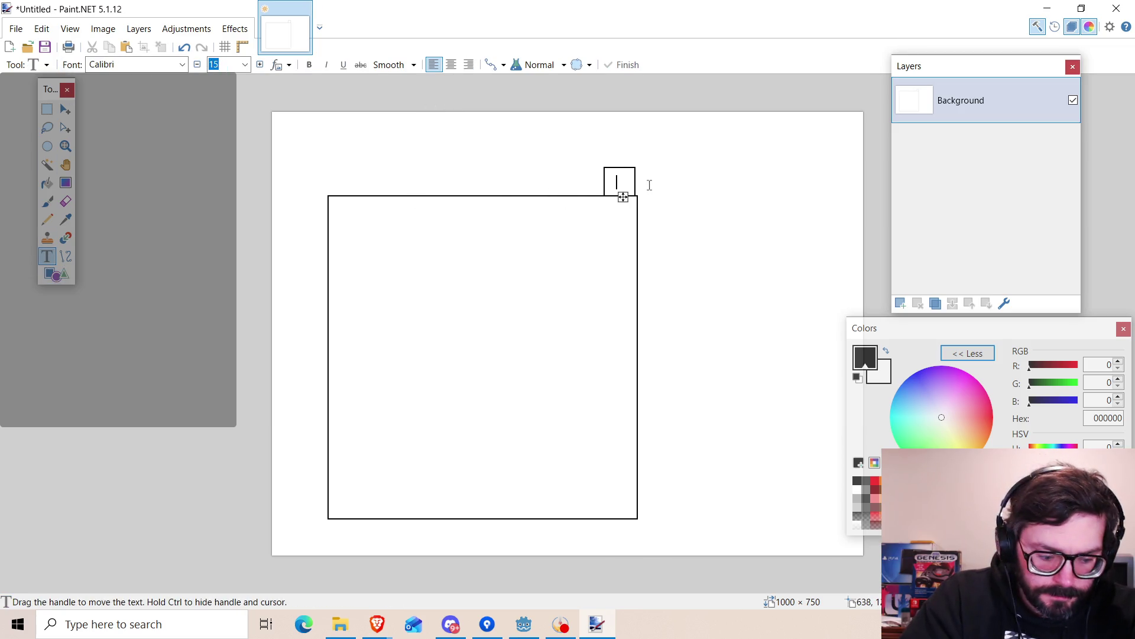
pyautogui.write('x')
pyautogui.click(260, 65)
pyautogui.click(260, 64)
pyautogui.click(260, 64)
pyautogui.click(261, 65)
pyautogui.click(260, 64)
pyautogui.click(260, 65)
pyautogui.click(260, 64)
pyautogui.click(261, 65)
pyautogui.click(260, 65)
pyautogui.click(260, 64)
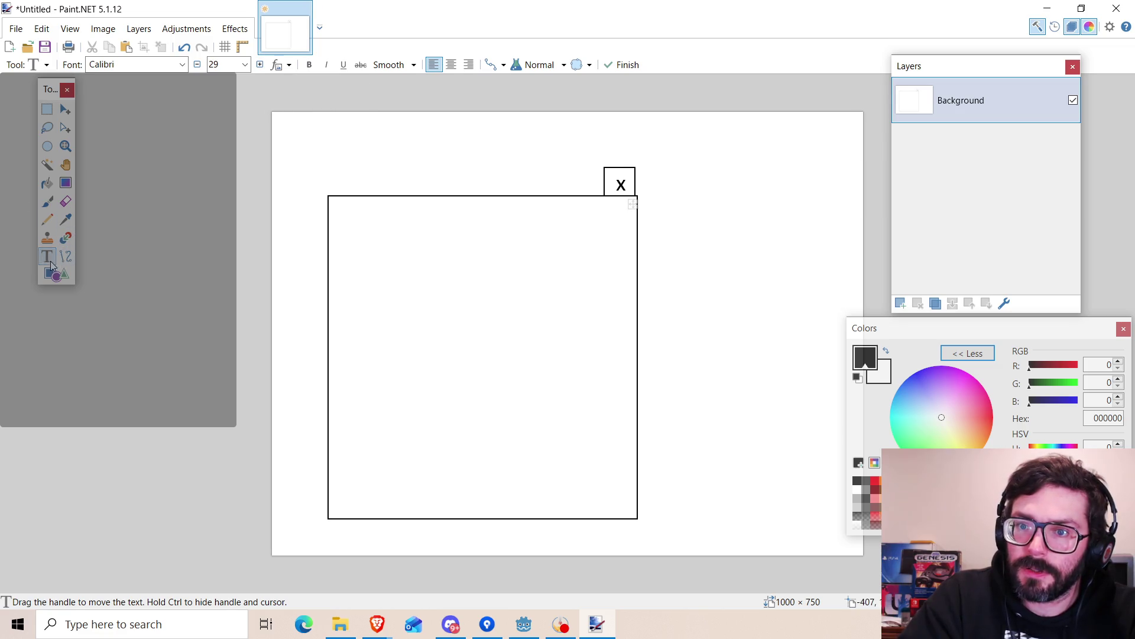
# Step: Type the labels 'property 1', 'property2' and 'x pos options' on three lines in the panel
pyautogui.click(355, 232)
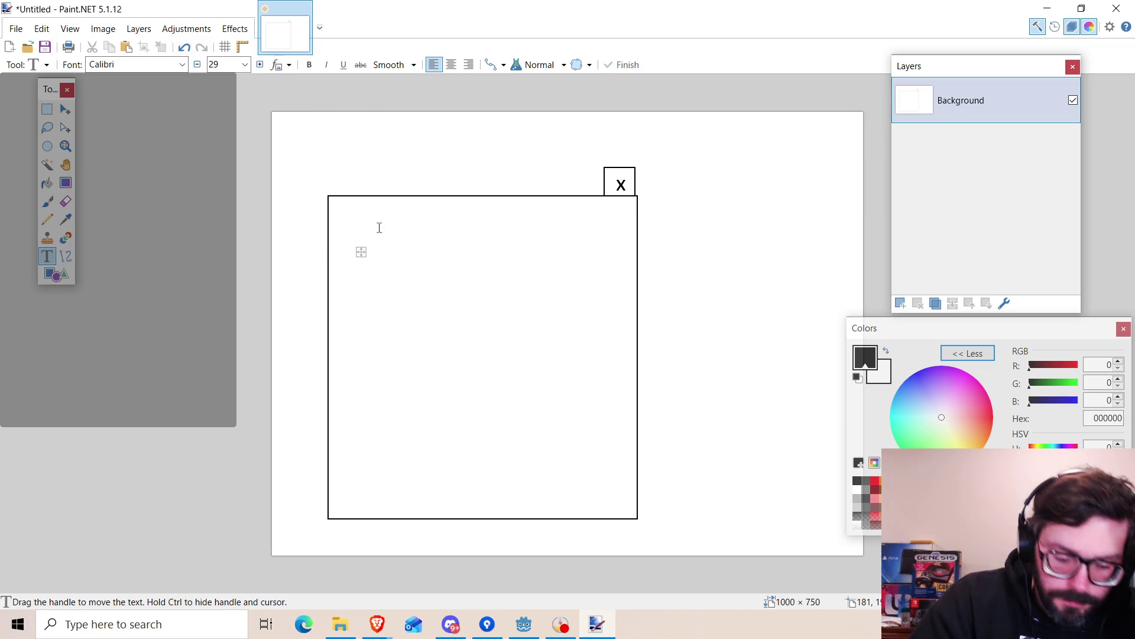
pyautogui.write('proper')
pyautogui.press('BackSpace')
pyautogui.write('ty 1')
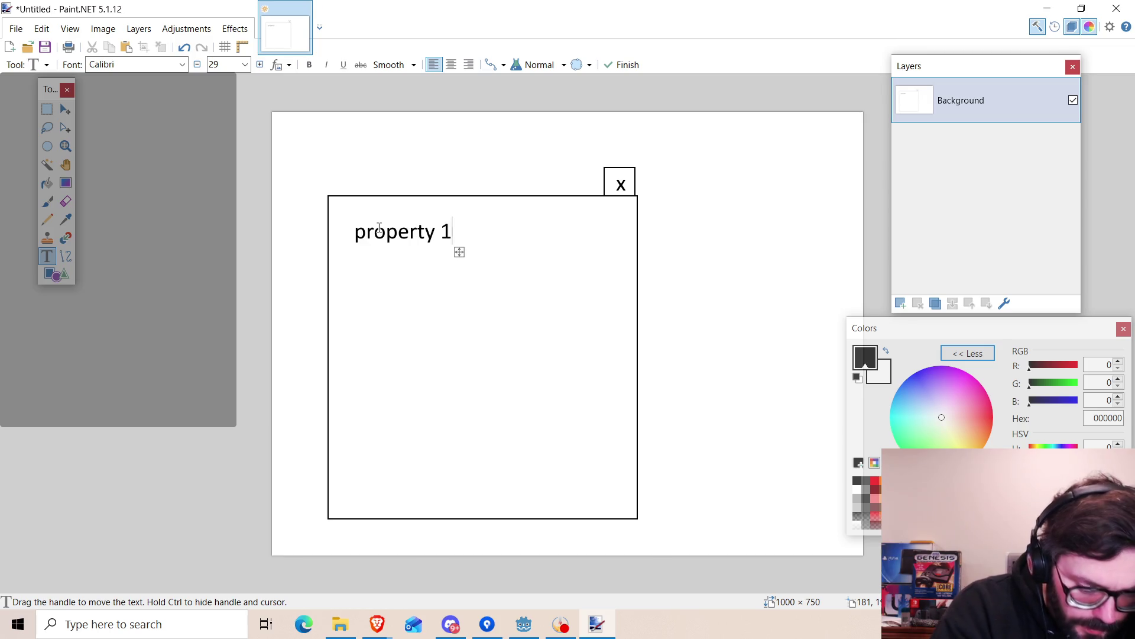
pyautogui.press('Return')
pyautogui.write('property2')
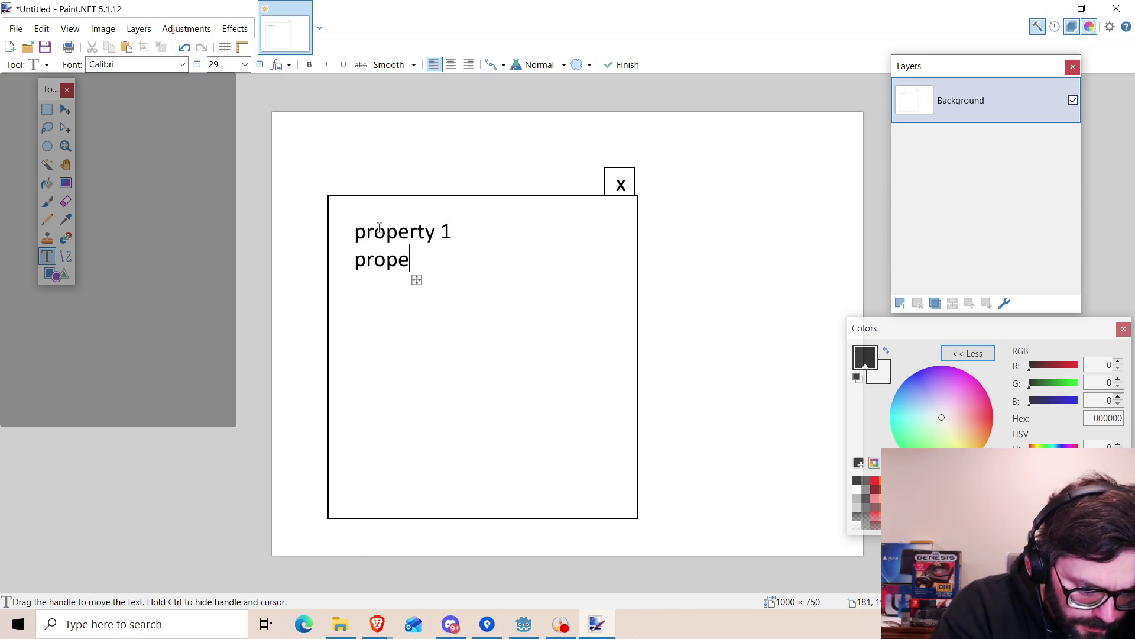
pyautogui.press('Return')
pyautogui.write('x pos ')
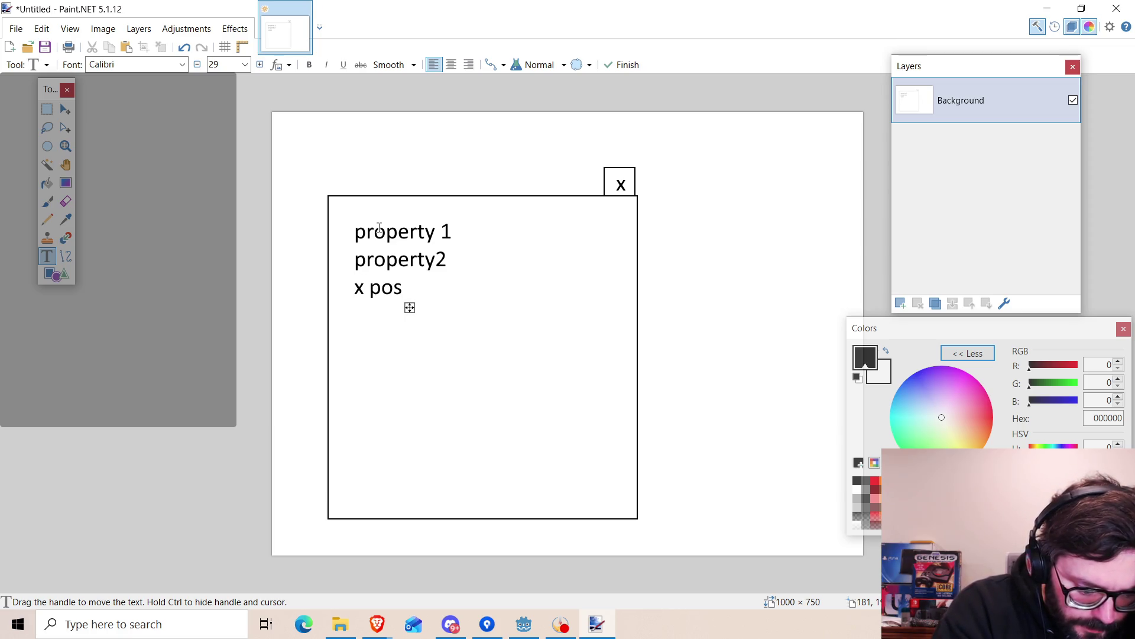
pyautogui.write('options')
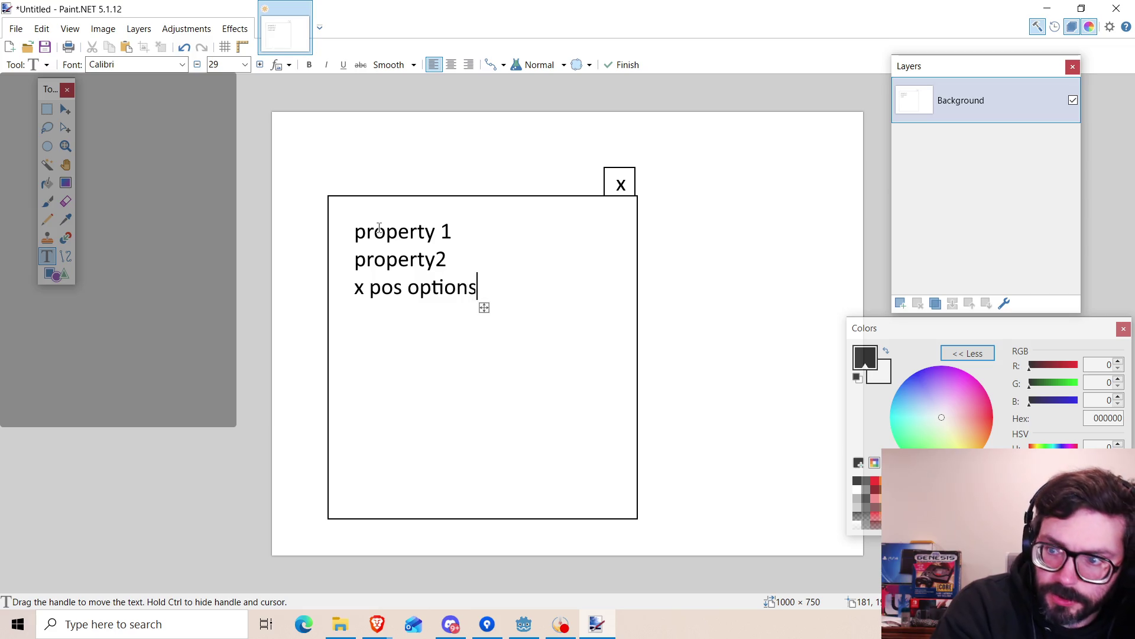
pyautogui.moveTo(484, 308); pyautogui.dragTo(473, 303)
pyautogui.click(655, 267)
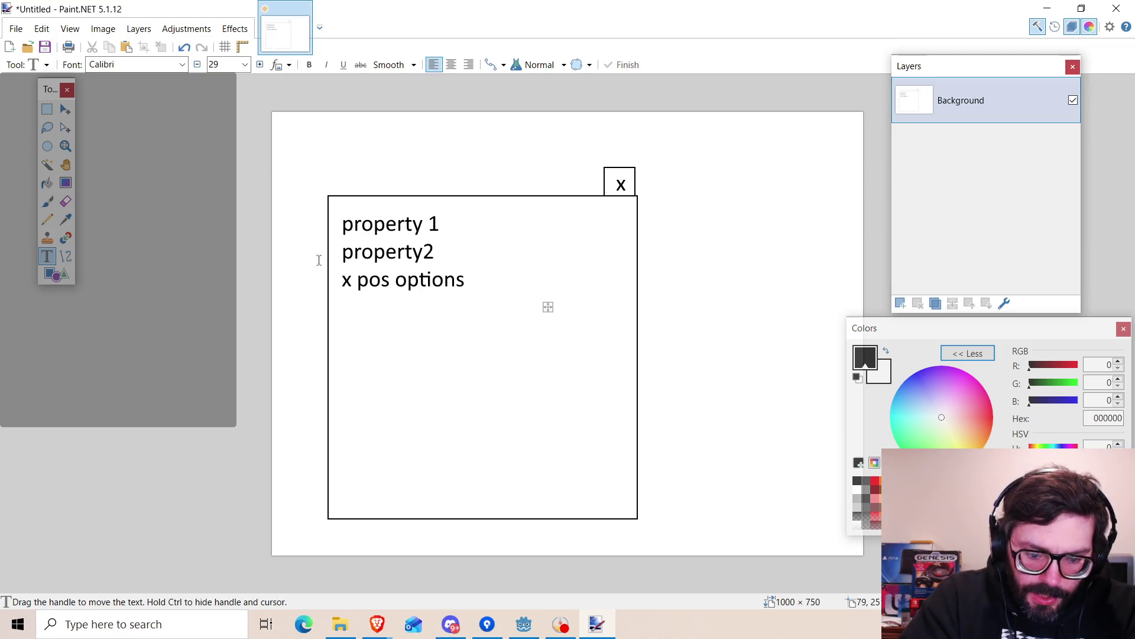
pyautogui.click(547, 220)
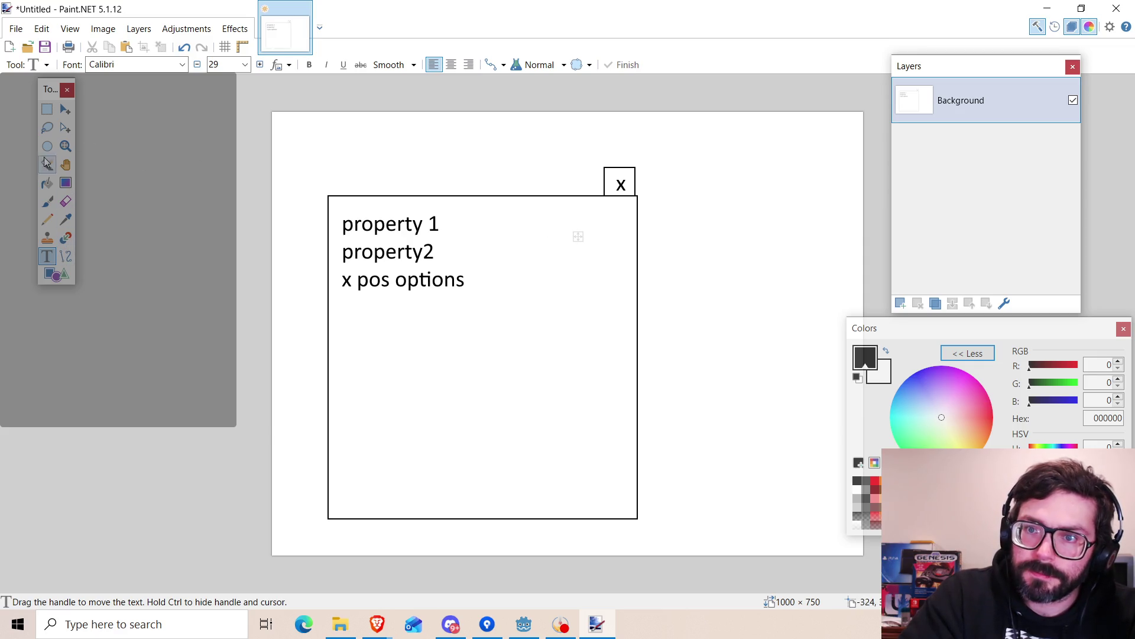
# Step: Draw a small checkbox square beside property 1
pyautogui.click(56, 273)
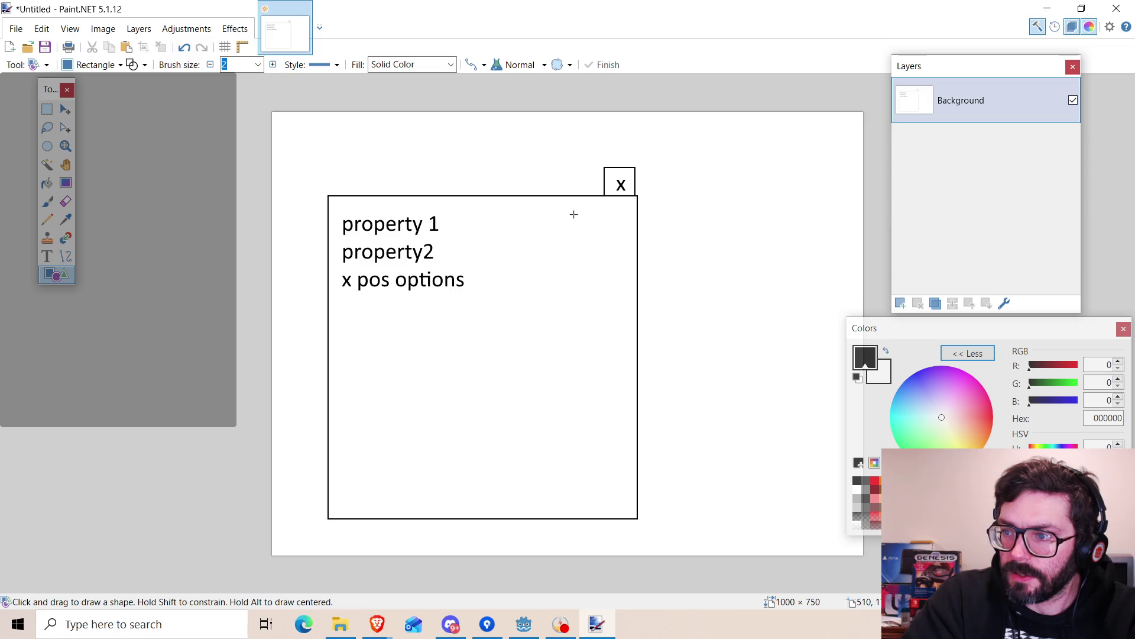
pyautogui.moveTo(580, 215); pyautogui.dragTo(605, 243)
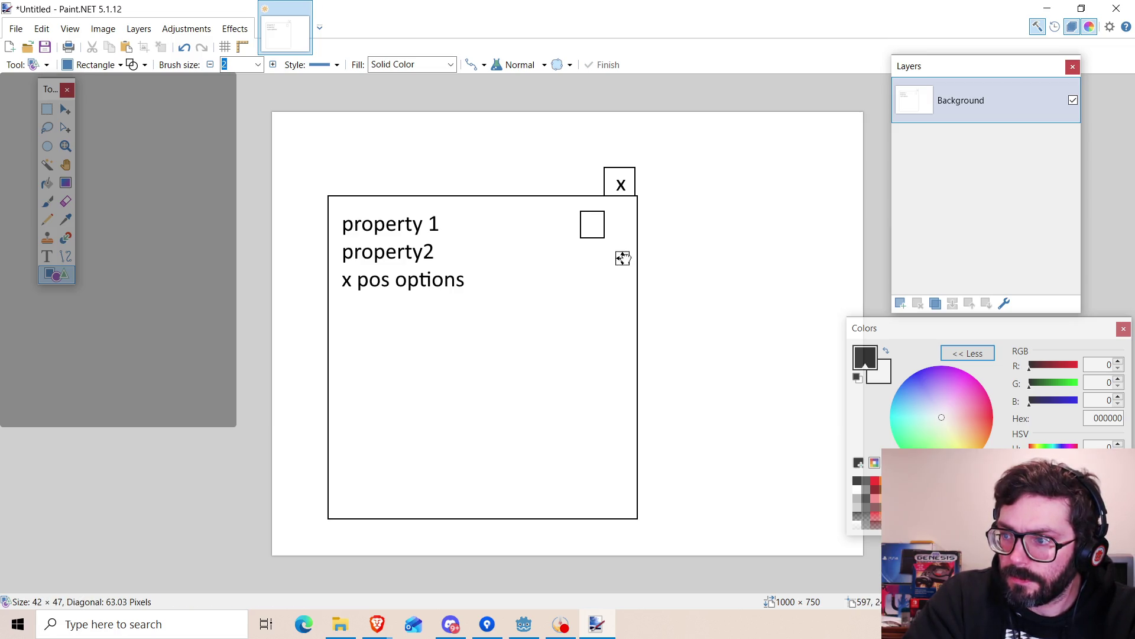
pyautogui.hotkey('ctrl', 'z')
pyautogui.moveTo(571, 212); pyautogui.dragTo(628, 256)
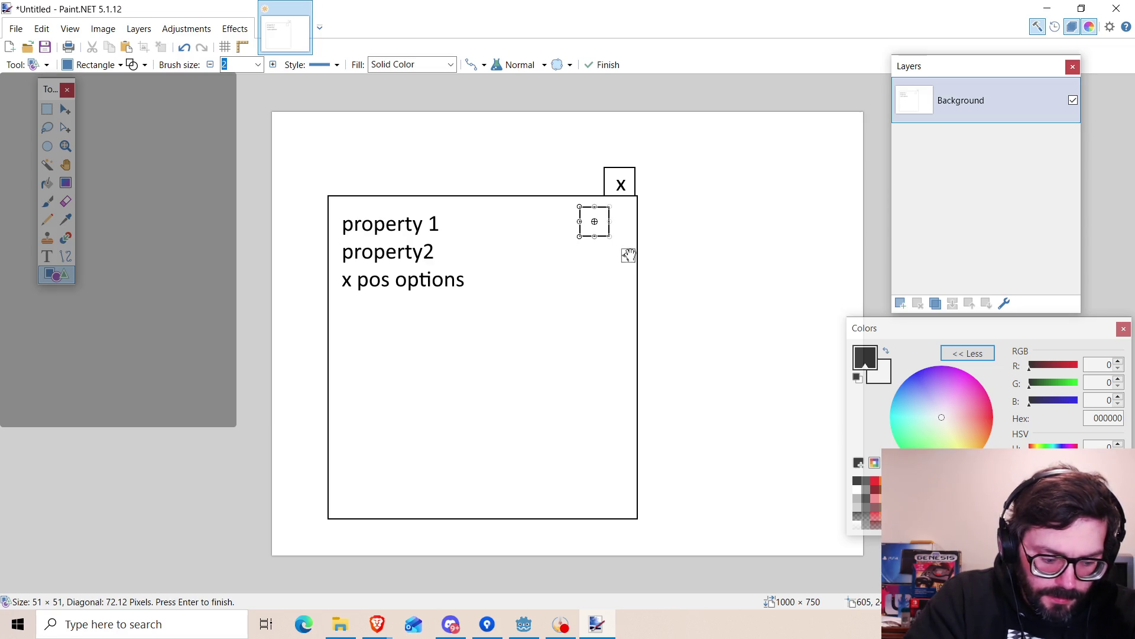
pyautogui.press('m')
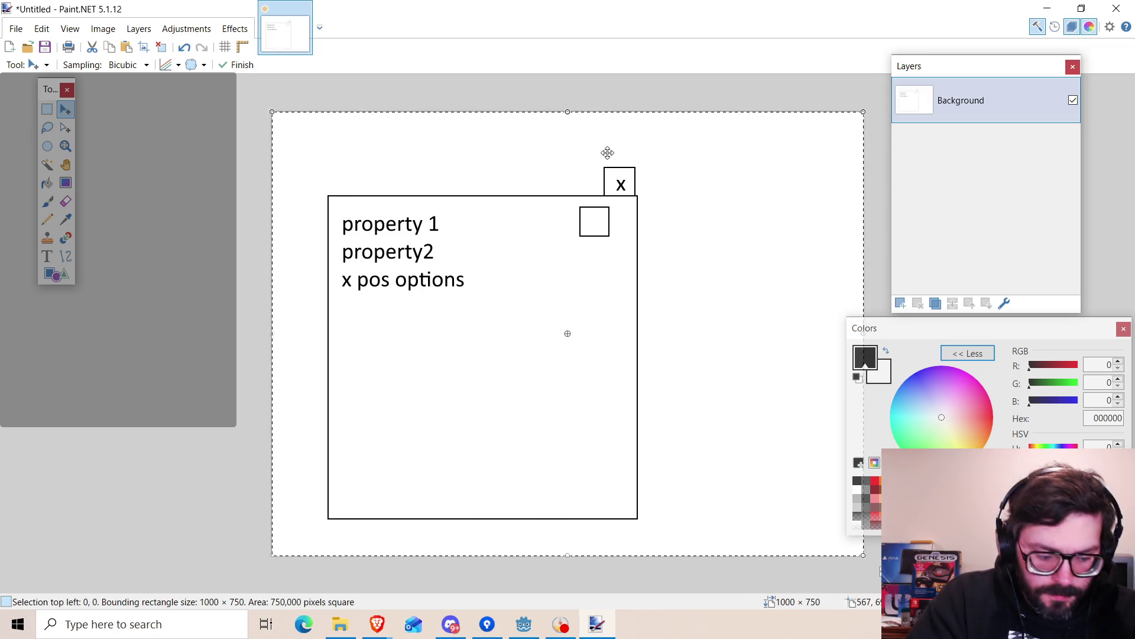
# Step: Rework and commit the checkbox square right of property 1
pyautogui.click(52, 113)
pyautogui.click(642, 207)
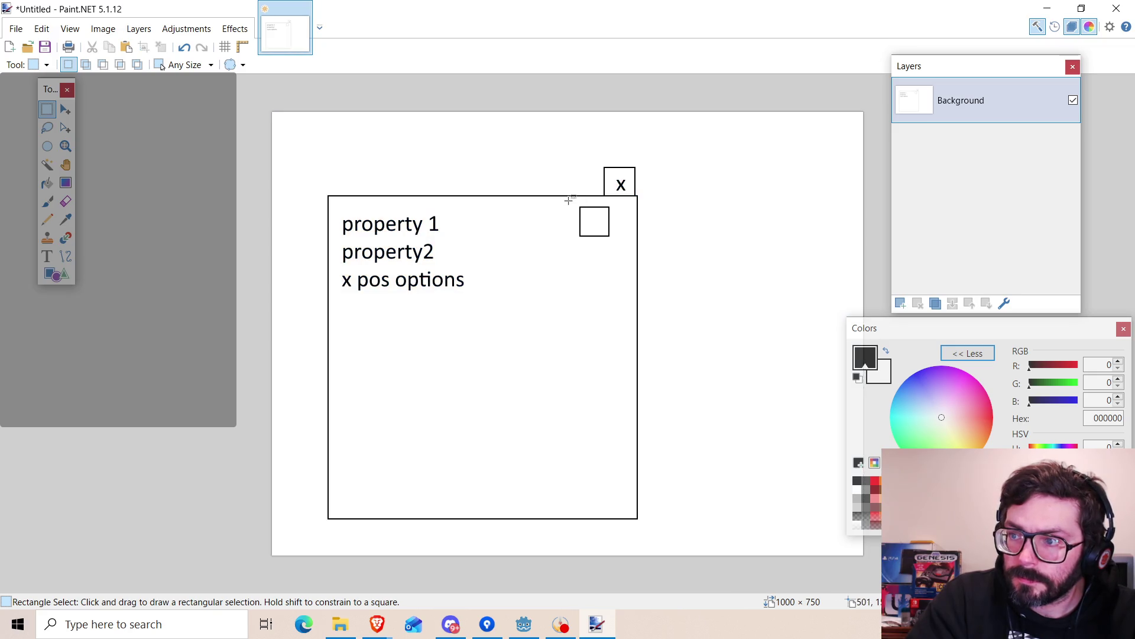
pyautogui.moveTo(574, 202); pyautogui.dragTo(619, 244)
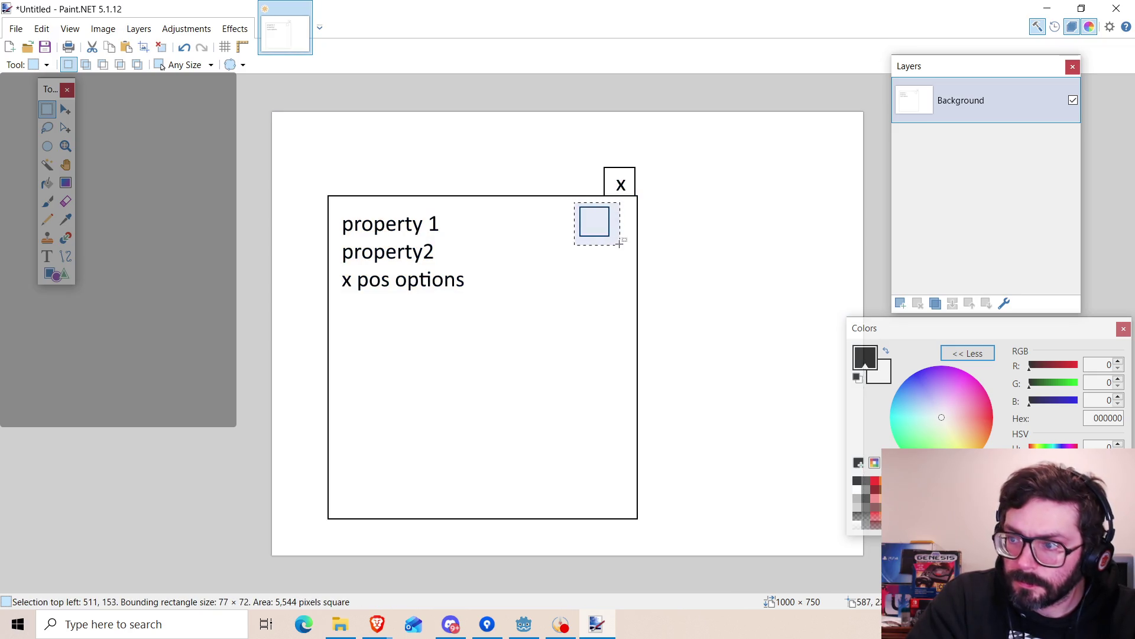
pyautogui.press('m')
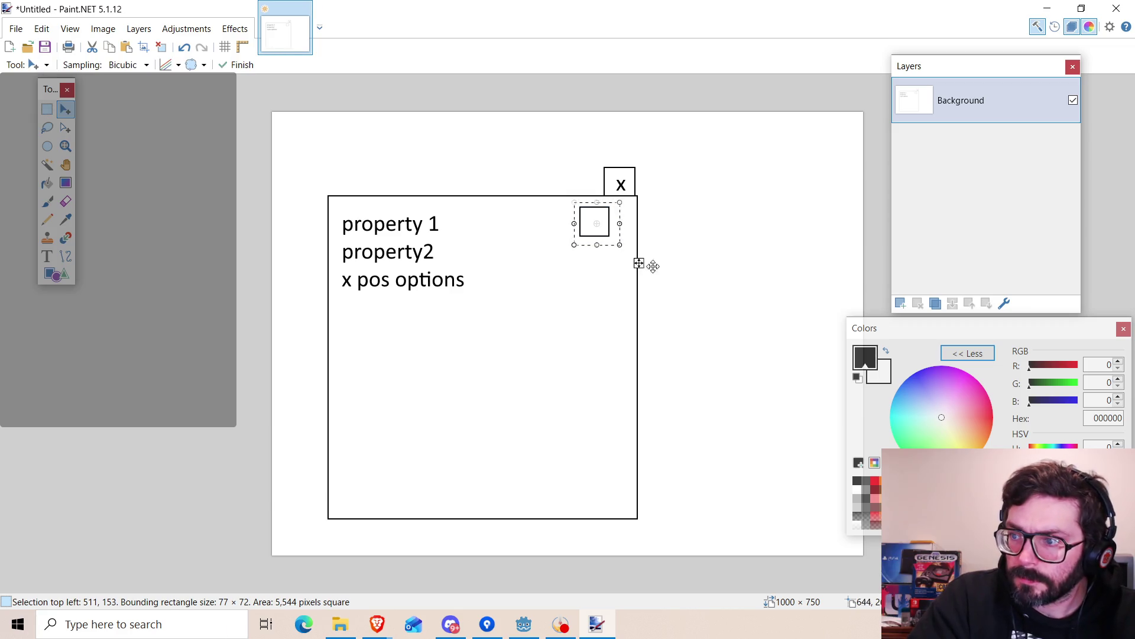
pyautogui.keyDown('ctrl'); pyautogui.moveTo(640, 263); pyautogui.dragTo(641, 296); pyautogui.keyUp('ctrl')
pyautogui.hotkey('ctrl', 'z')
pyautogui.hotkey('ctrl', 'z')
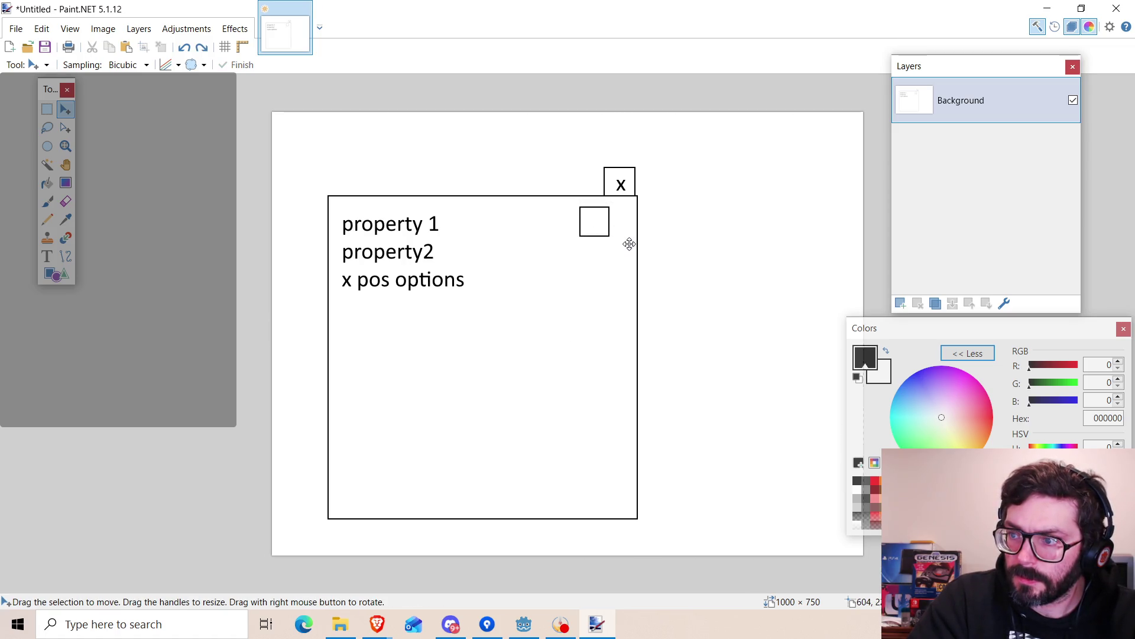
pyautogui.hotkey('ctrl', 'z')
pyautogui.hotkey('ctrl', 'z')
pyautogui.hotkey('ctrl', 'z')
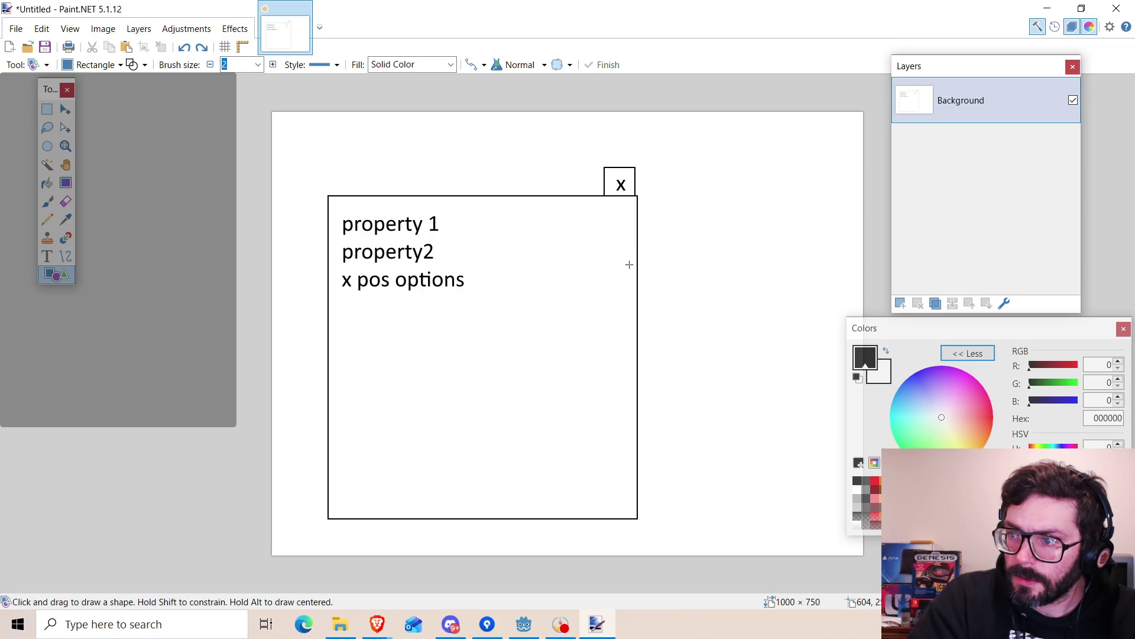
pyautogui.moveTo(445, 214)
pyautogui.mouseDown()
pyautogui.moveTo(492, 254)
pyautogui.moveTo(641, 253)
pyautogui.moveTo(621, 255)
pyautogui.mouseUp()
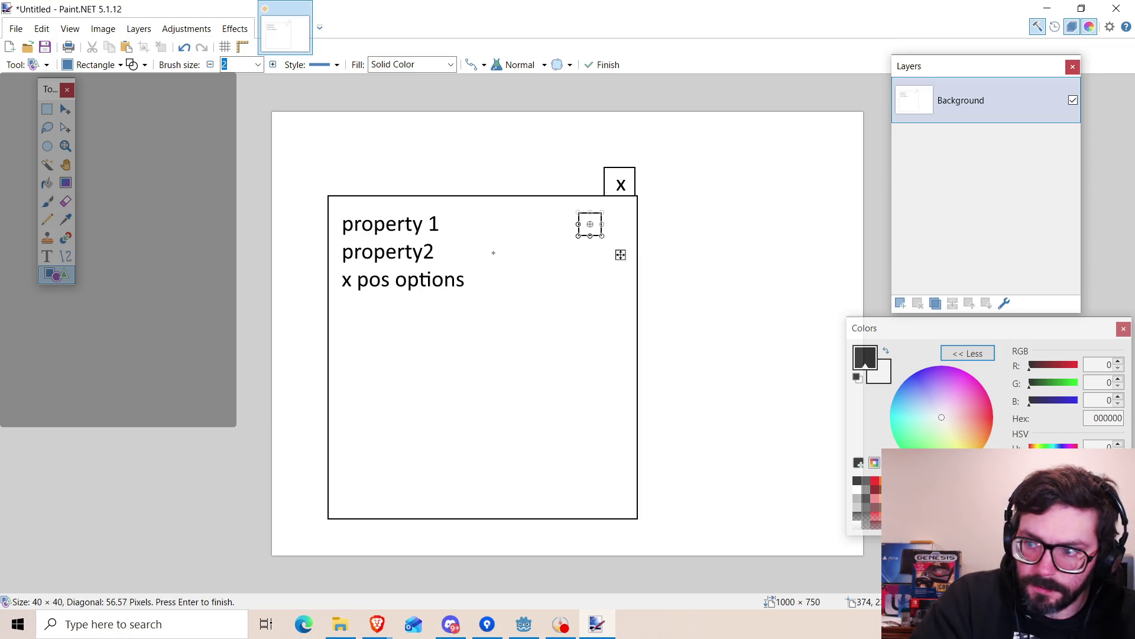
pyautogui.press('Return')
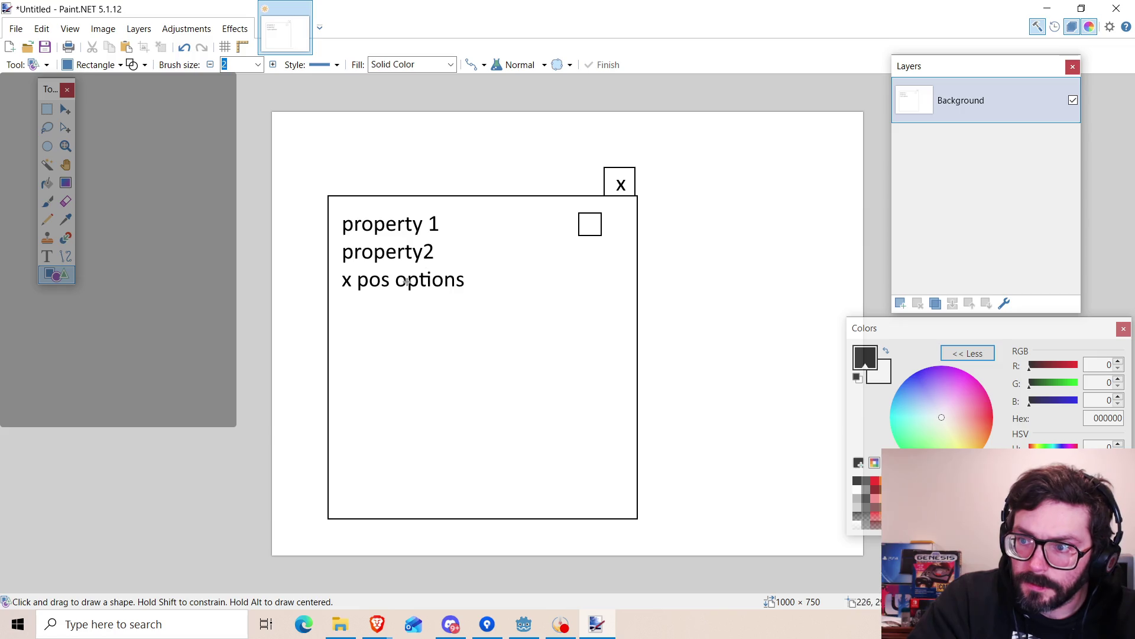
# Step: Draw a row of three small squares beside property2 below the checkbox
pyautogui.moveTo(445, 245); pyautogui.dragTo(473, 267)
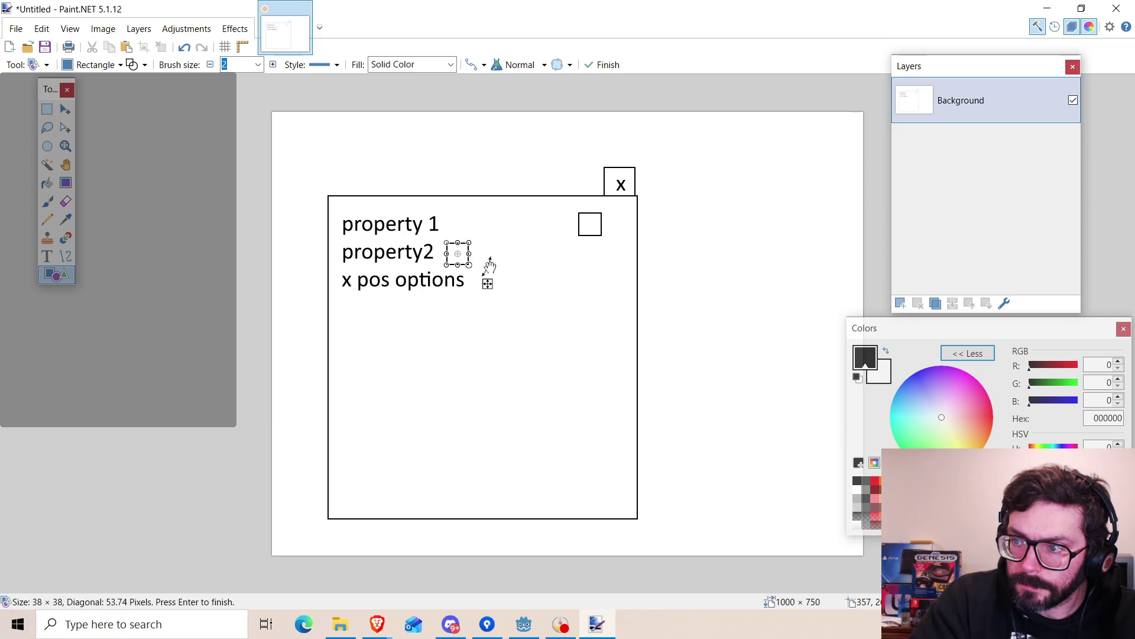
pyautogui.moveTo(489, 284); pyautogui.dragTo(620, 281)
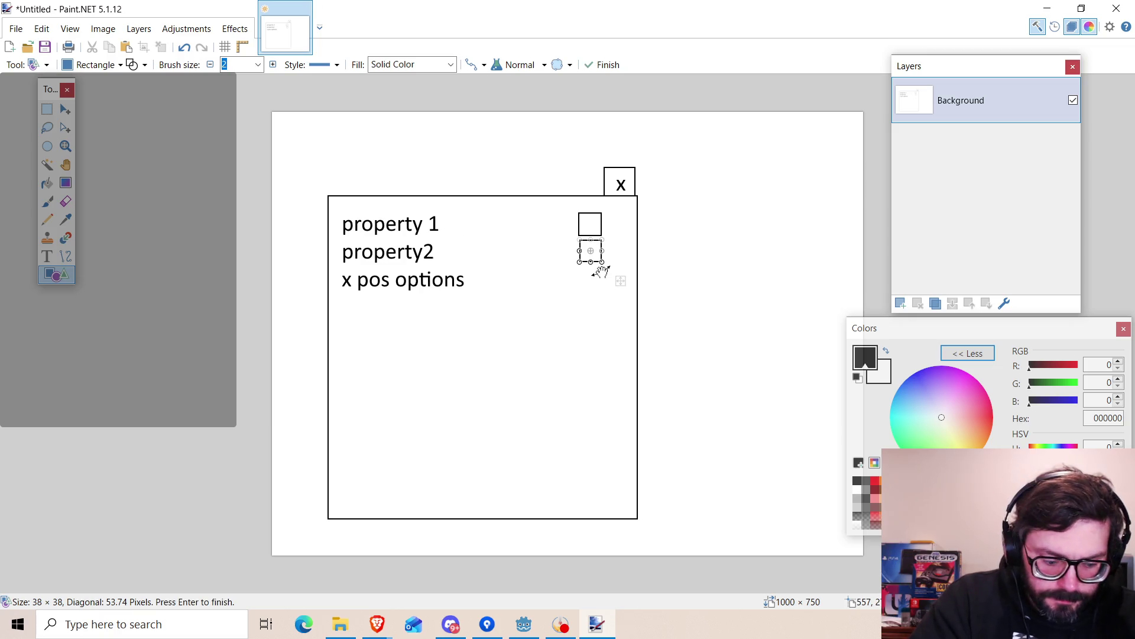
pyautogui.press('Return')
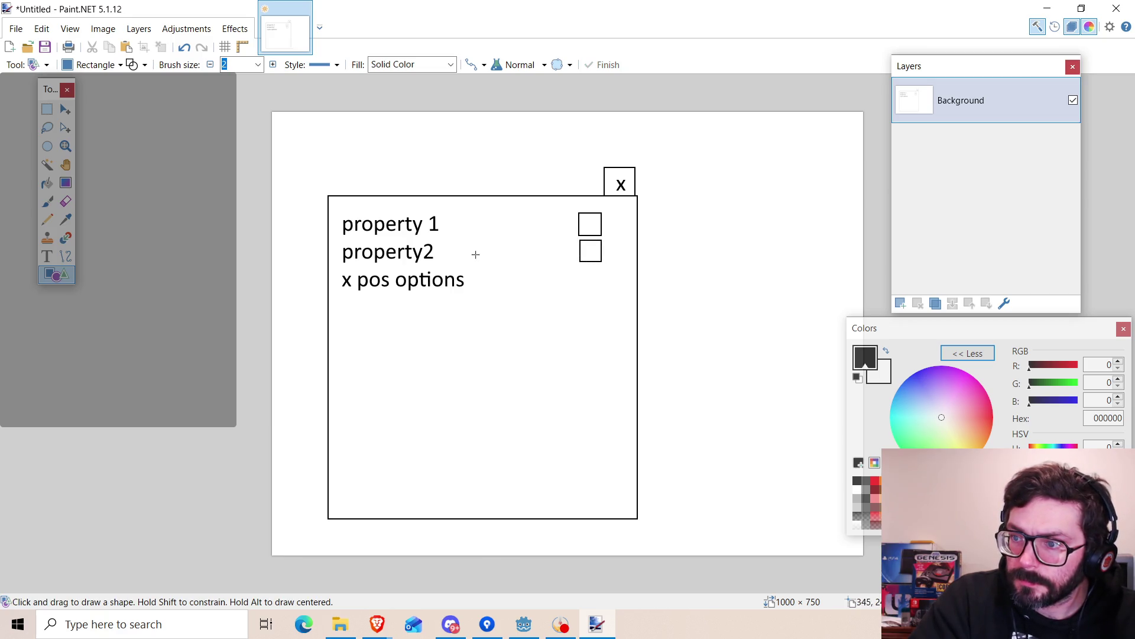
pyautogui.moveTo(448, 246)
pyautogui.mouseDown()
pyautogui.moveTo(486, 264)
pyautogui.moveTo(475, 269)
pyautogui.mouseUp()
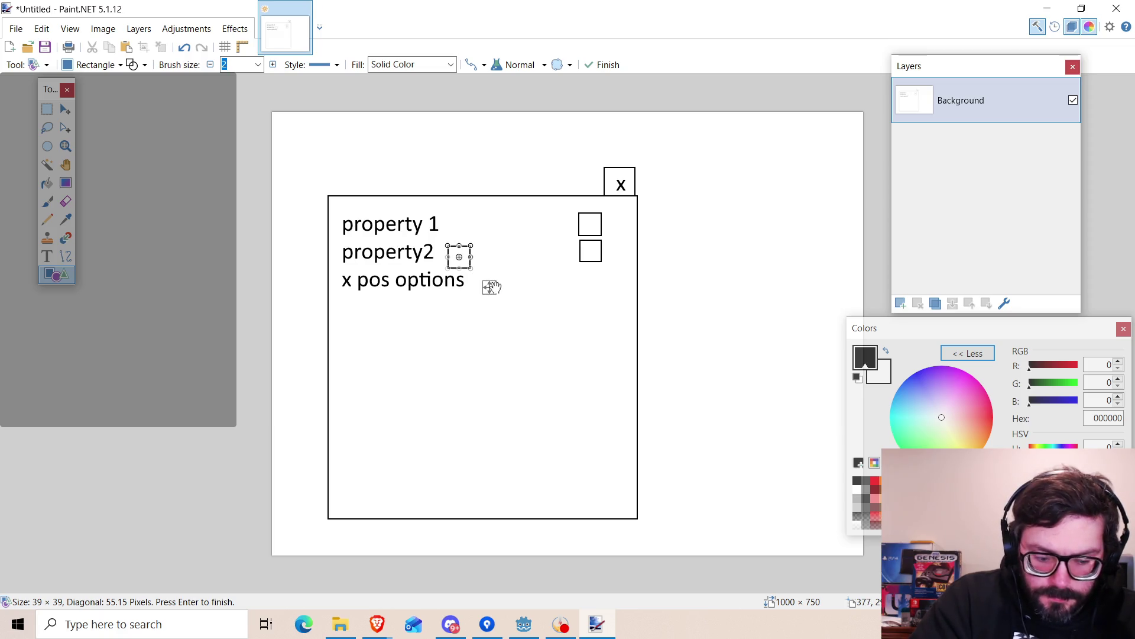
pyautogui.press('m')
pyautogui.hotkey('ctrl', 'a')
pyautogui.press('Delete')
pyautogui.hotkey('ctrl', 'z')
pyautogui.hotkey('ctrl', 'z')
pyautogui.hotkey('ctrl', 'z')
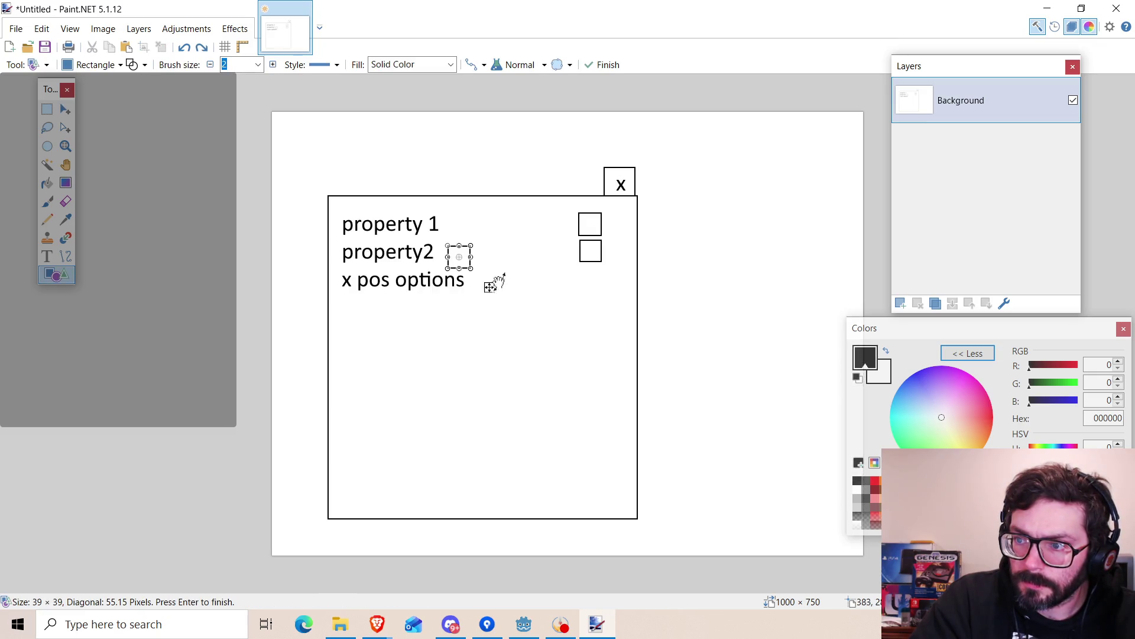
pyautogui.moveTo(491, 286); pyautogui.dragTo(596, 280)
pyautogui.moveTo(608, 242); pyautogui.dragTo(631, 270)
pyautogui.moveTo(650, 285); pyautogui.dragTo(650, 282)
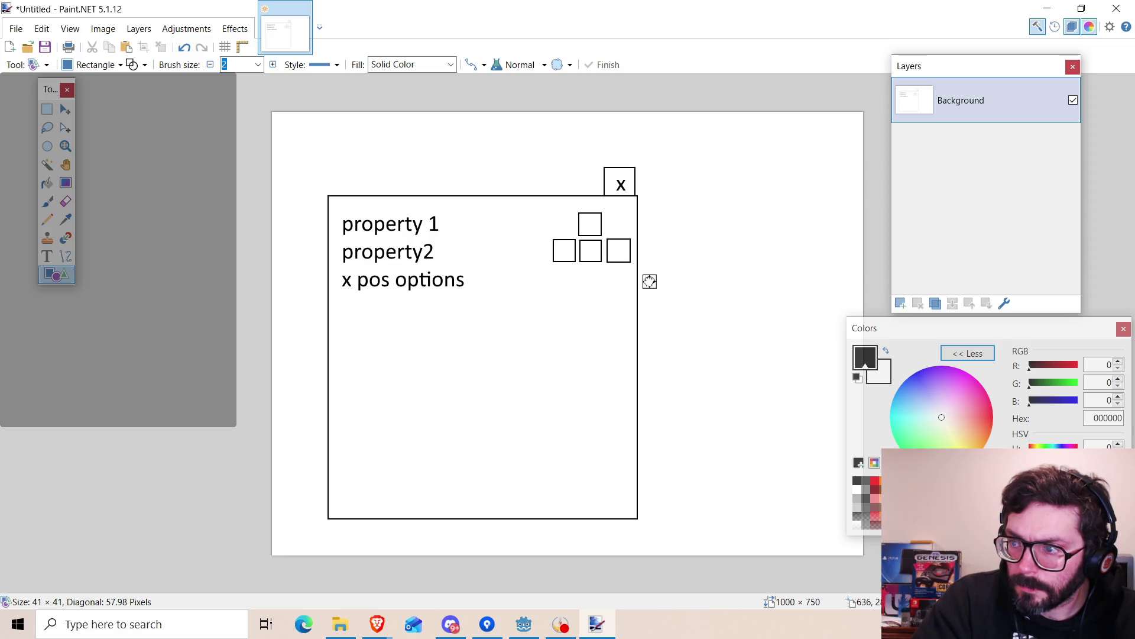
pyautogui.press('Return')
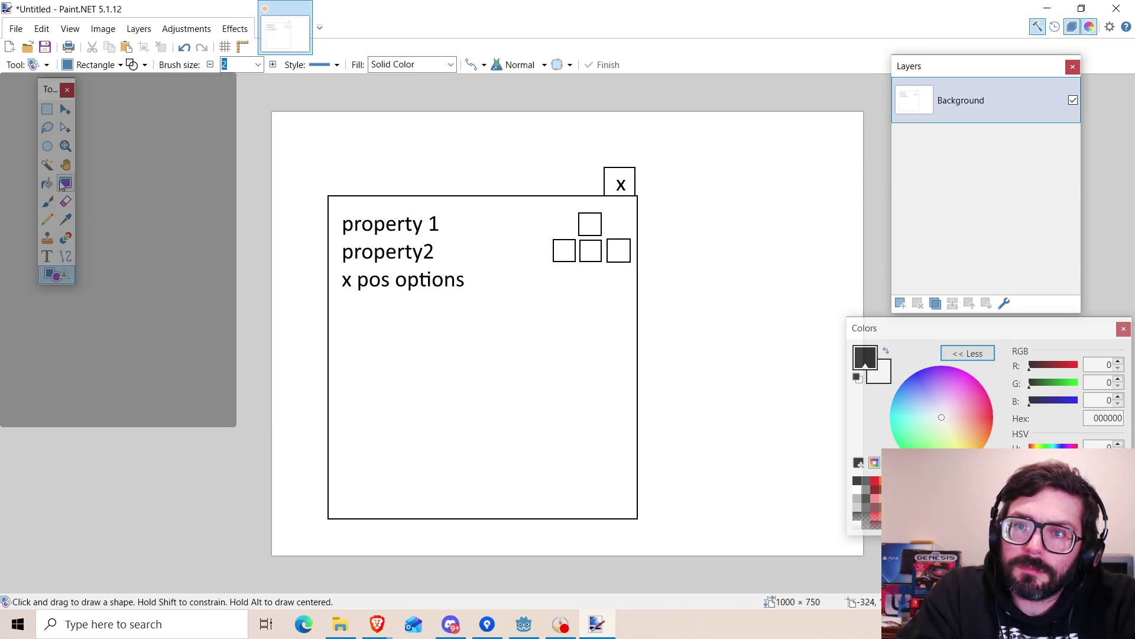
pyautogui.click(112, 65)
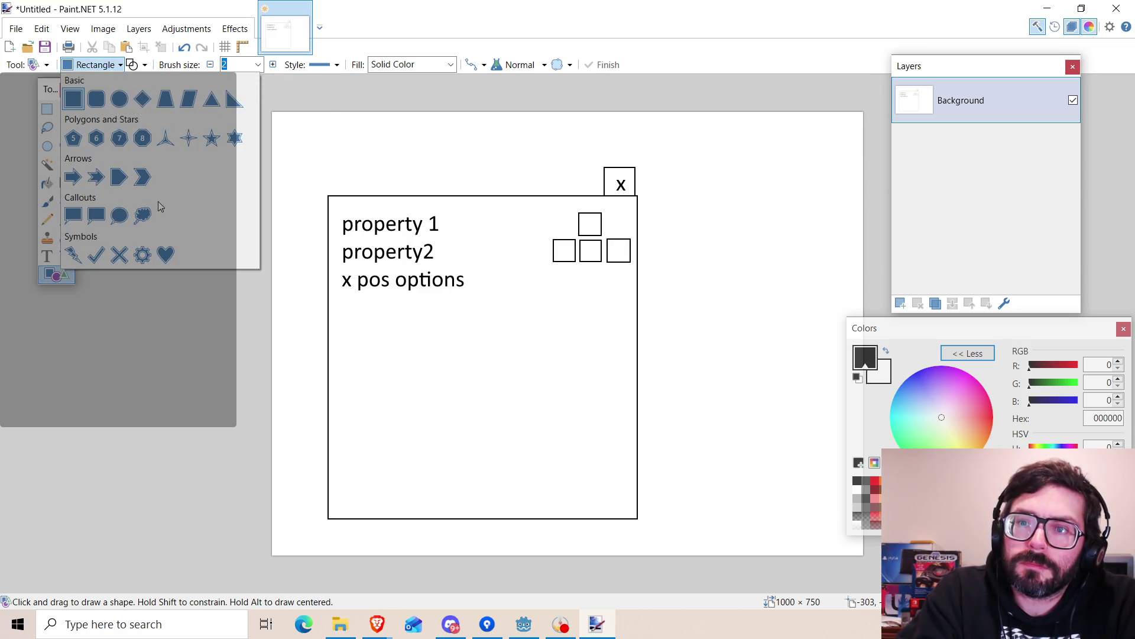
# Step: Draw a rotated down-pointing triangle in the left arrow box of property2's spinner
pyautogui.click(211, 99)
pyautogui.moveTo(558, 255)
pyautogui.mouseDown()
pyautogui.moveTo(570, 245)
pyautogui.moveTo(562, 264)
pyautogui.moveTo(560, 255)
pyautogui.moveTo(626, 246)
pyautogui.mouseUp()
pyautogui.hotkey('ctrl', 'z')
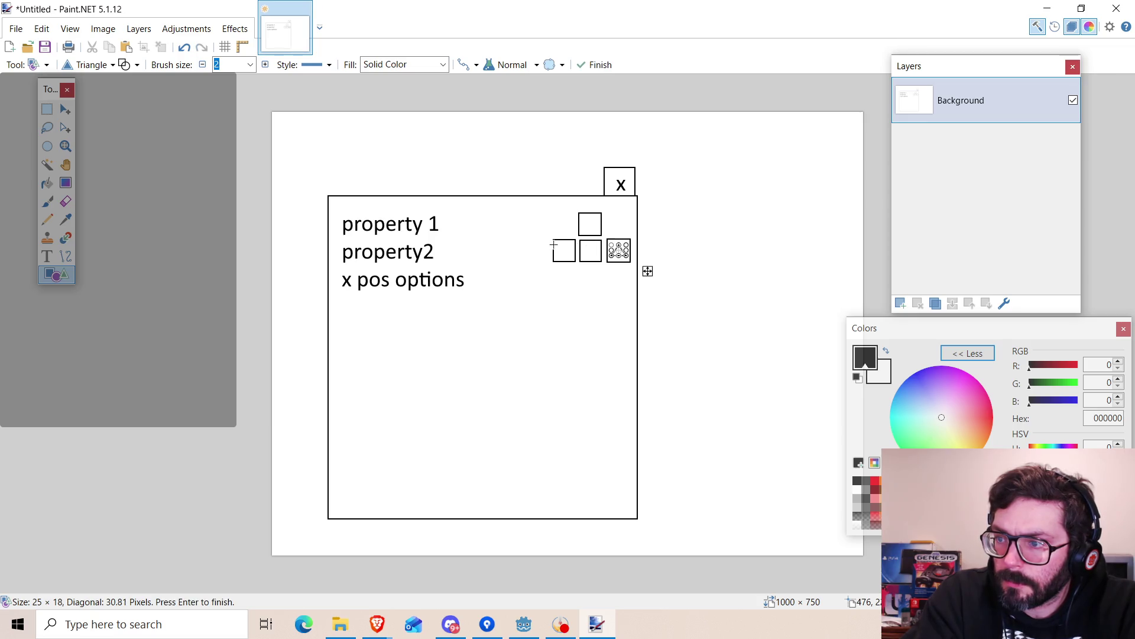
pyautogui.moveTo(557, 253)
pyautogui.mouseDown()
pyautogui.moveTo(573, 241)
pyautogui.moveTo(575, 268)
pyautogui.moveTo(529, 258)
pyautogui.moveTo(534, 225)
pyautogui.mouseUp()
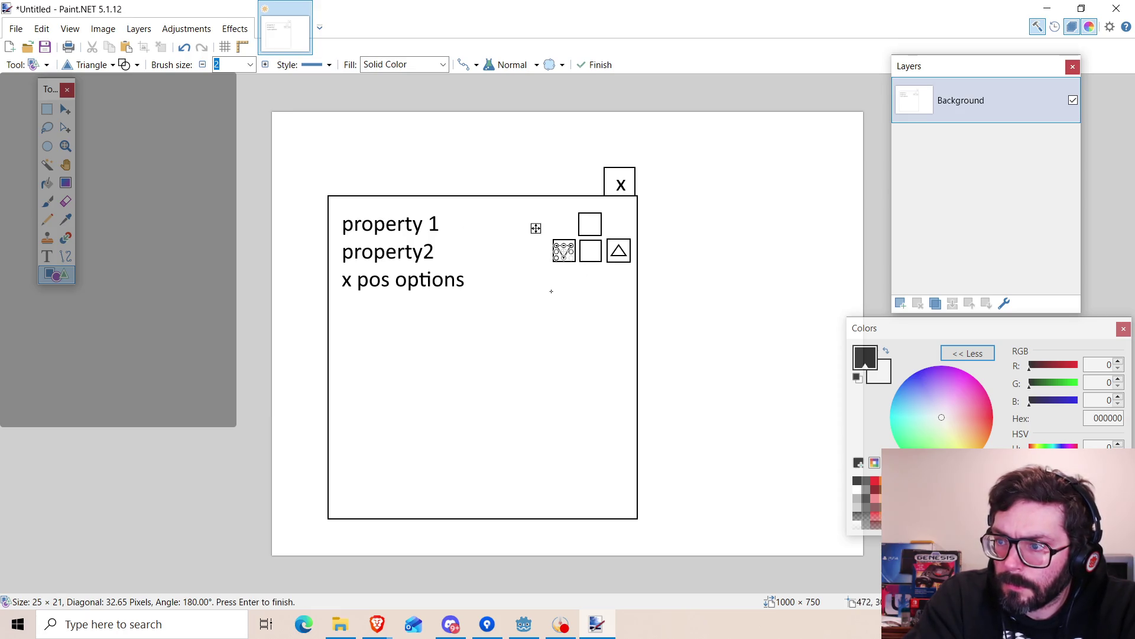
pyautogui.press('Return')
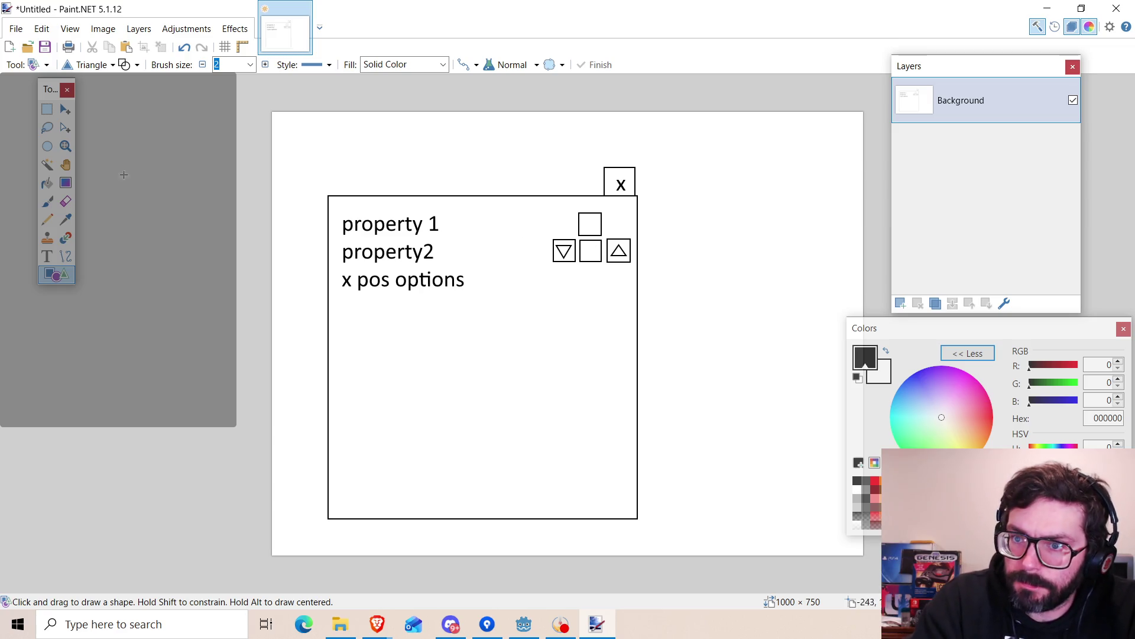
pyautogui.click(47, 256)
pyautogui.click(591, 239)
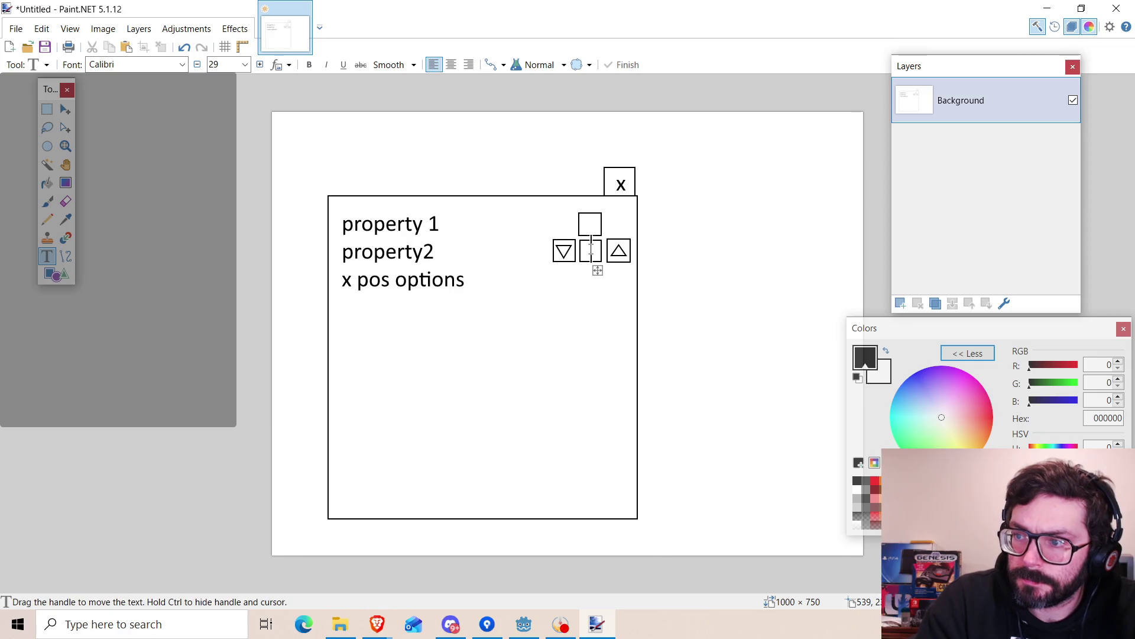
# Step: Type 2 in the middle square, centred between the two arrow boxes
pyautogui.write('2')
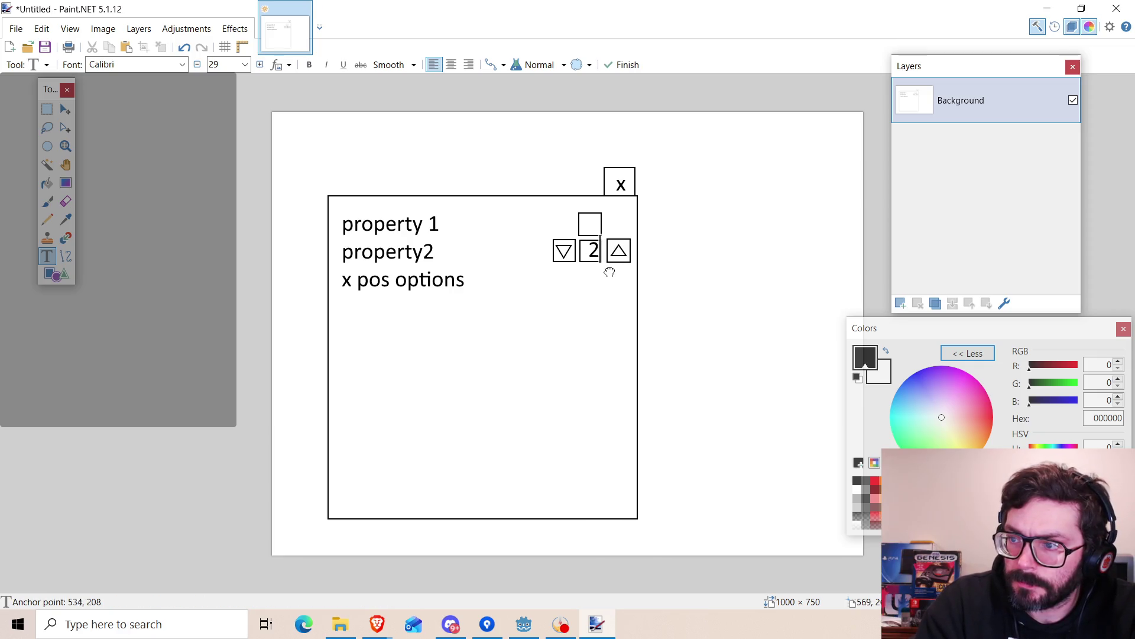
pyautogui.moveTo(608, 272); pyautogui.dragTo(606, 272)
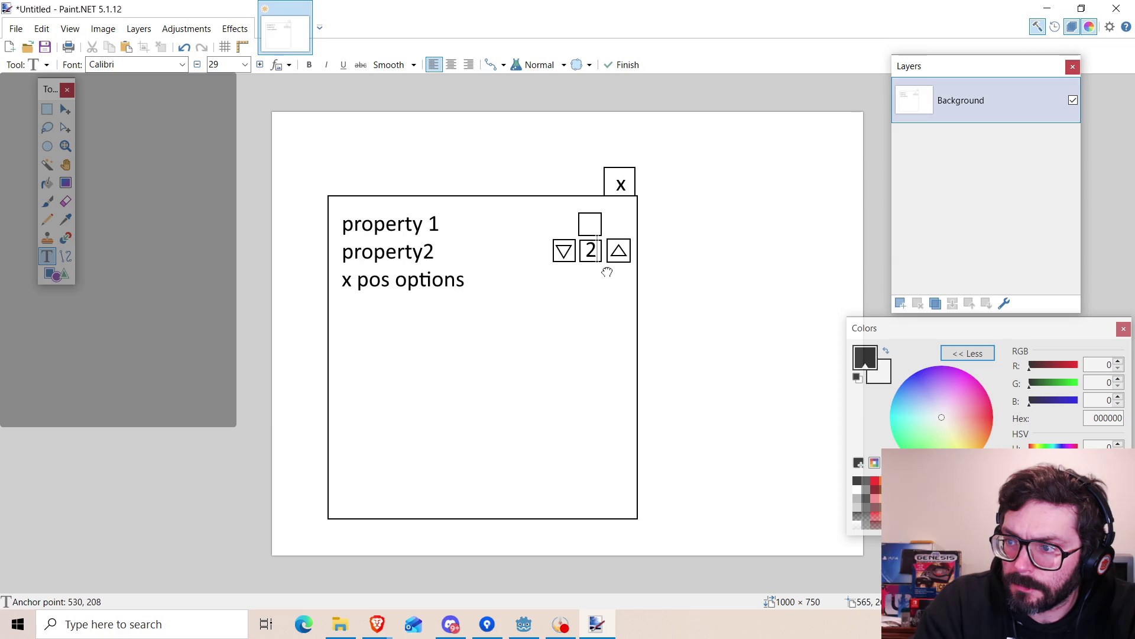
pyautogui.click(561, 285)
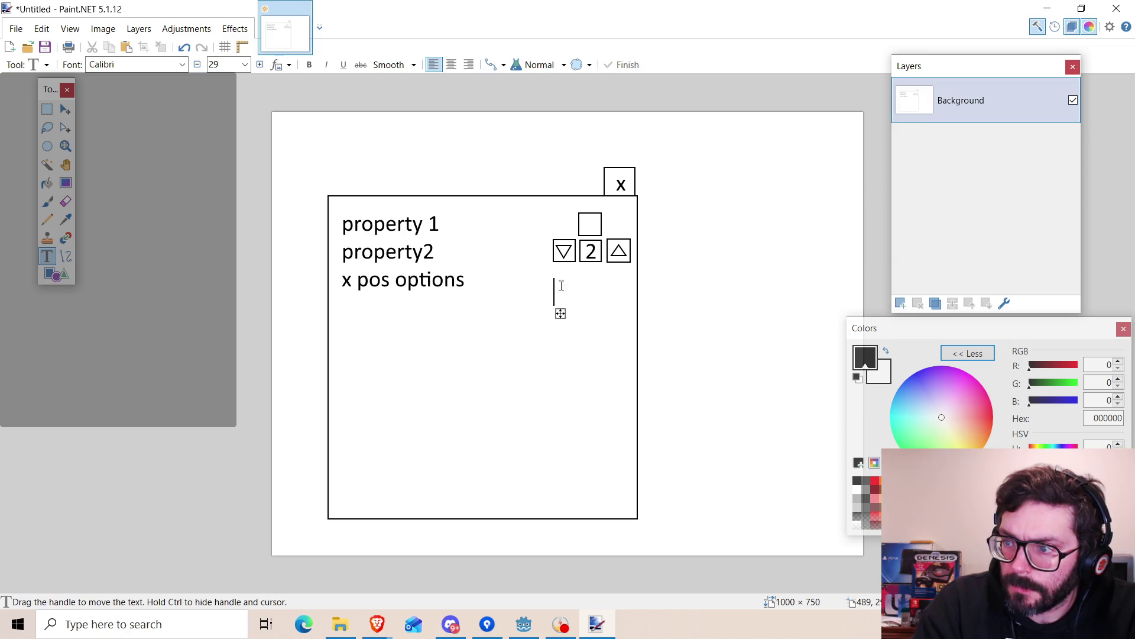
pyautogui.moveTo(560, 313)
pyautogui.mouseDown()
pyautogui.moveTo(530, 294)
pyautogui.moveTo(573, 291)
pyautogui.moveTo(556, 296)
pyautogui.mouseUp()
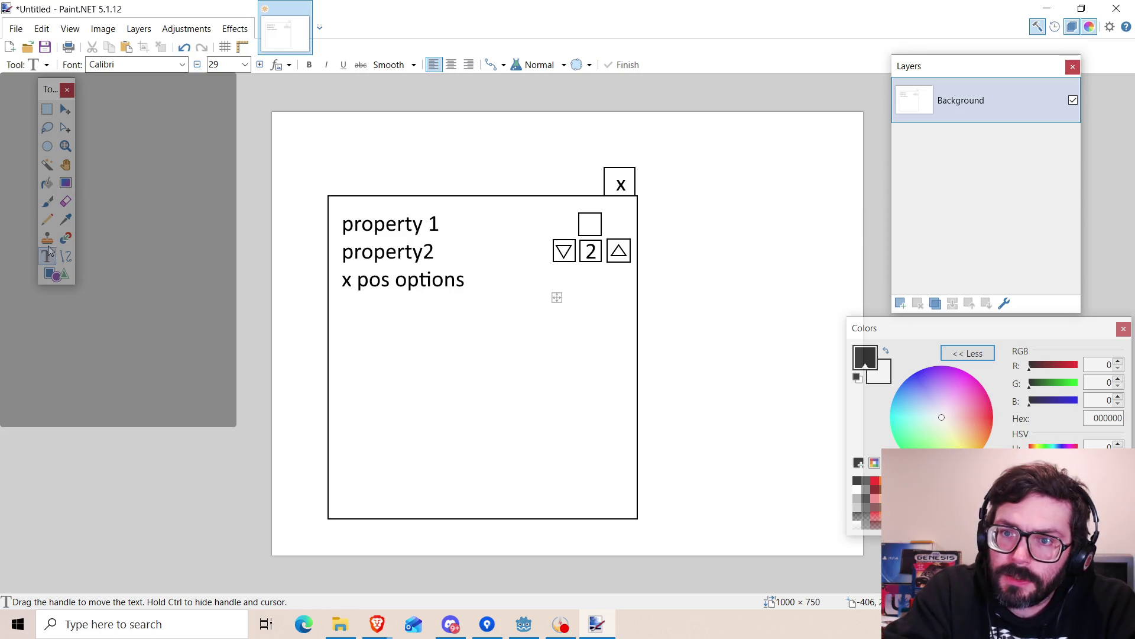
# Step: Draw a long outlined rectangle beside 'x pos options'
pyautogui.click(46, 108)
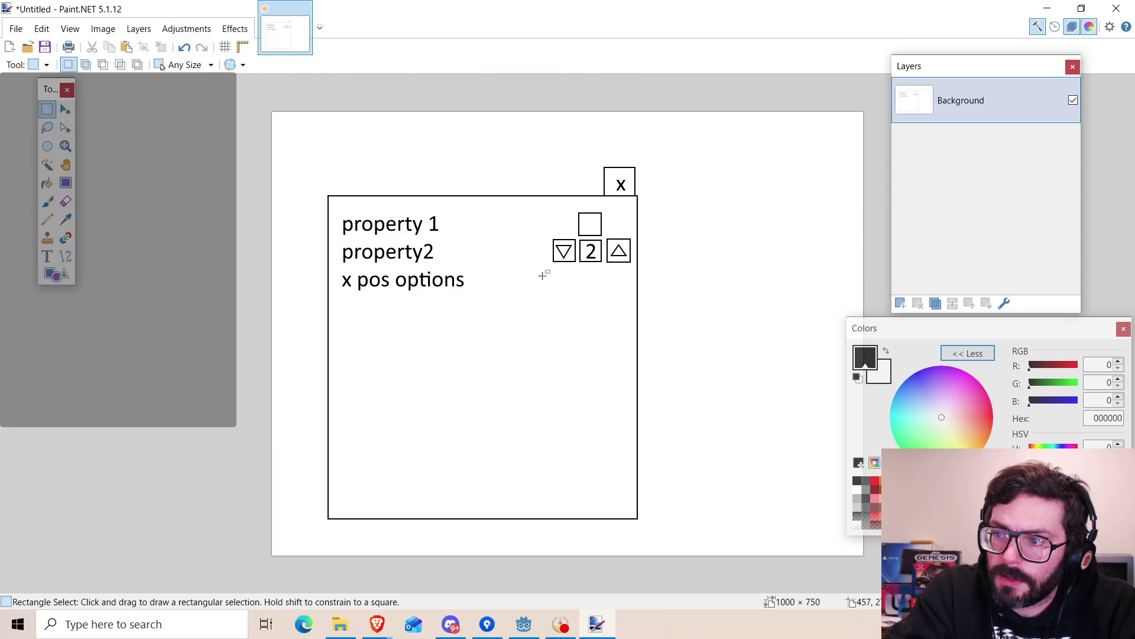
pyautogui.moveTo(546, 267); pyautogui.dragTo(633, 286)
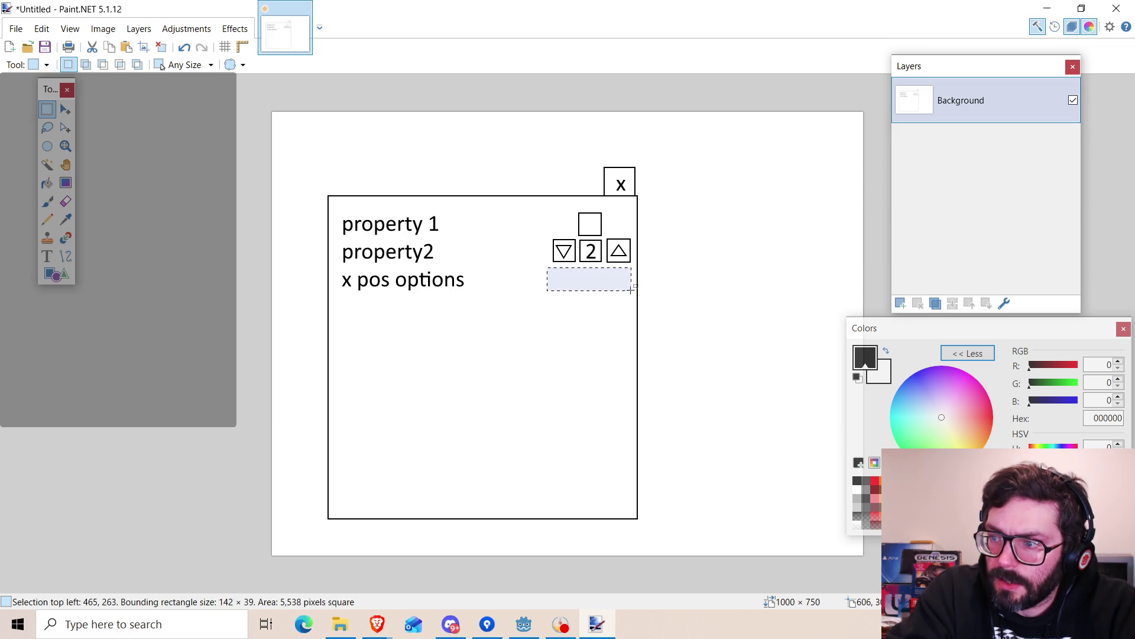
pyautogui.click(762, 272)
pyautogui.click(47, 260)
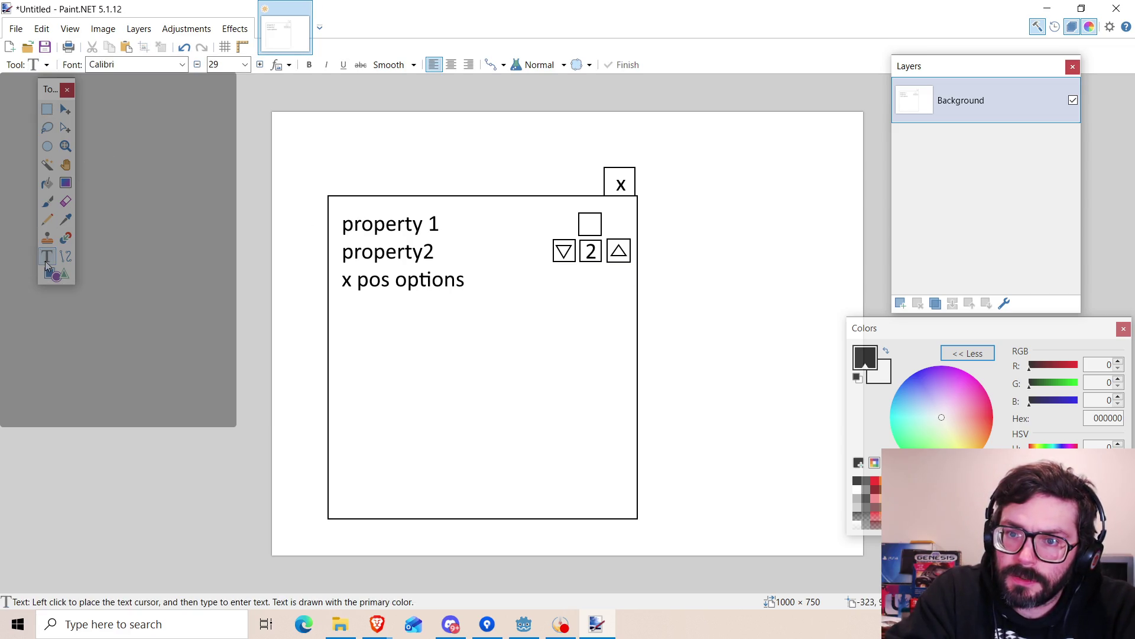
pyautogui.click(49, 272)
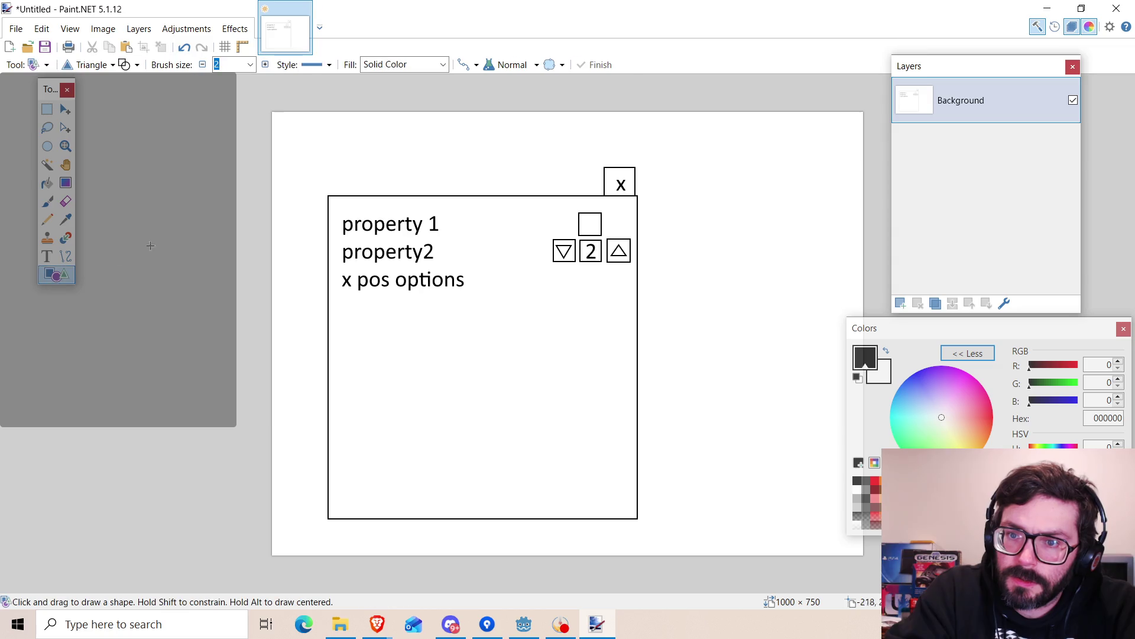
pyautogui.click(90, 65)
pyautogui.click(69, 93)
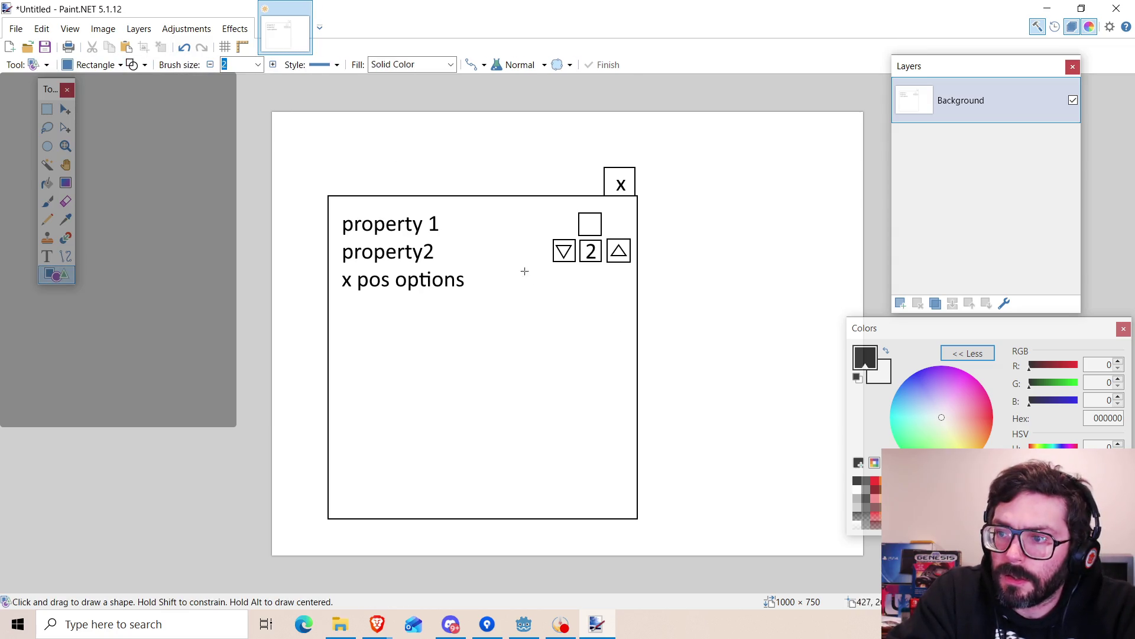
pyautogui.moveTo(530, 265)
pyautogui.mouseDown()
pyautogui.moveTo(629, 290)
pyautogui.moveTo(555, 290)
pyautogui.moveTo(657, 297)
pyautogui.mouseUp()
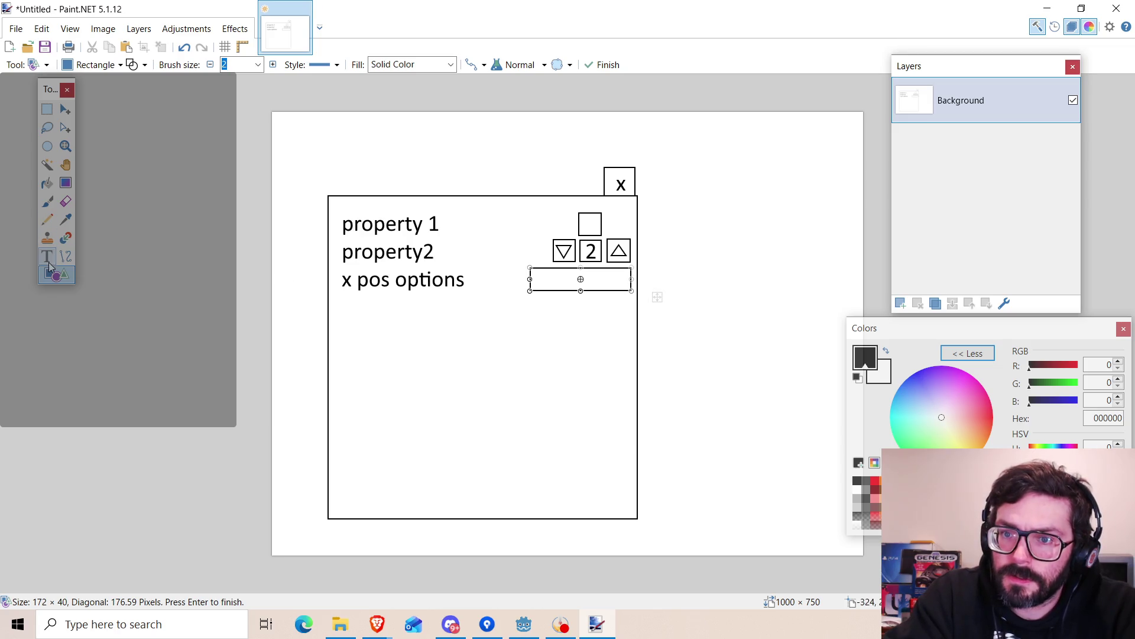
# Step: Label the new box 'array(3)', centred inside it
pyautogui.click(48, 260)
pyautogui.click(554, 277)
pyautogui.write('array')
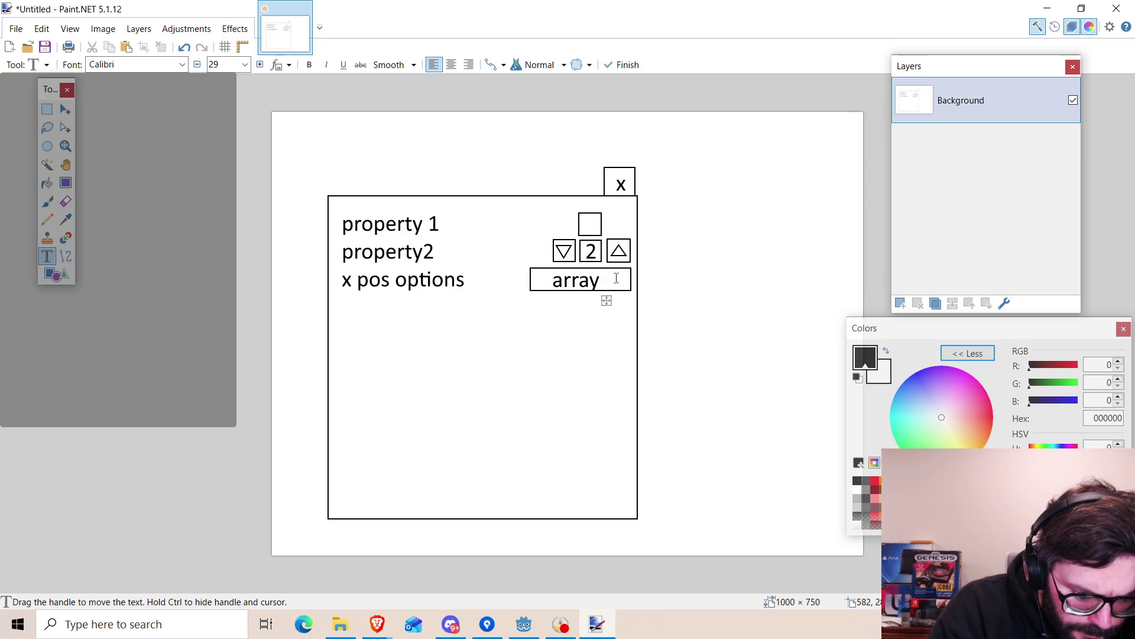
pyautogui.write('930')
pyautogui.press('BackSpace')
pyautogui.press('BackSpace')
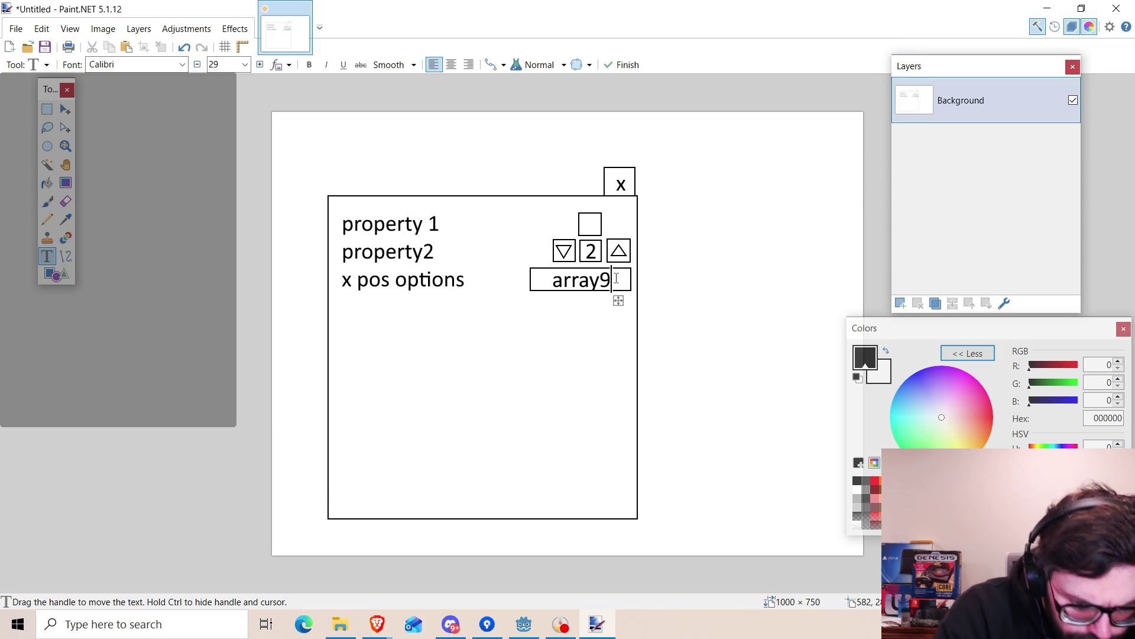
pyautogui.write('(3)')
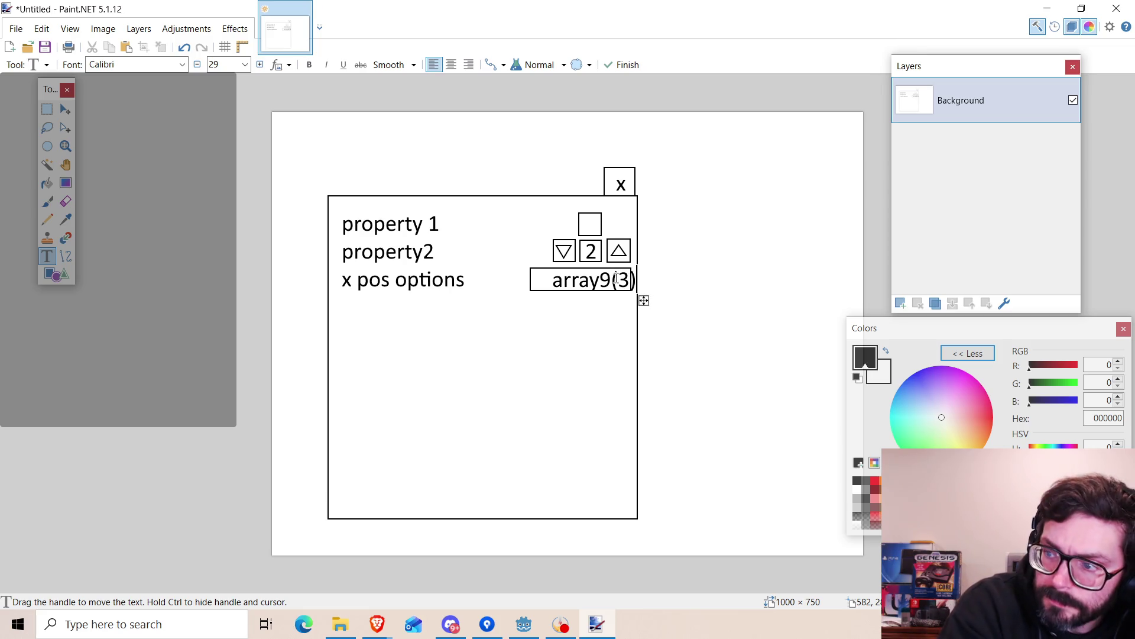
pyautogui.press('BackSpace')
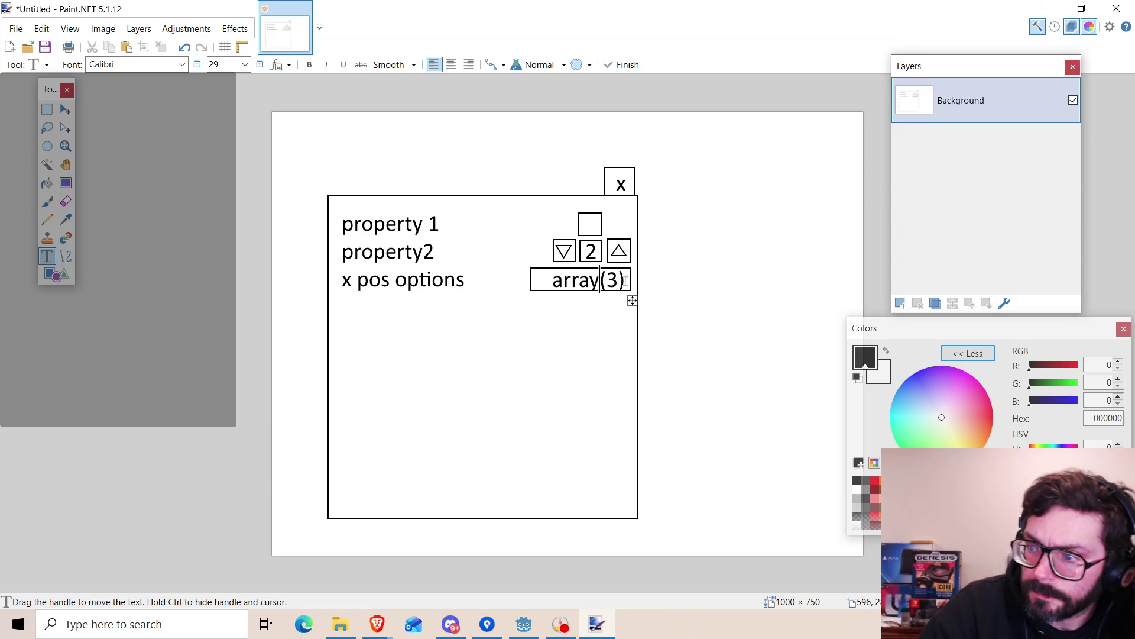
pyautogui.moveTo(634, 301); pyautogui.dragTo(629, 303)
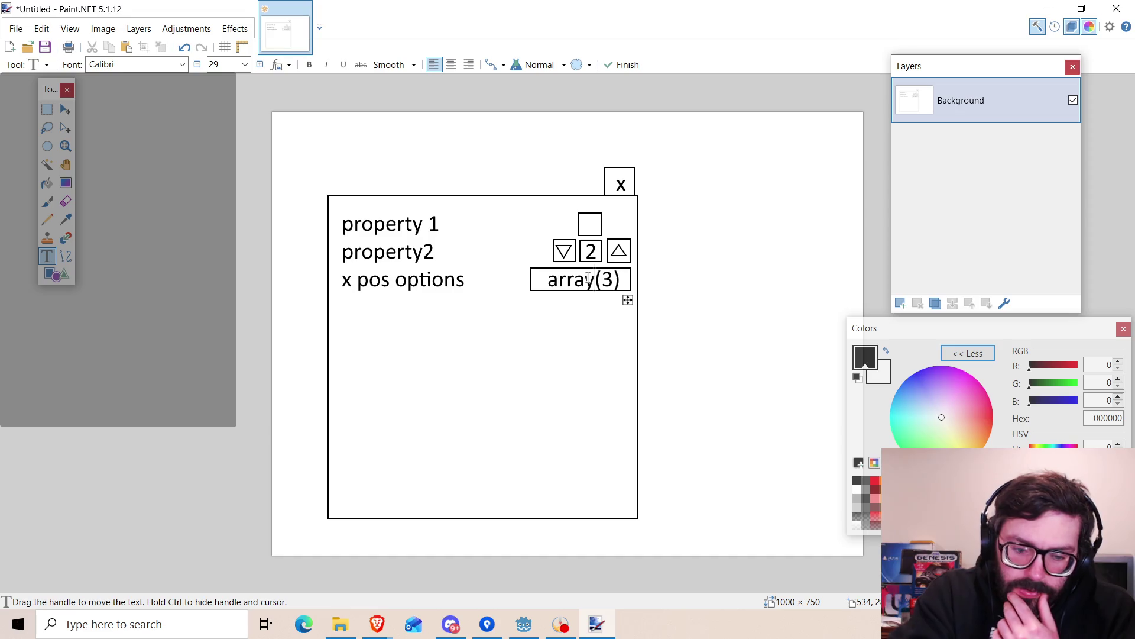
pyautogui.click(700, 287)
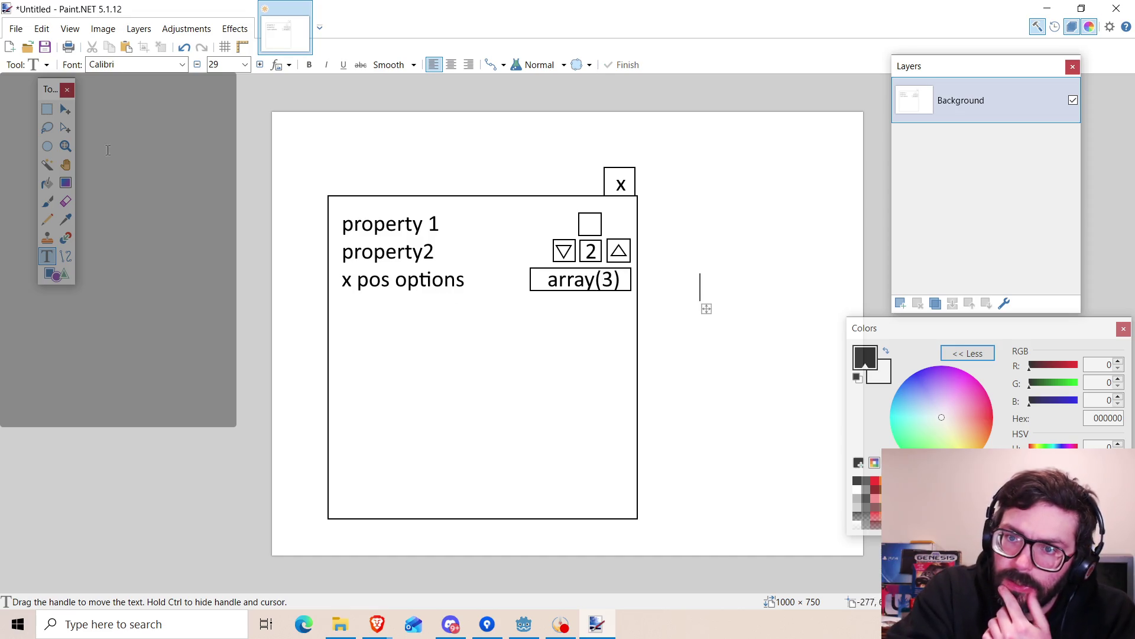
pyautogui.click(59, 275)
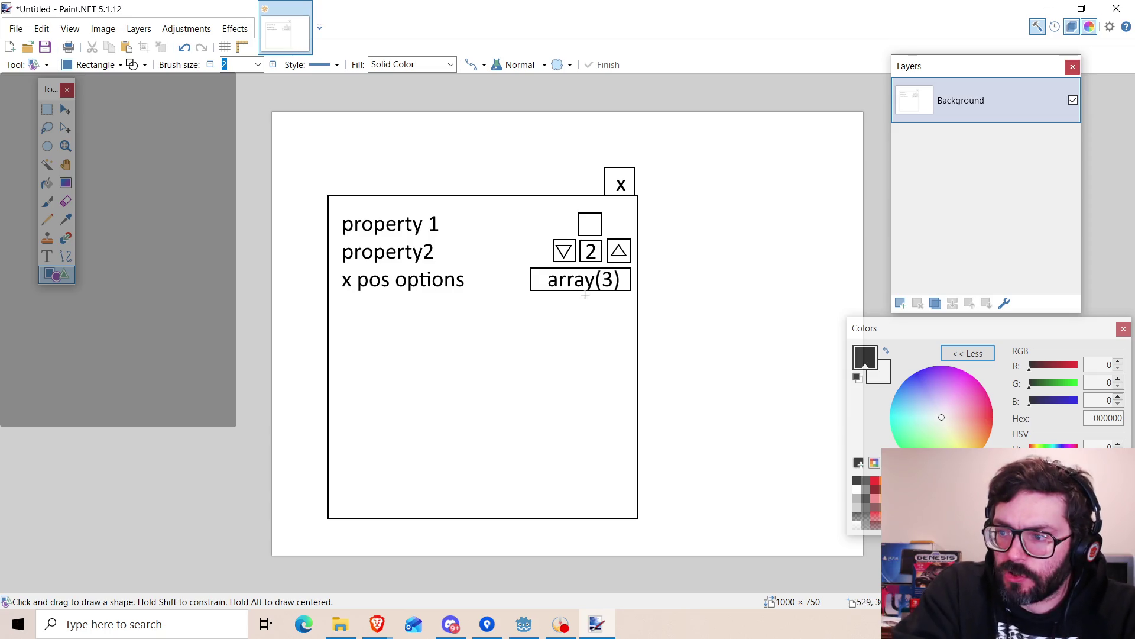
# Step: Draw three stacked small boxes under array(3) and a larger frame enclosing them all
pyautogui.moveTo(584, 296); pyautogui.dragTo(632, 319)
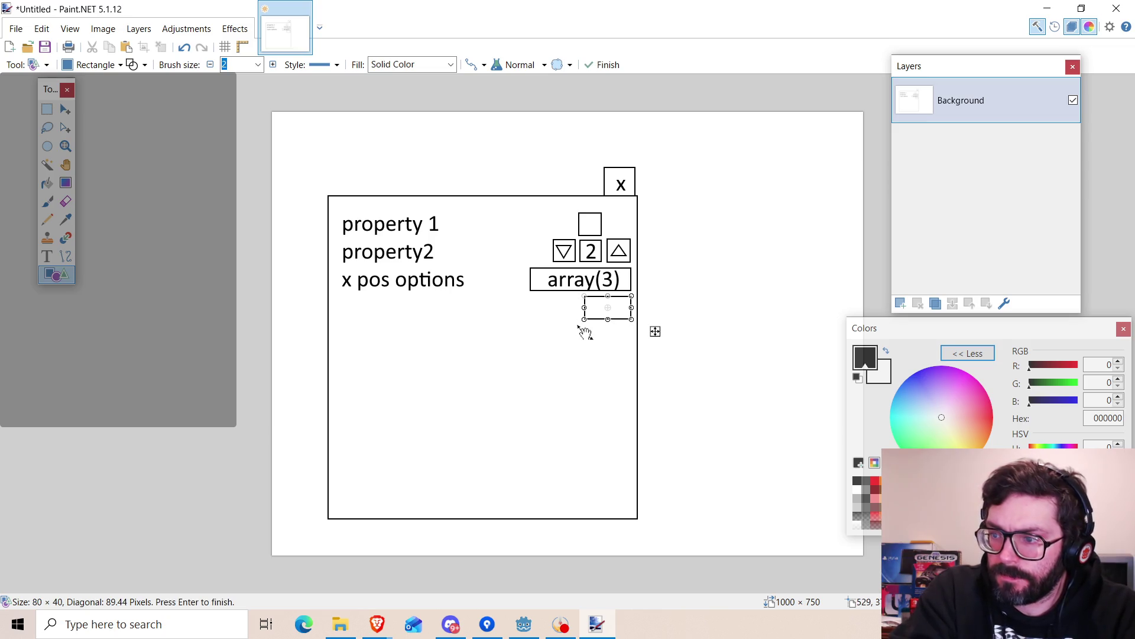
pyautogui.click(520, 334)
pyautogui.moveTo(584, 326); pyautogui.dragTo(632, 347)
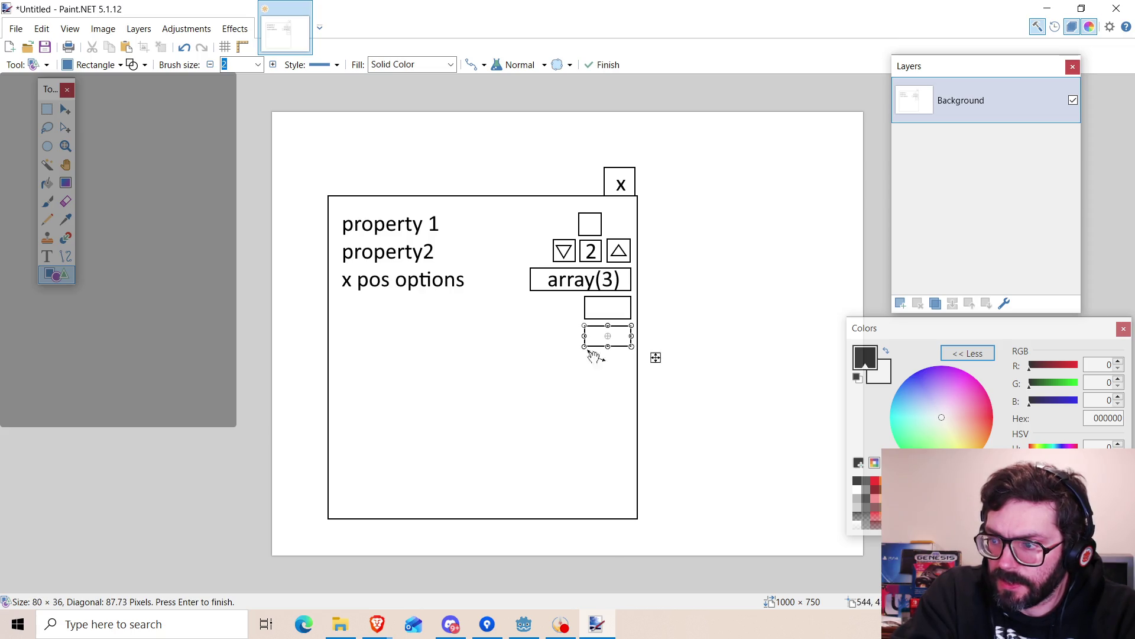
pyautogui.click(582, 349)
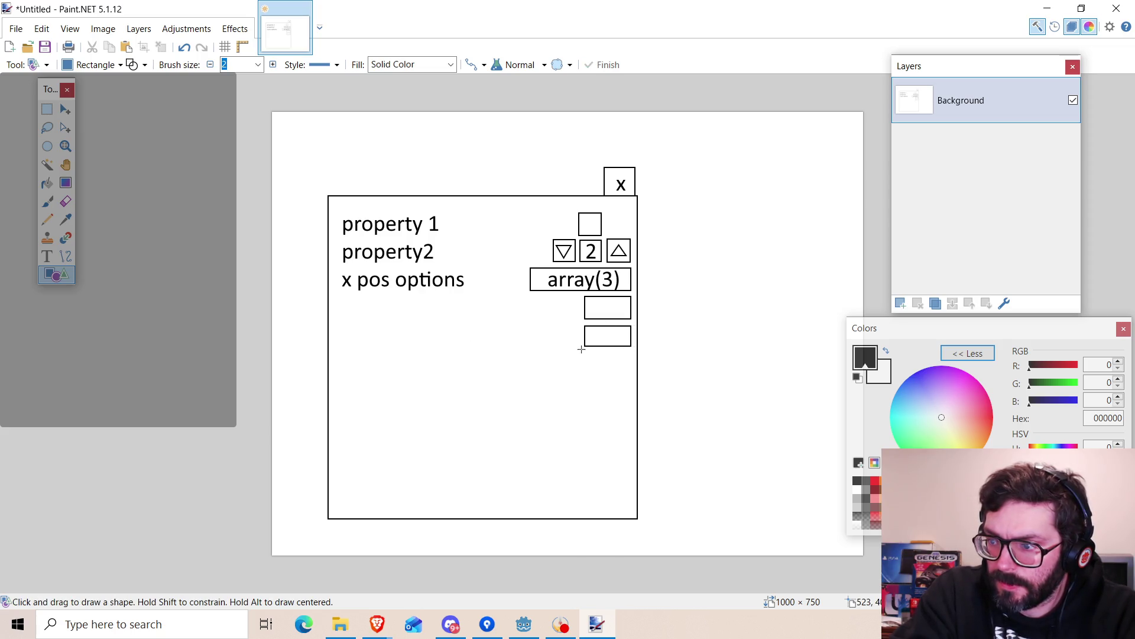
pyautogui.moveTo(584, 350); pyautogui.dragTo(633, 370)
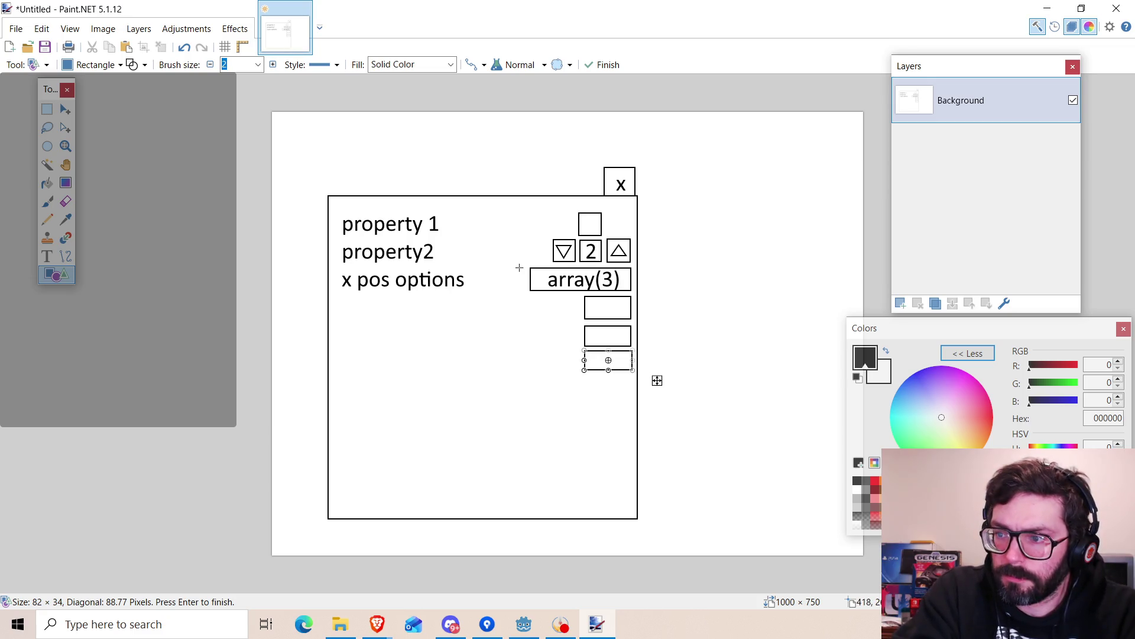
pyautogui.moveTo(636, 265)
pyautogui.mouseDown()
pyautogui.moveTo(561, 352)
pyautogui.moveTo(511, 388)
pyautogui.moveTo(514, 374)
pyautogui.mouseUp()
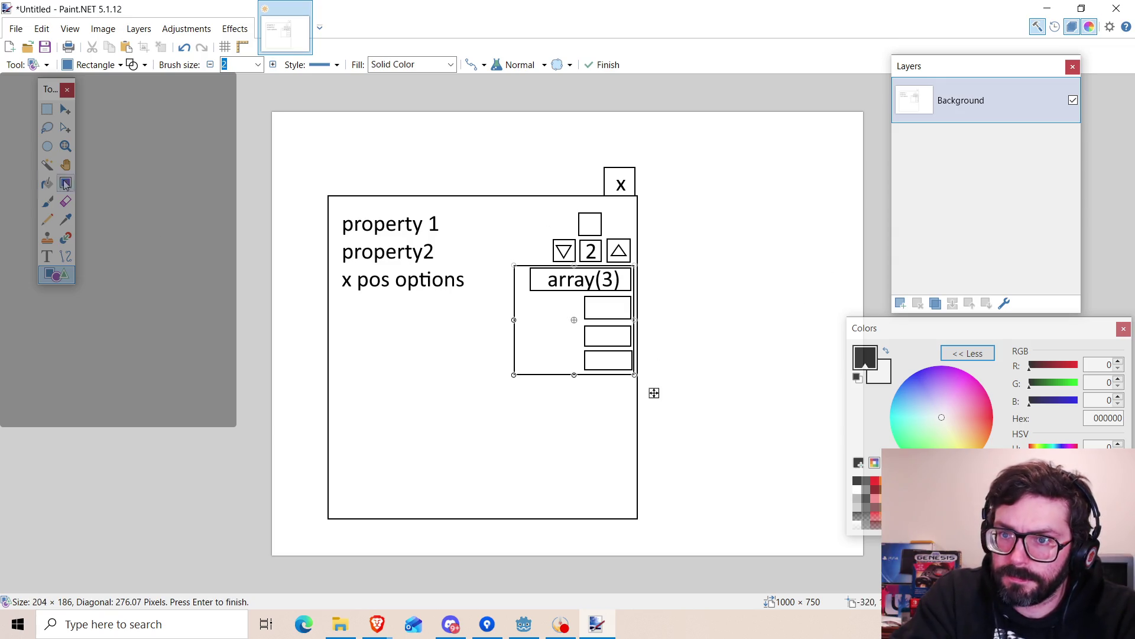
pyautogui.click(47, 115)
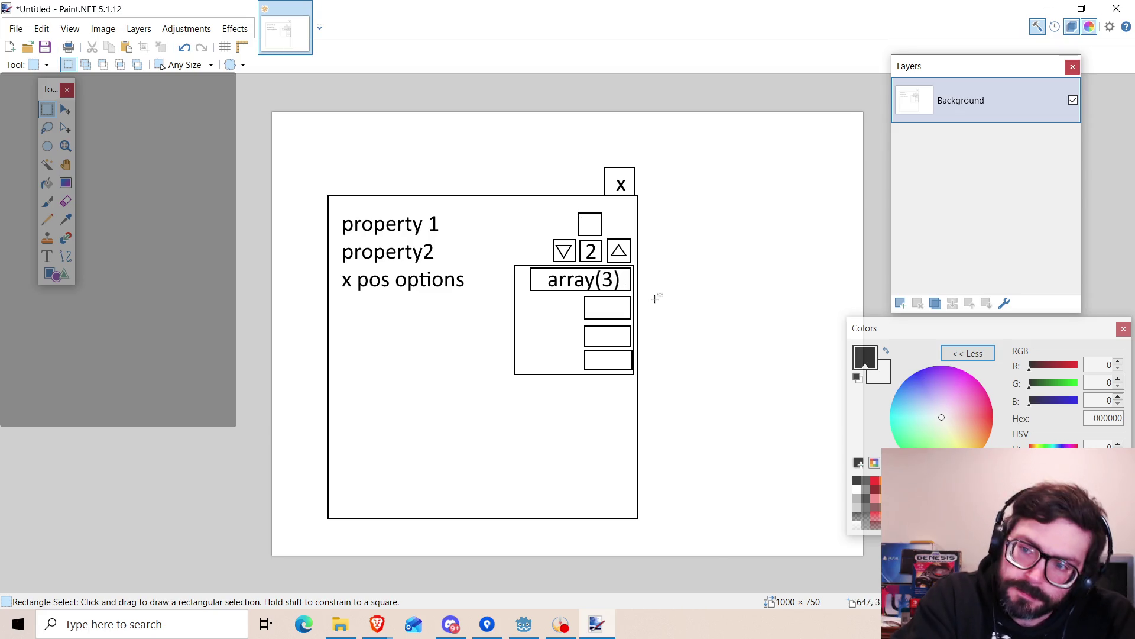
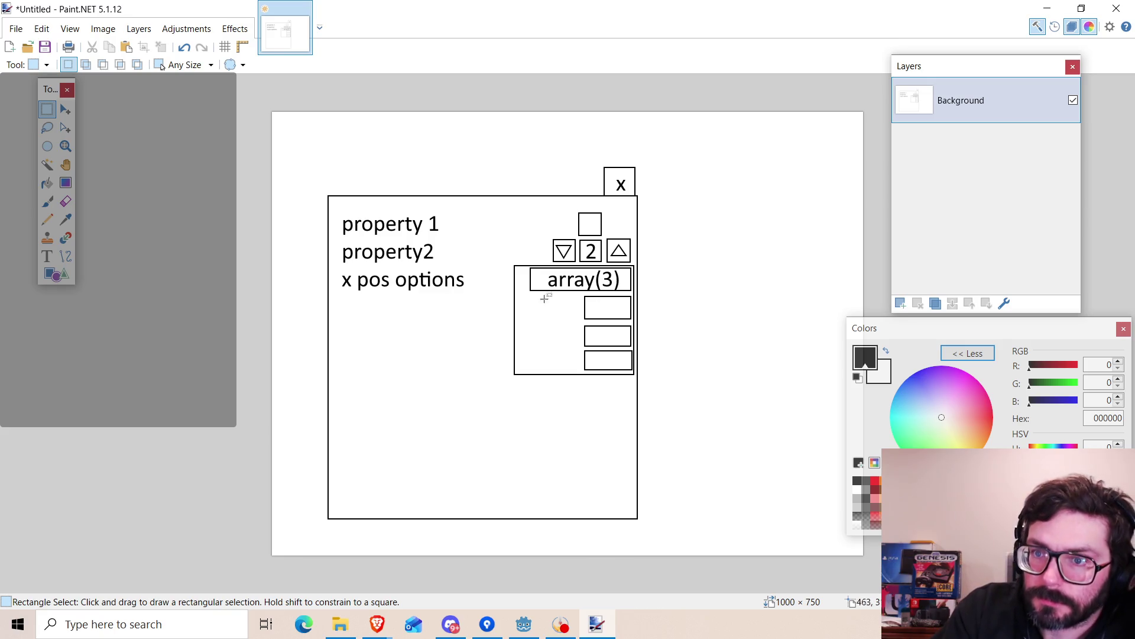
# Step: Select the three small boxes under array(3) and shift them left inside their frame
pyautogui.moveTo(565, 294); pyautogui.dragTo(631, 371)
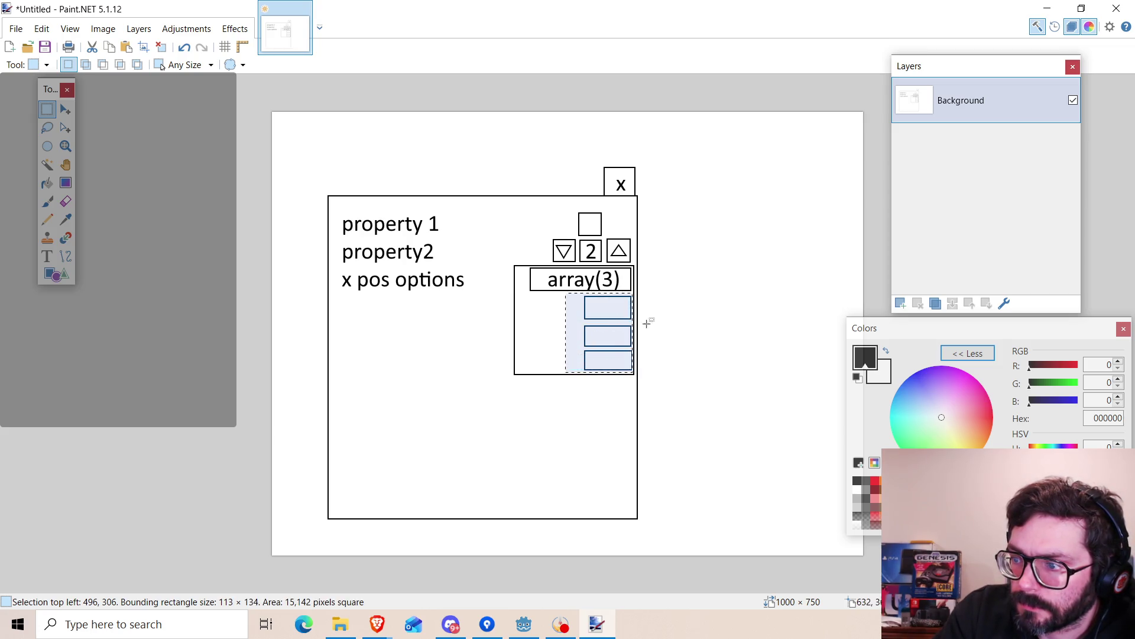
pyautogui.click(66, 115)
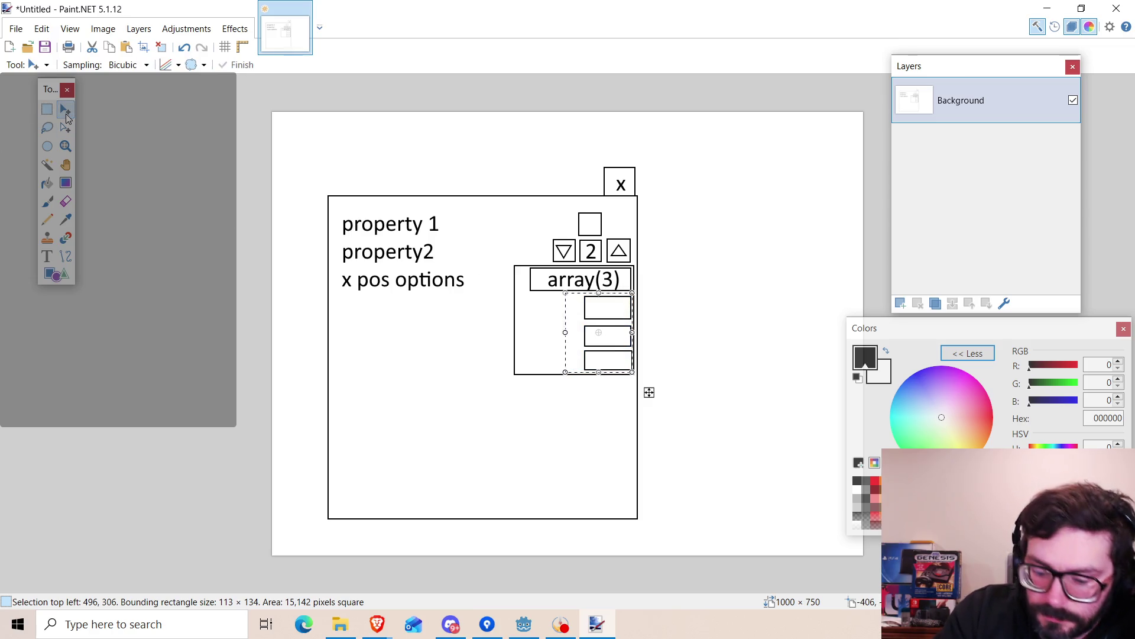
pyautogui.moveTo(649, 390); pyautogui.dragTo(598, 392)
pyautogui.press('Right')
pyautogui.press('Right')
pyautogui.press('Right')
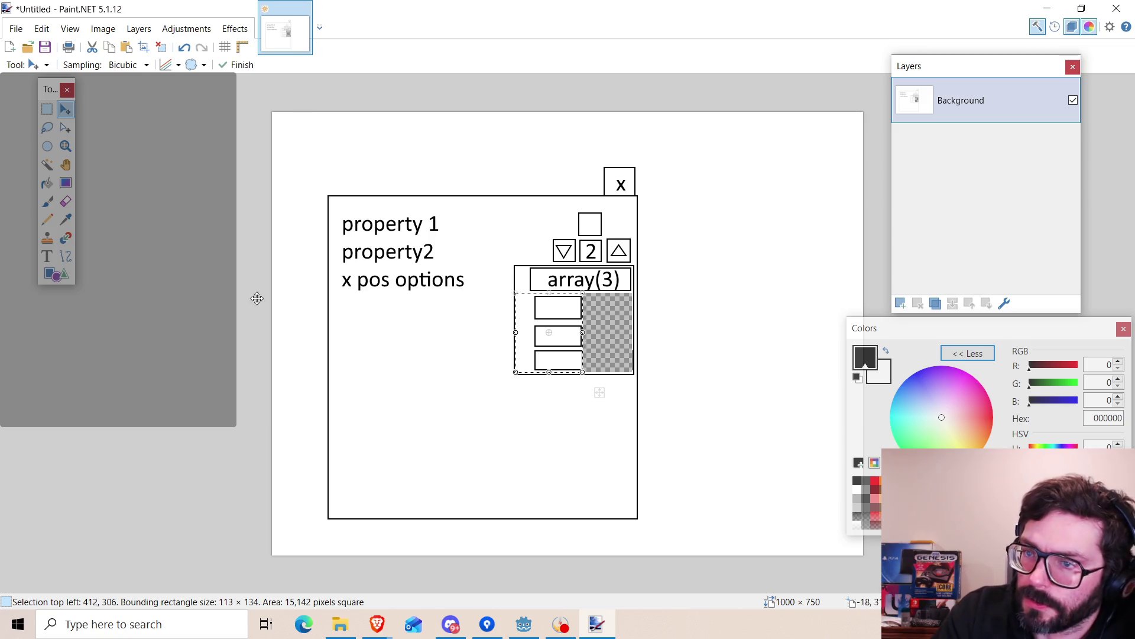
pyautogui.click(47, 109)
pyautogui.click(290, 232)
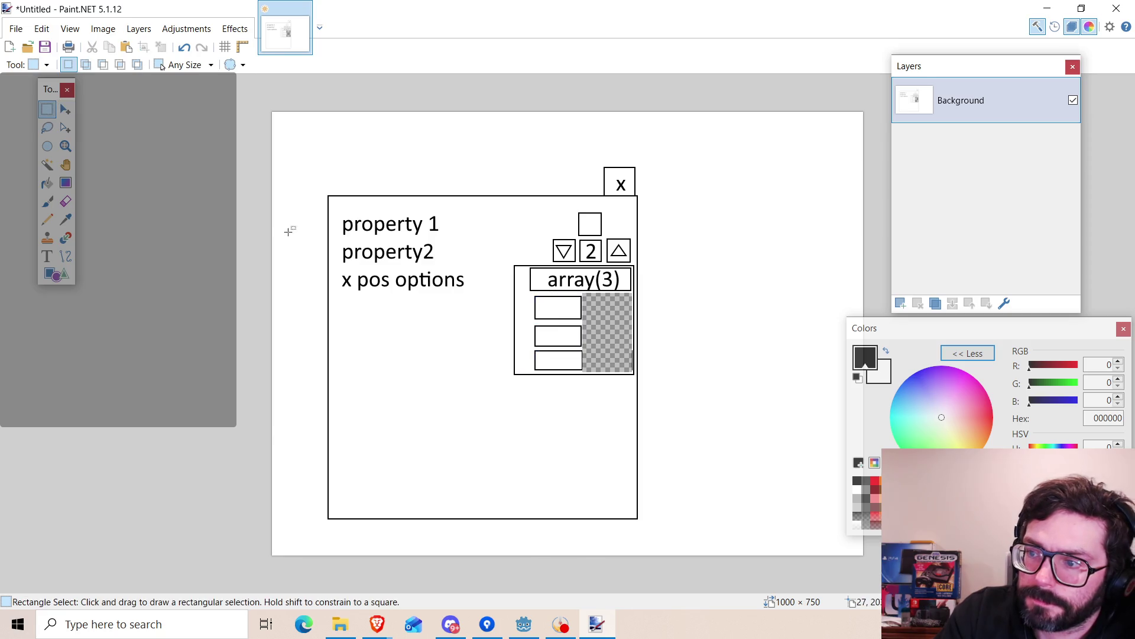
# Step: Fill the transparent gap beside the moved boxes with white
pyautogui.click(47, 183)
pyautogui.rightClick(599, 328)
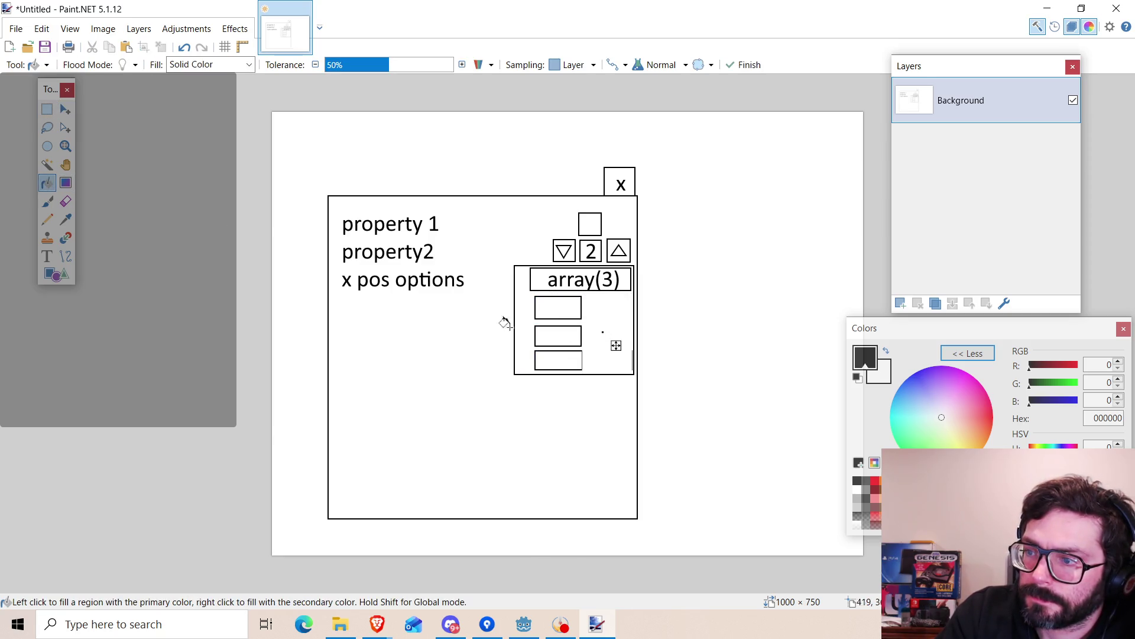
pyautogui.click(65, 112)
pyautogui.click(47, 109)
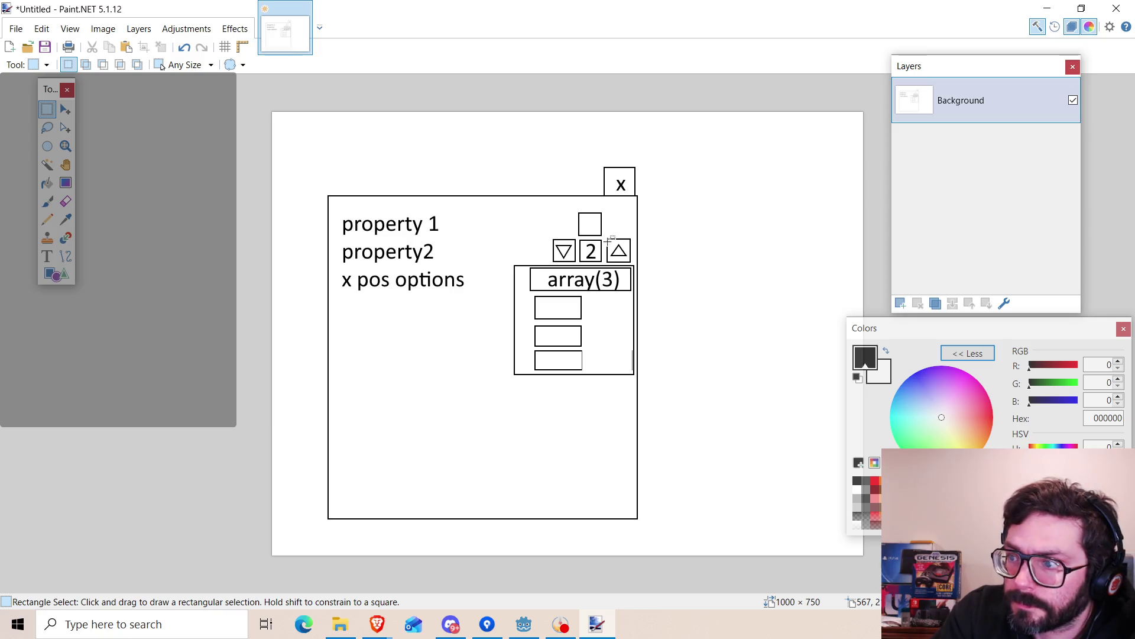
# Step: Draw a tall narrow bar at the panel's right edge with a small block inside, sketching a scrollbar
pyautogui.moveTo(606, 238); pyautogui.dragTo(630, 264)
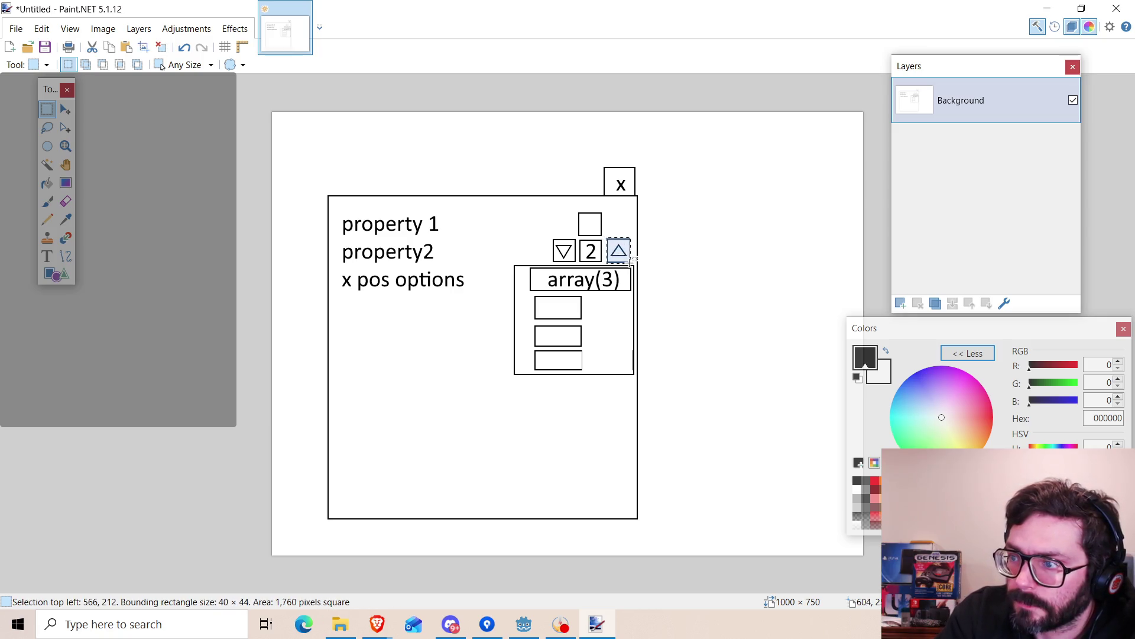
pyautogui.click(613, 302)
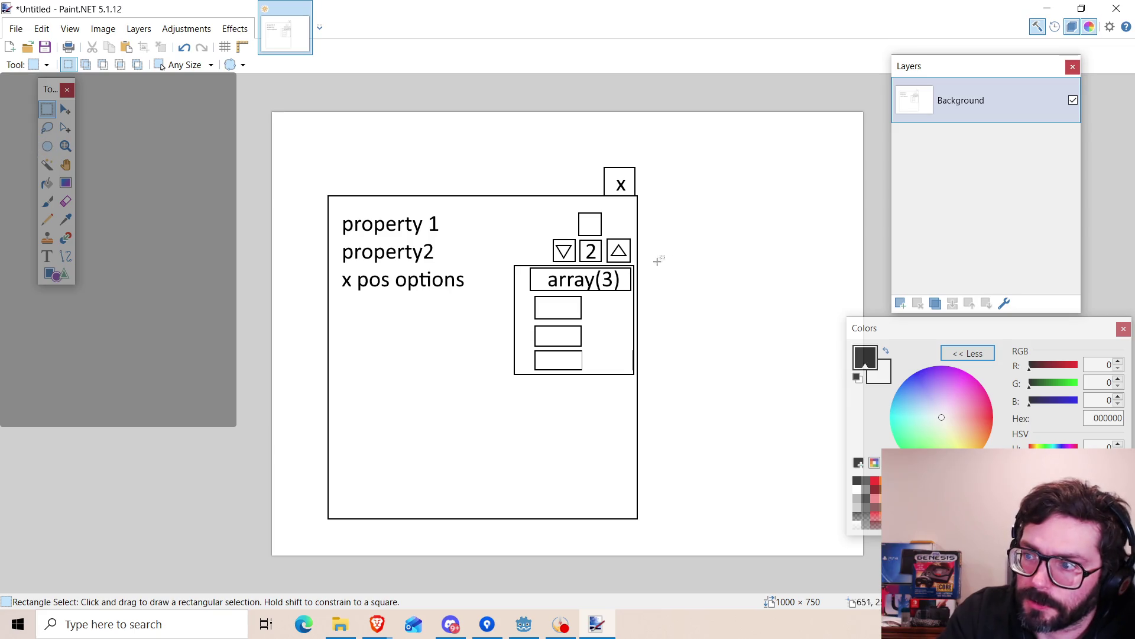
pyautogui.click(52, 273)
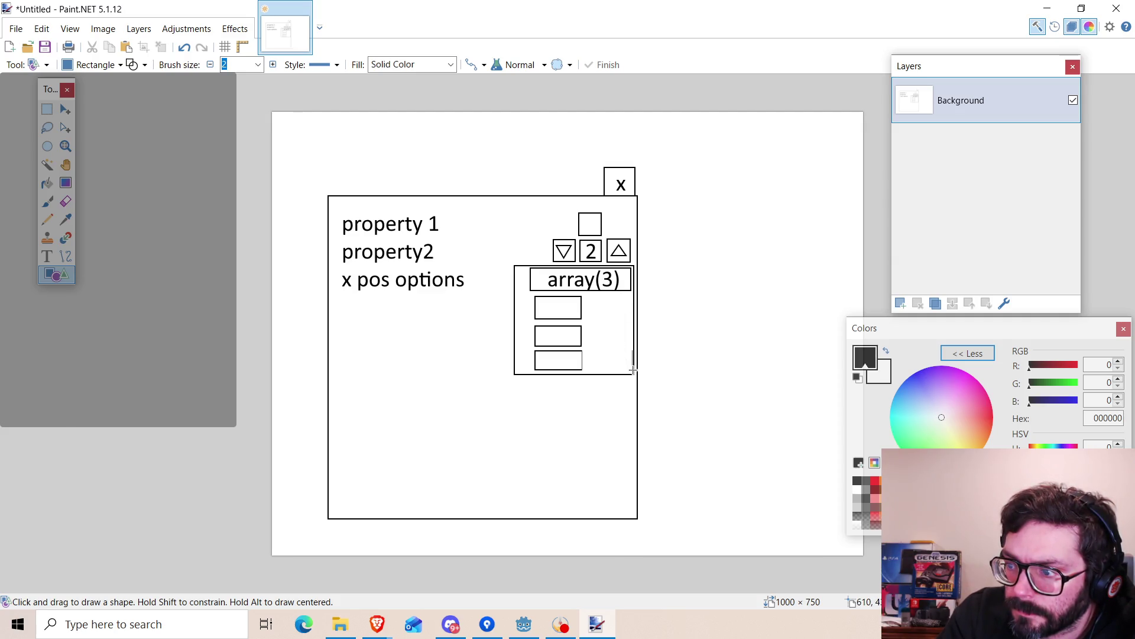
pyautogui.moveTo(632, 370); pyautogui.dragTo(618, 295)
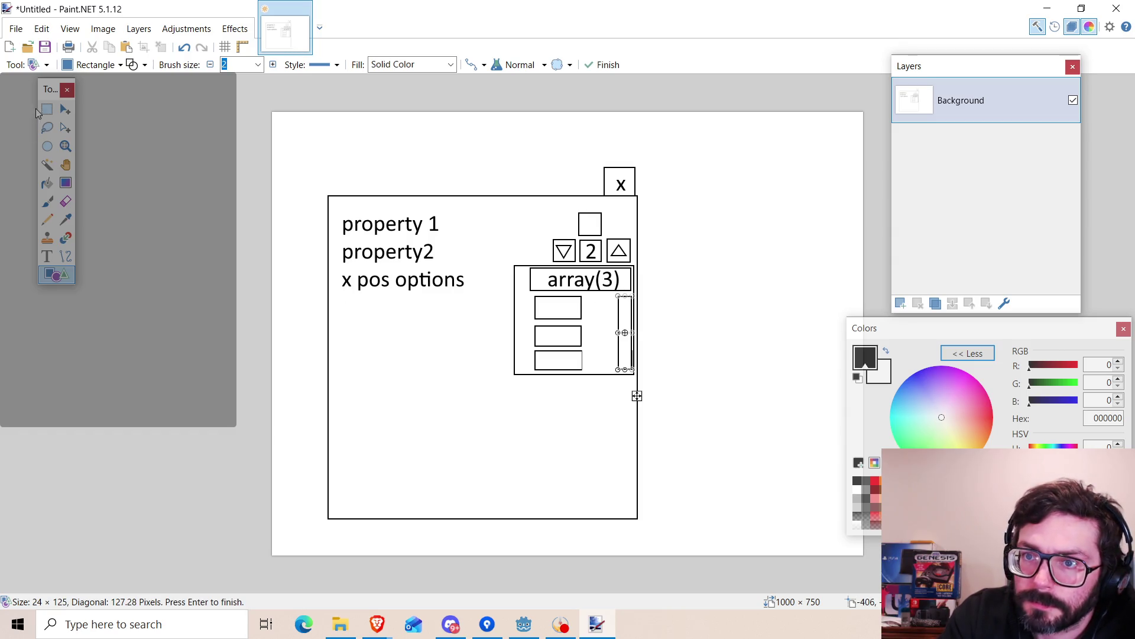
pyautogui.press('Return')
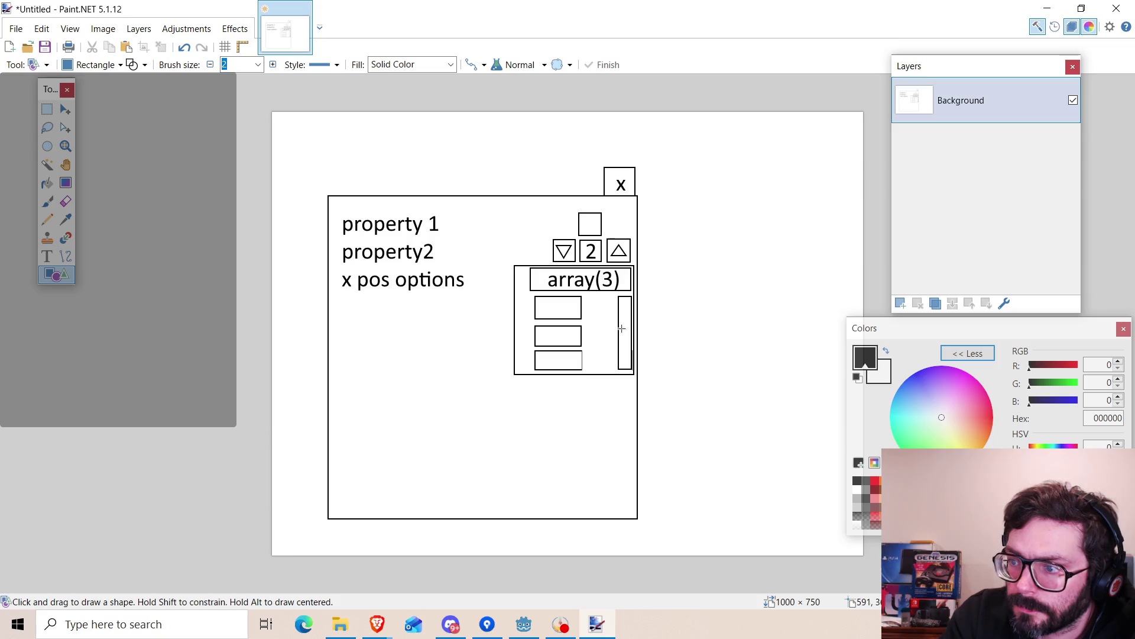
pyautogui.moveTo(619, 324); pyautogui.dragTo(630, 343)
pyautogui.press('Return')
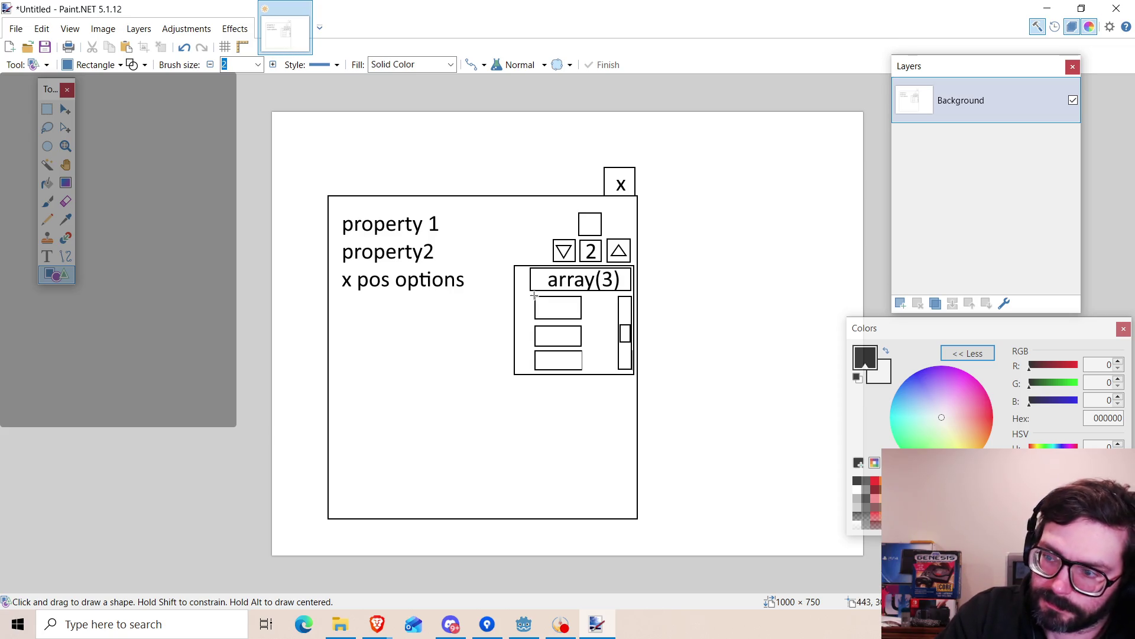
# Step: Minimize the Paint.NET mockup to bring the Godot level_editor scene back
pyautogui.click(1047, 11)
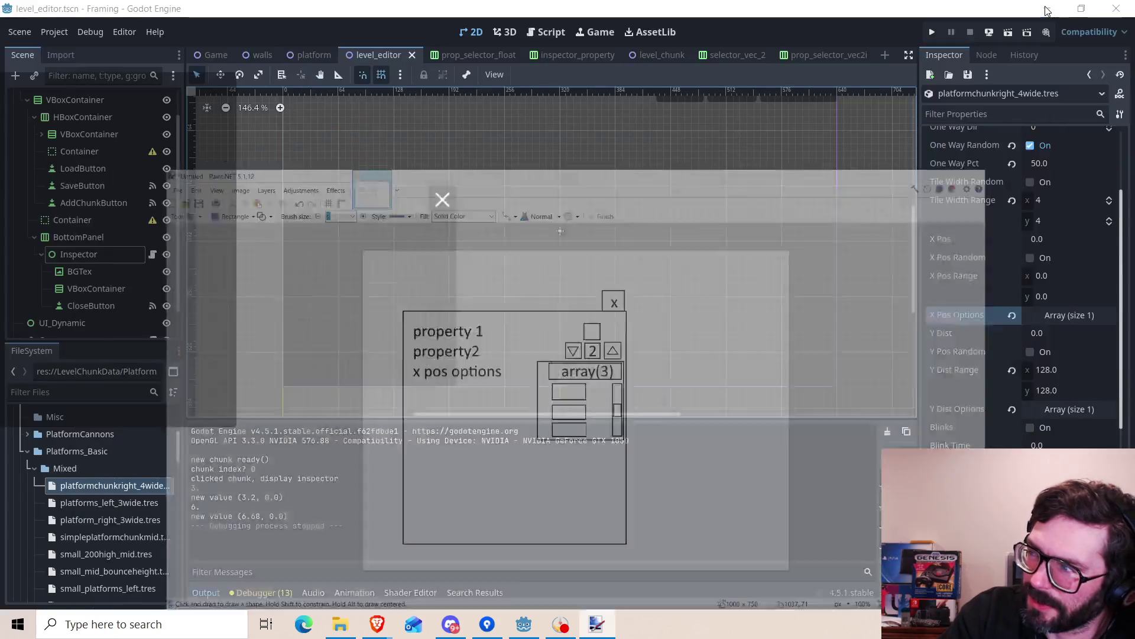
# Step: Review the Prereq Properties array in the Inspector, then switch to the inspector_property scene
pyautogui.scroll(-4, 966, 363)
pyautogui.scroll(3, 970, 361)
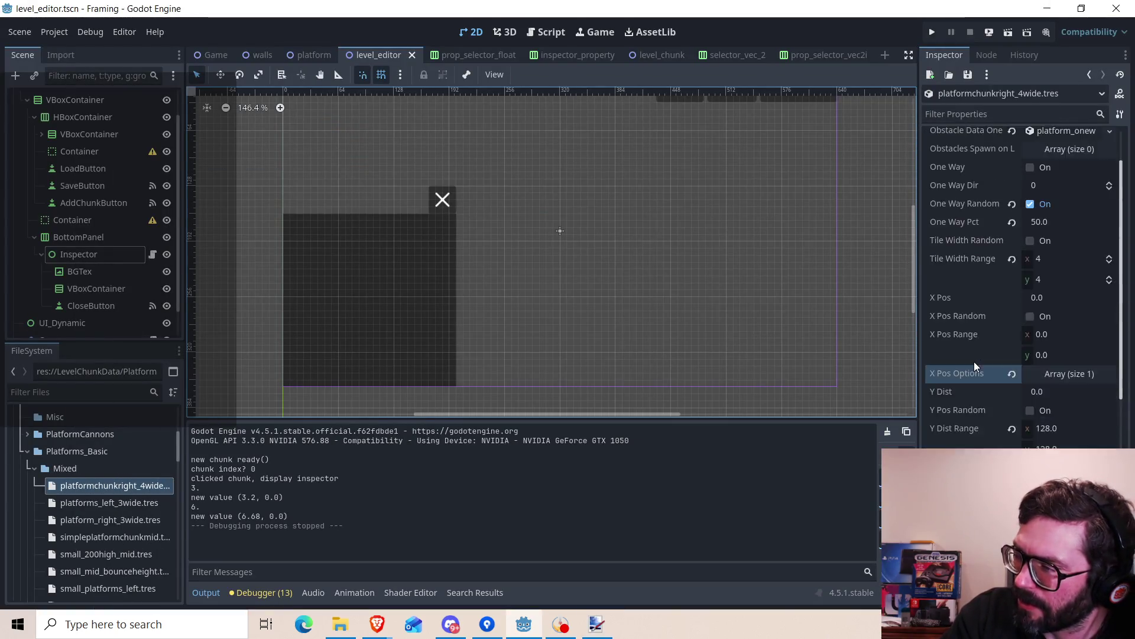
pyautogui.click(1067, 375)
pyautogui.click(1058, 380)
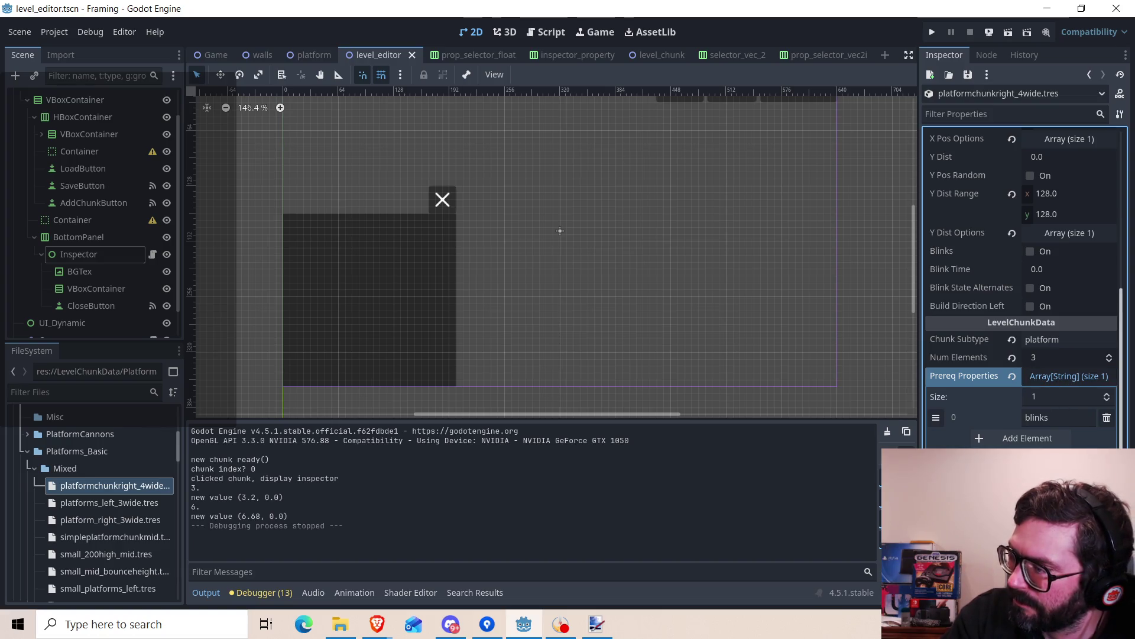
pyautogui.scroll(-3, 1006, 429)
pyautogui.scroll(7, 1002, 425)
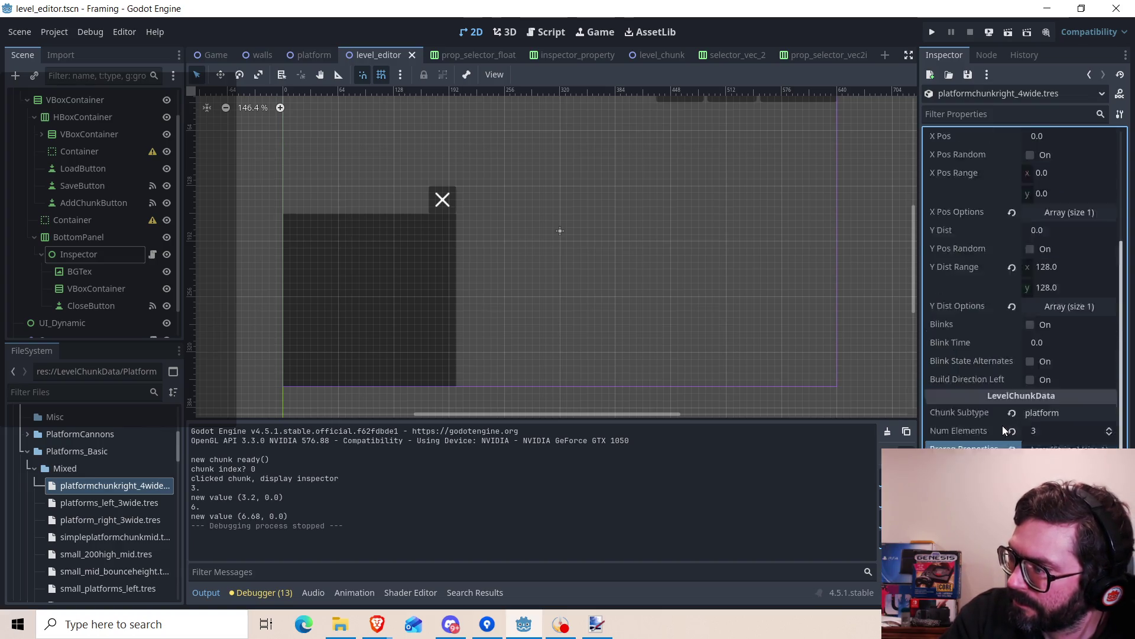
pyautogui.scroll(2, 1002, 422)
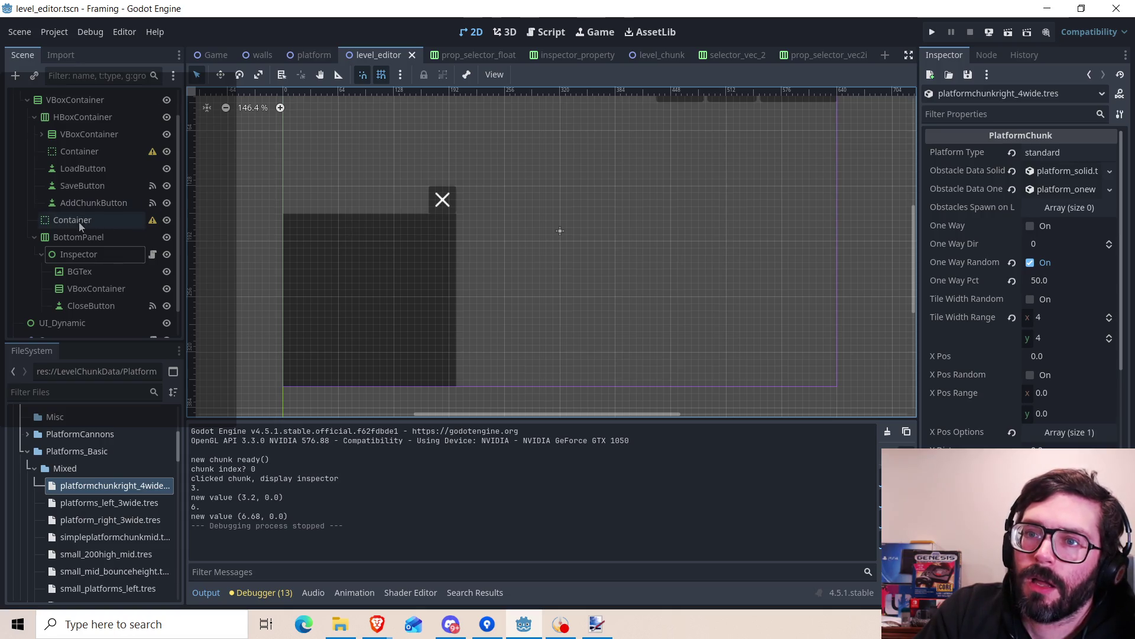
pyautogui.scroll(3, 79, 220)
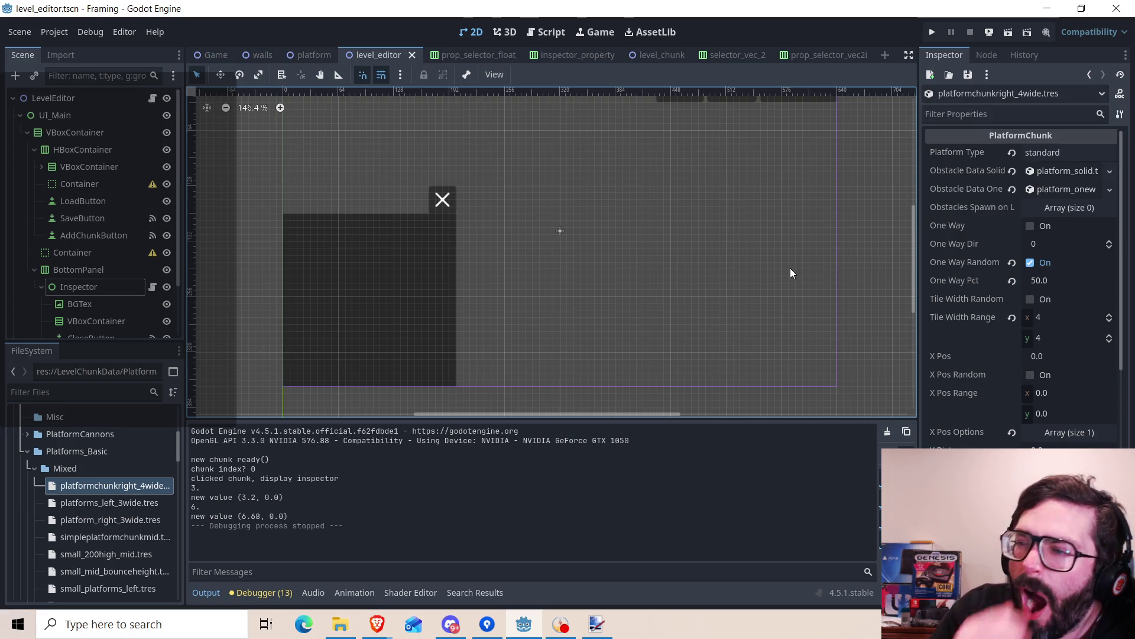
pyautogui.click(573, 54)
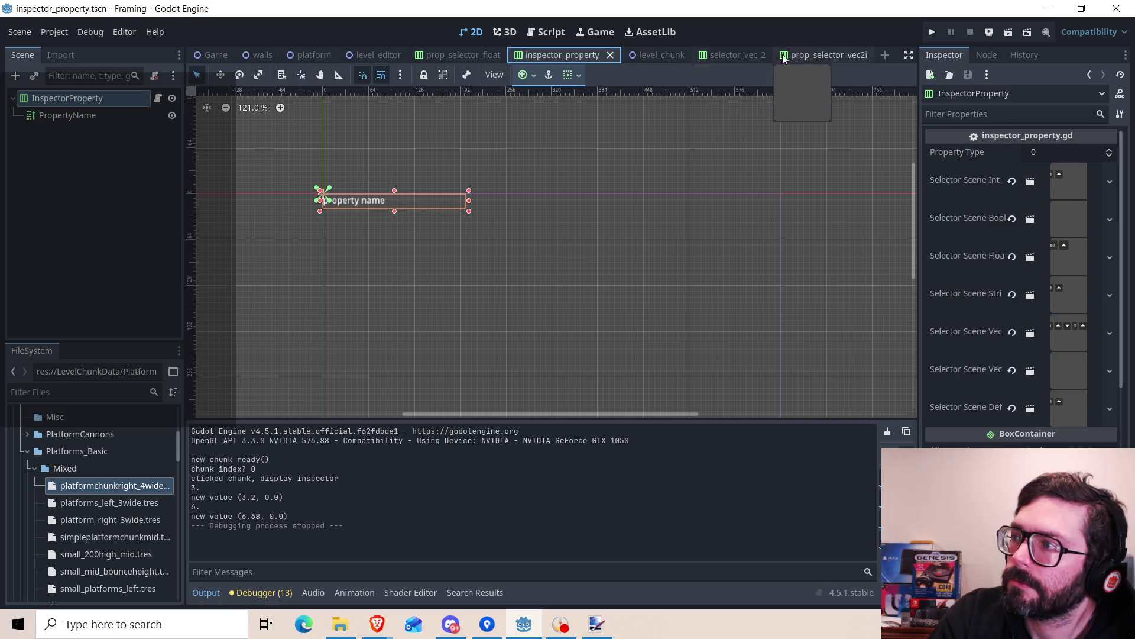
# Step: Switch to the selector_vec_2 scene with its X/Y up/down and value buttons
pyautogui.click(742, 55)
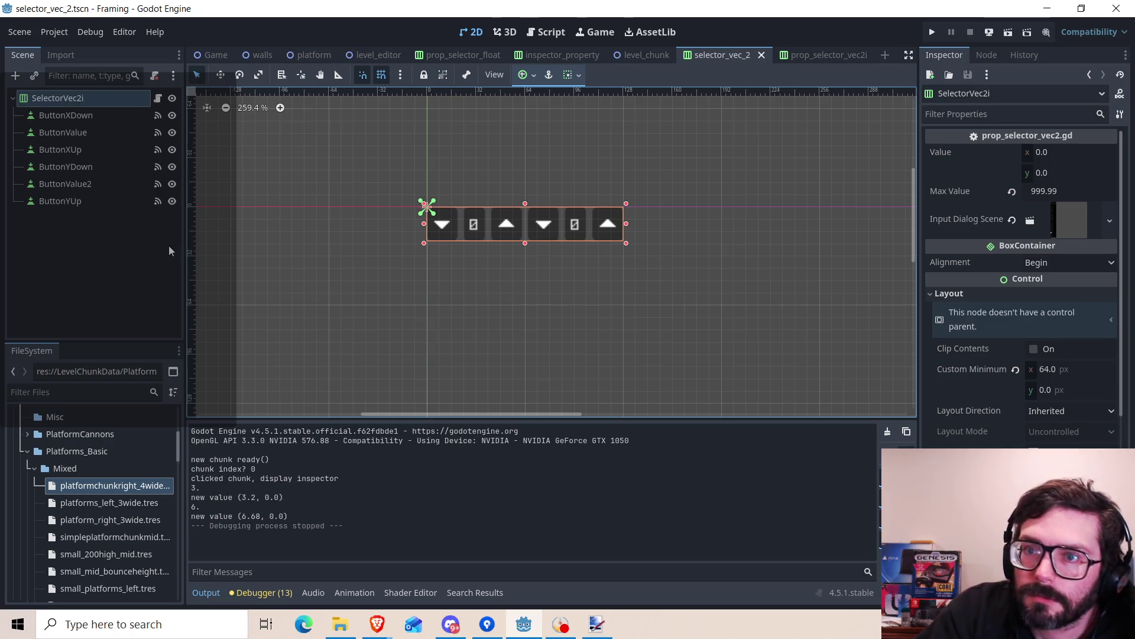
pyautogui.click(23, 33)
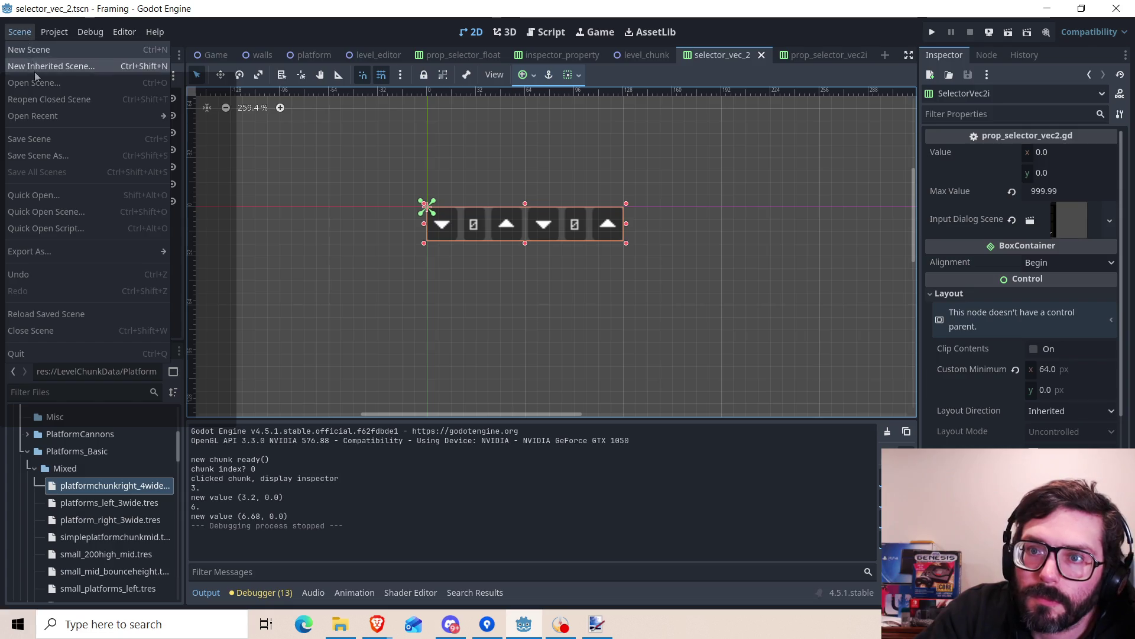
# Step: Create a new scene with a User Interface (Control) root node
pyautogui.click(30, 50)
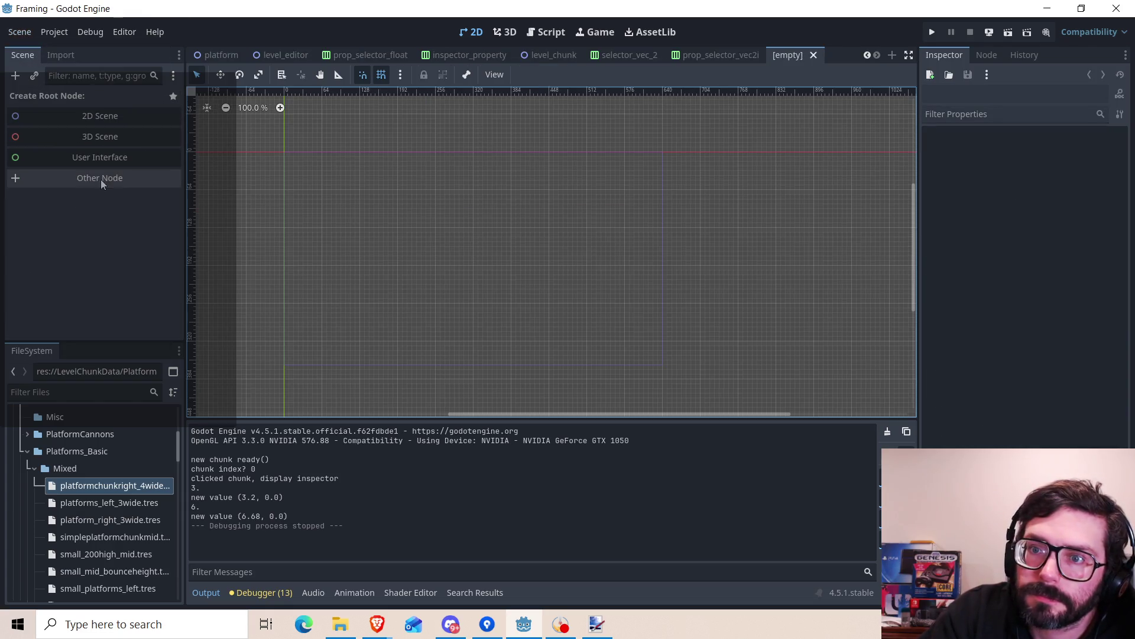
pyautogui.click(99, 157)
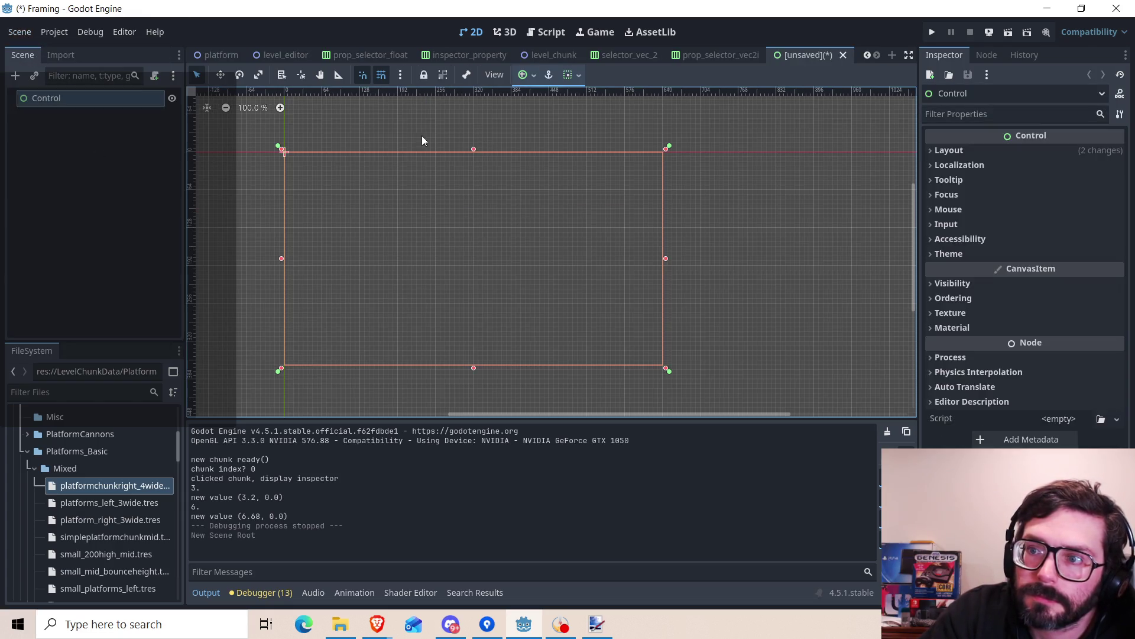
pyautogui.doubleClick(75, 101)
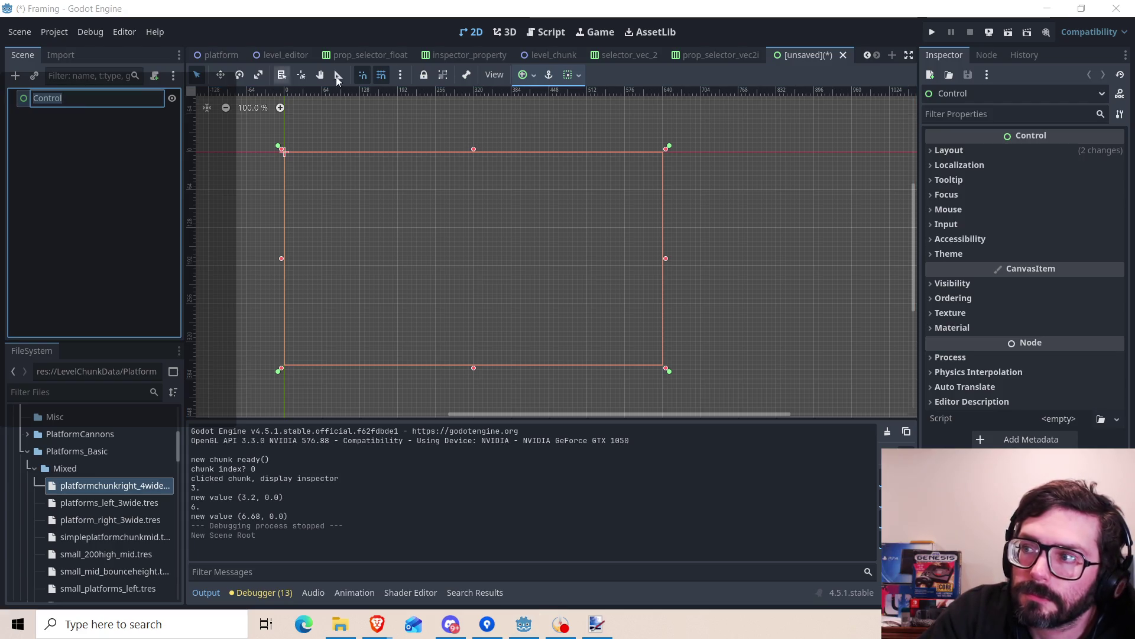
pyautogui.click(800, 54)
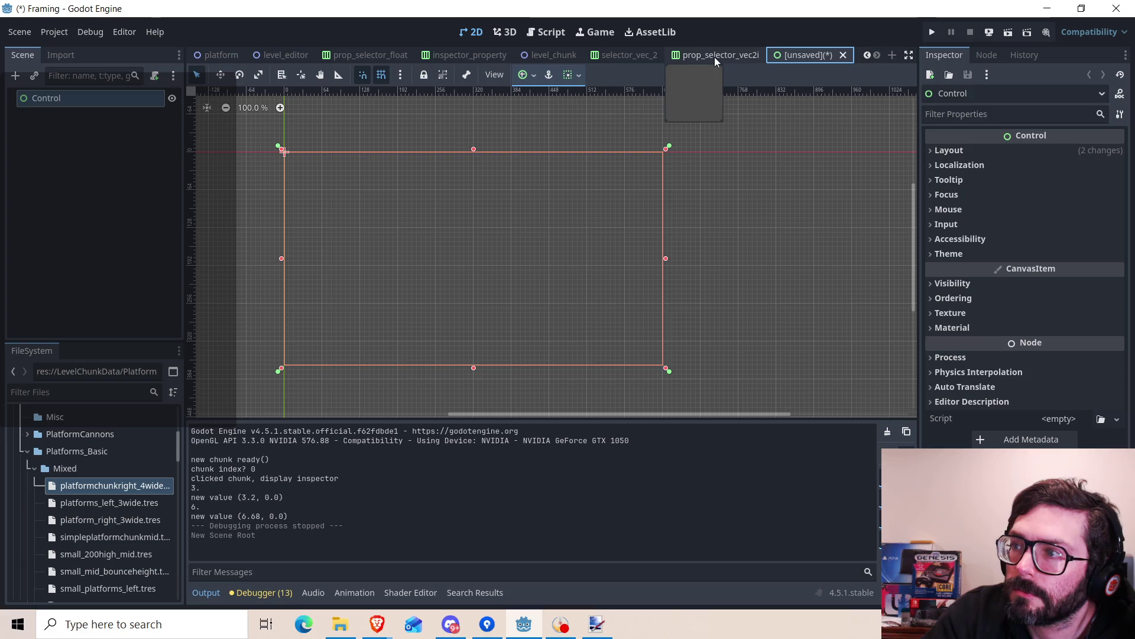
# Step: Close the prop_selector_vec2i scene and return to the unsaved Control scene
pyautogui.click(714, 57)
pyautogui.click(770, 56)
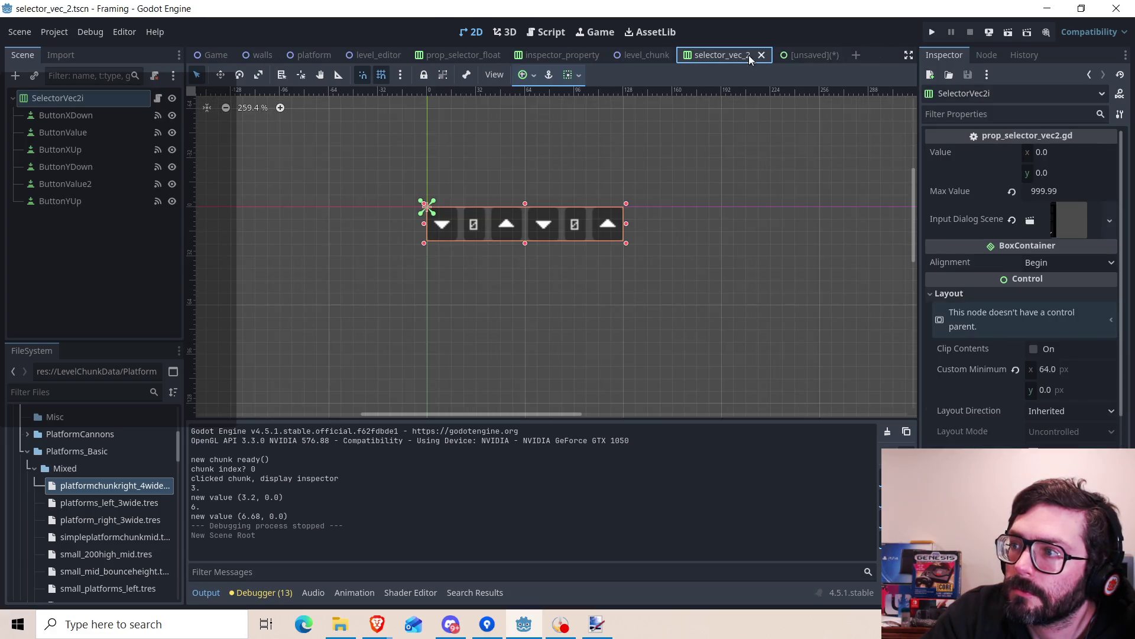
pyautogui.click(794, 52)
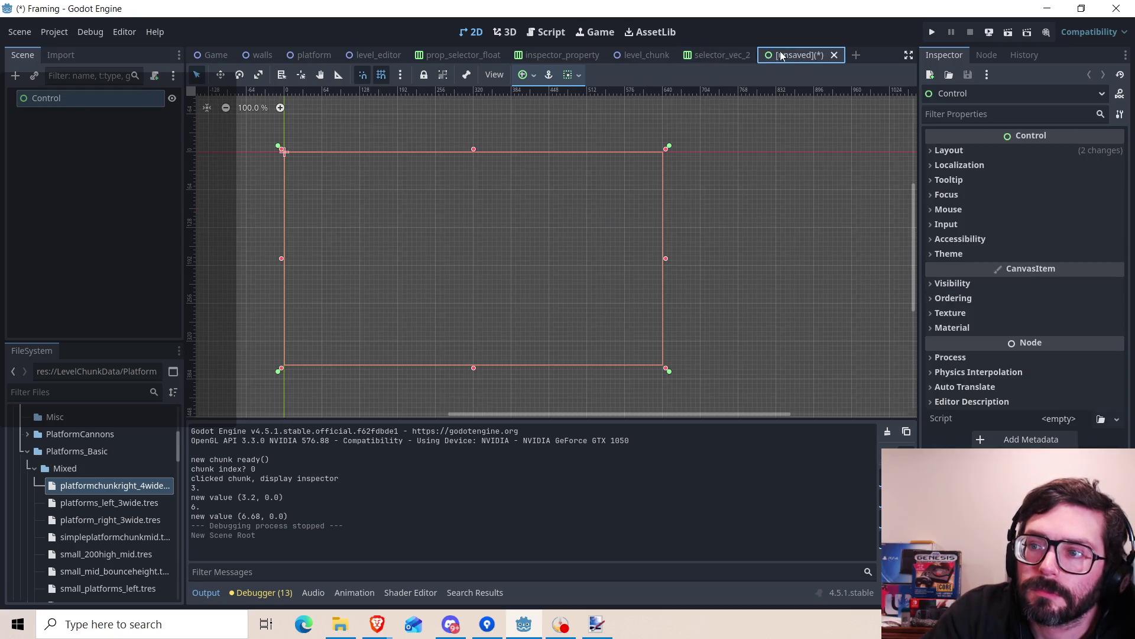
pyautogui.rightClick(69, 102)
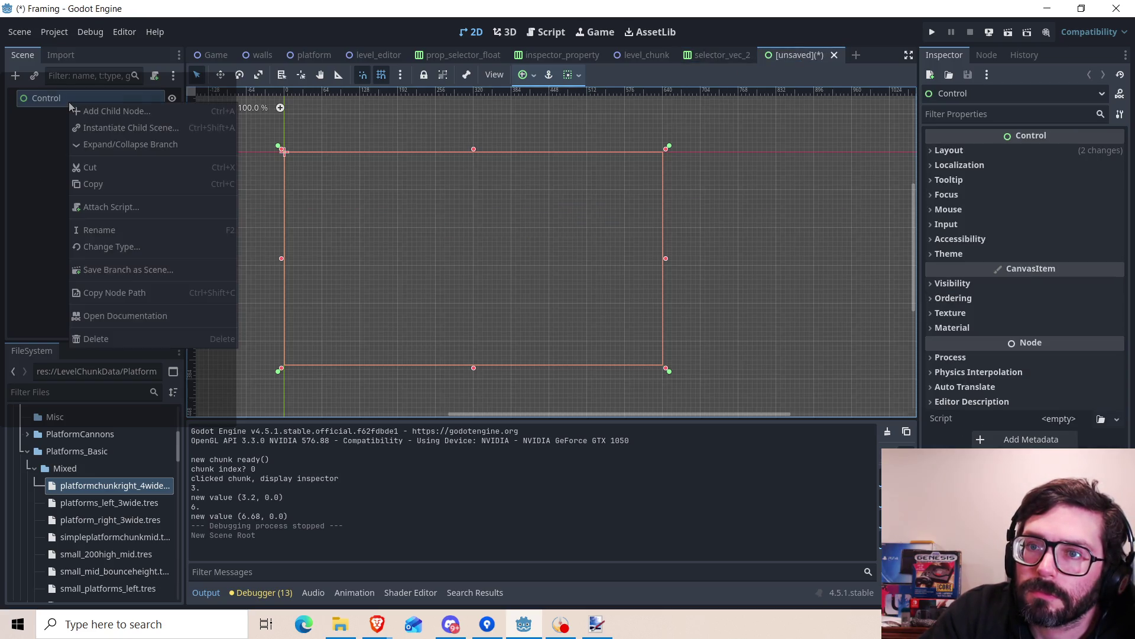
# Step: Change the root Control's type to ScrollContainer, found by searching 'scroll'
pyautogui.click(121, 248)
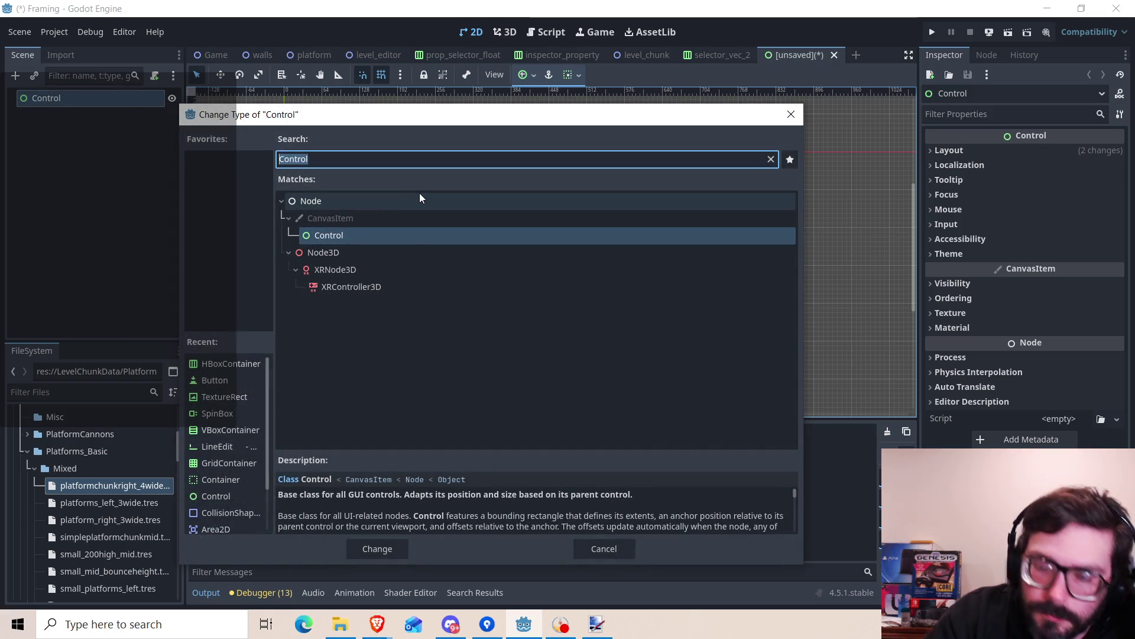
pyautogui.write('scroll')
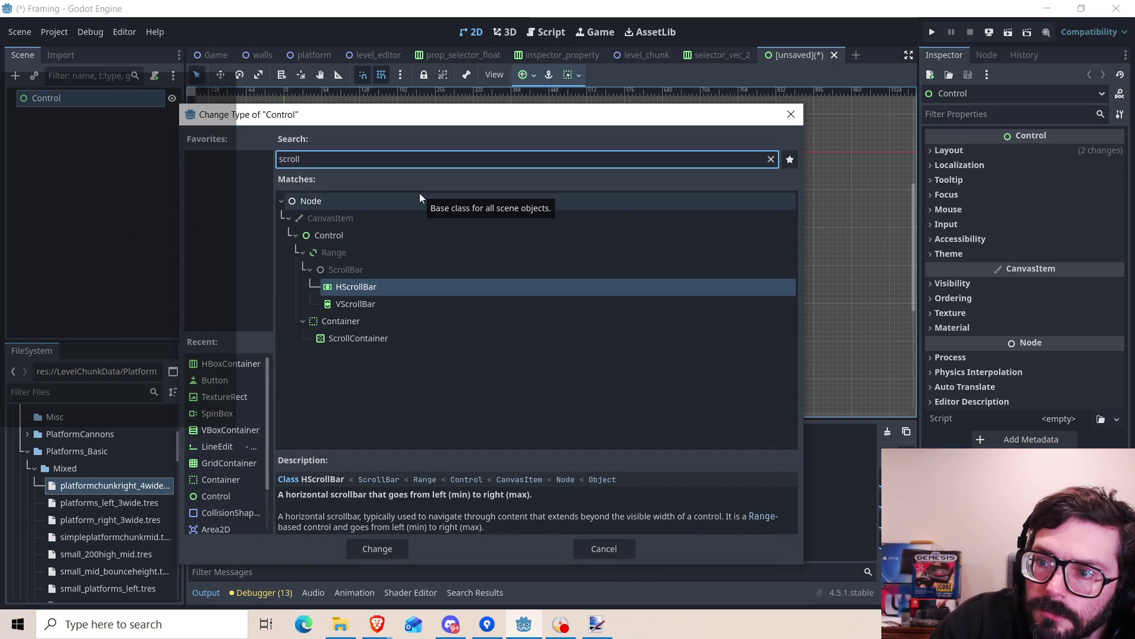
pyautogui.click(354, 303)
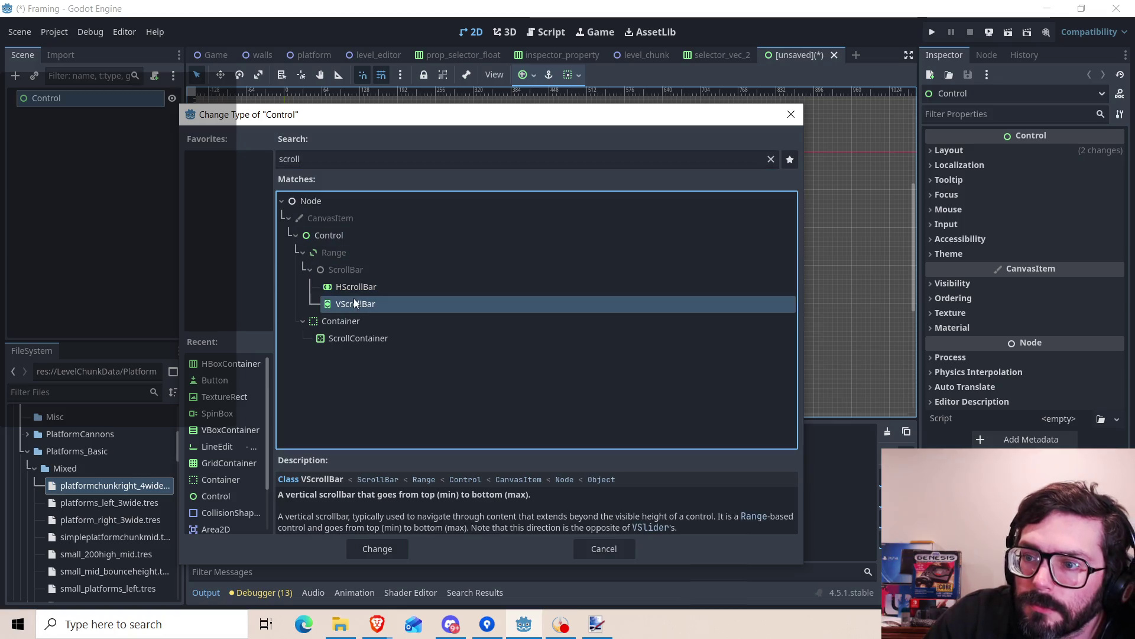
pyautogui.click(361, 345)
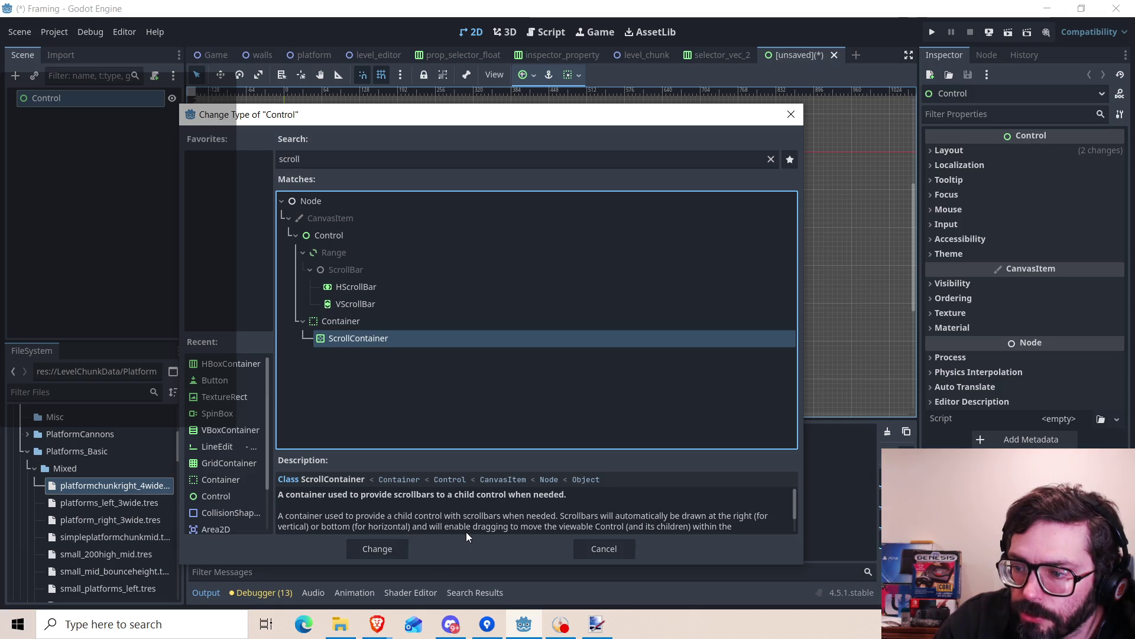
pyautogui.scroll(-2, 718, 527)
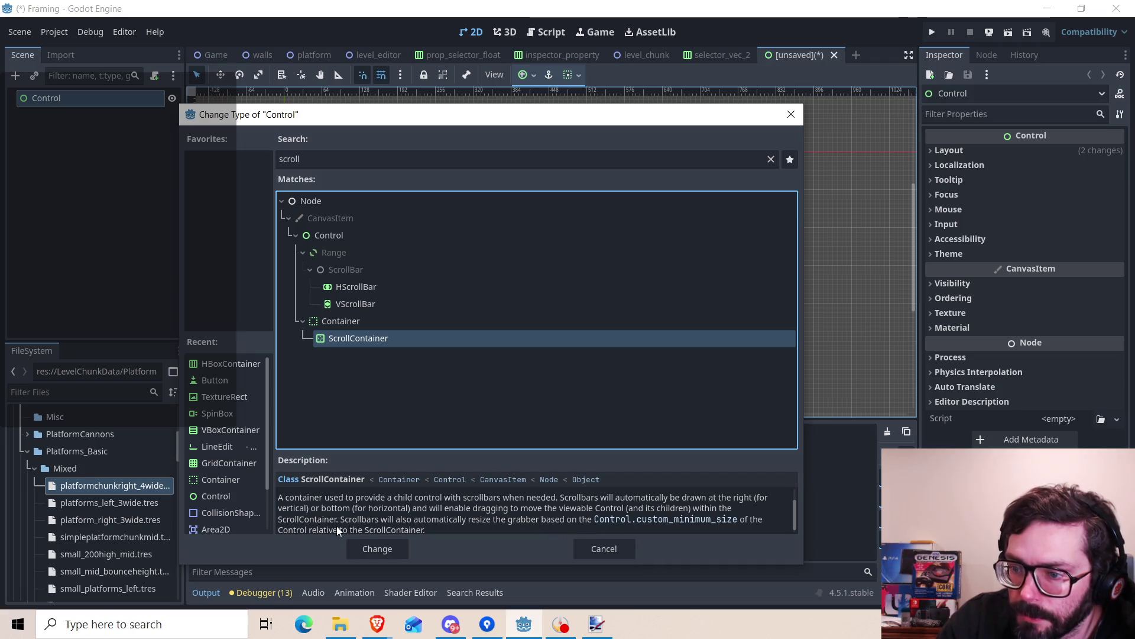
pyautogui.scroll(-1, 418, 510)
pyautogui.scroll(1, 449, 521)
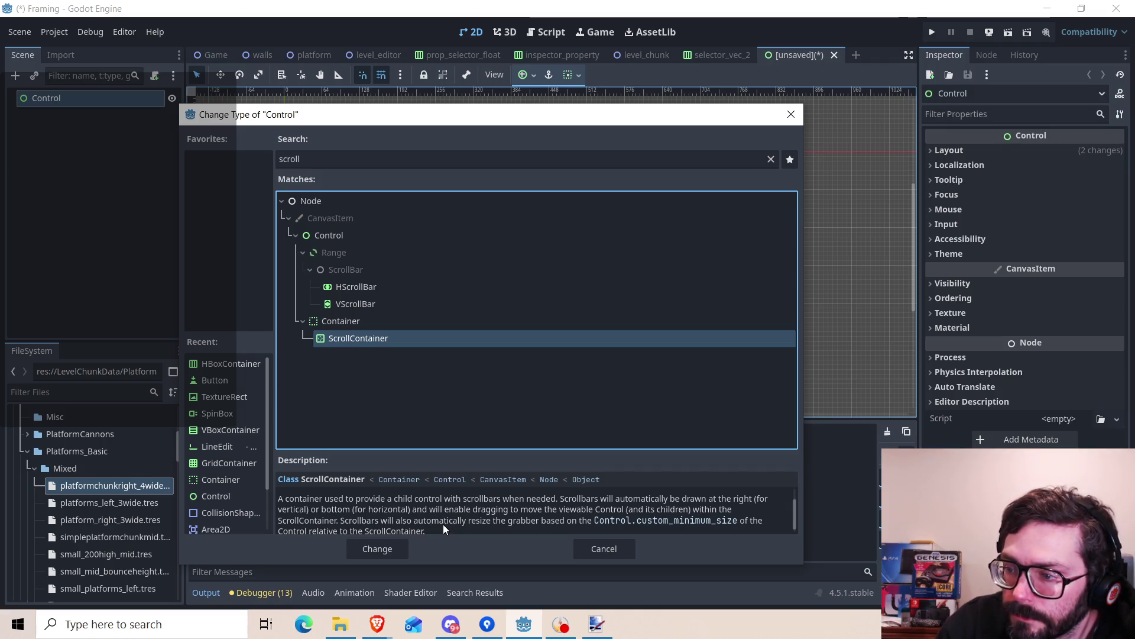
pyautogui.scroll(2, 427, 510)
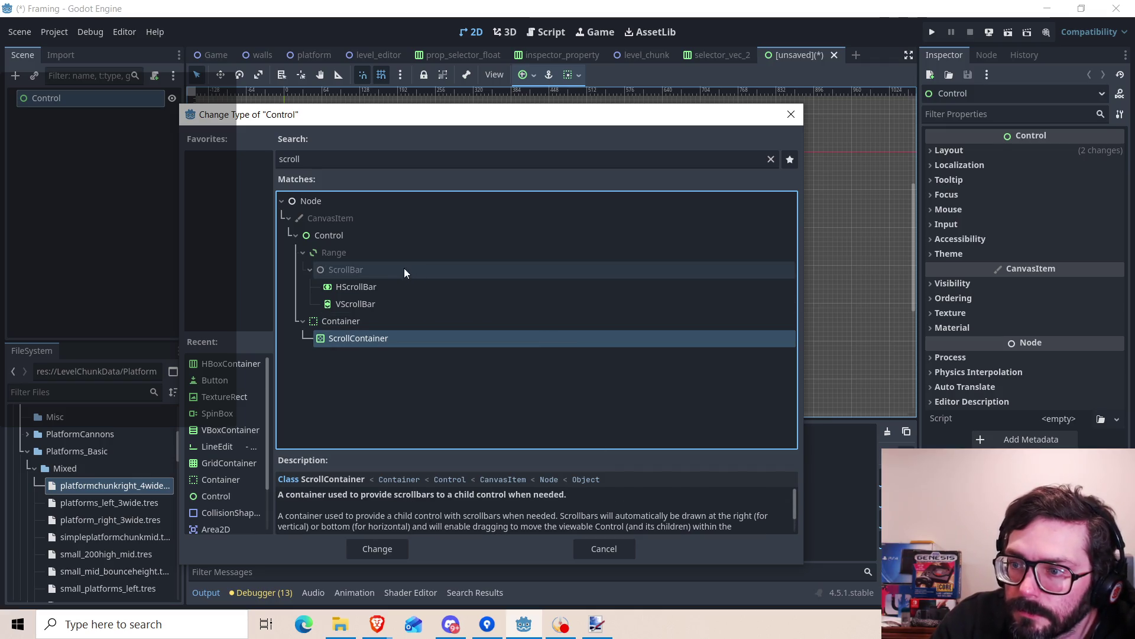
pyautogui.click(374, 305)
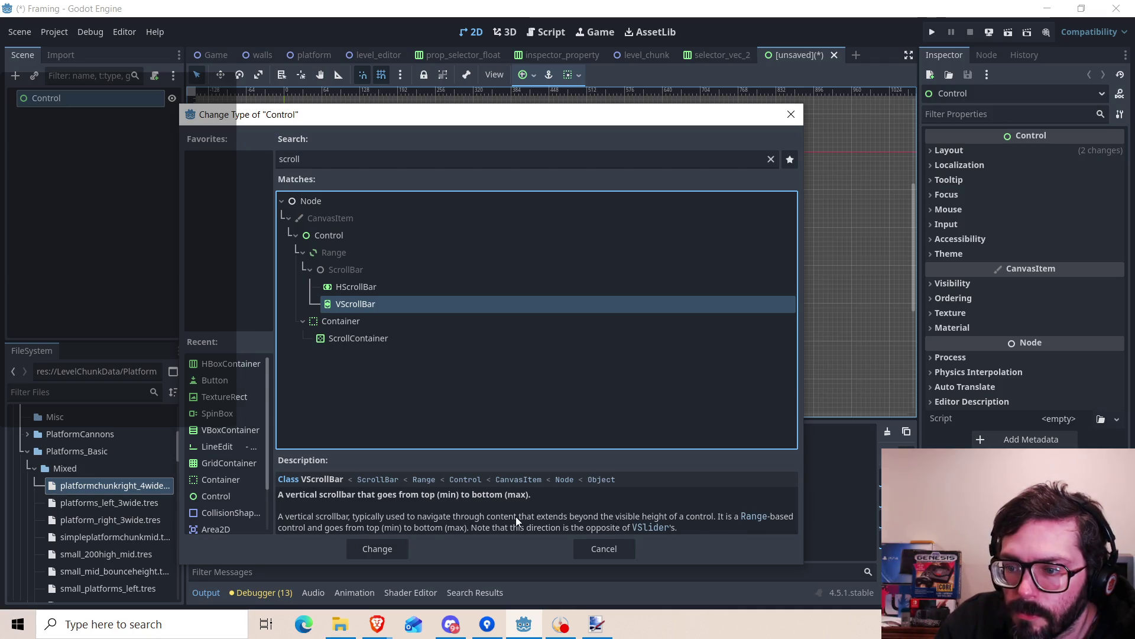
pyautogui.click(369, 337)
pyautogui.doubleClick(345, 343)
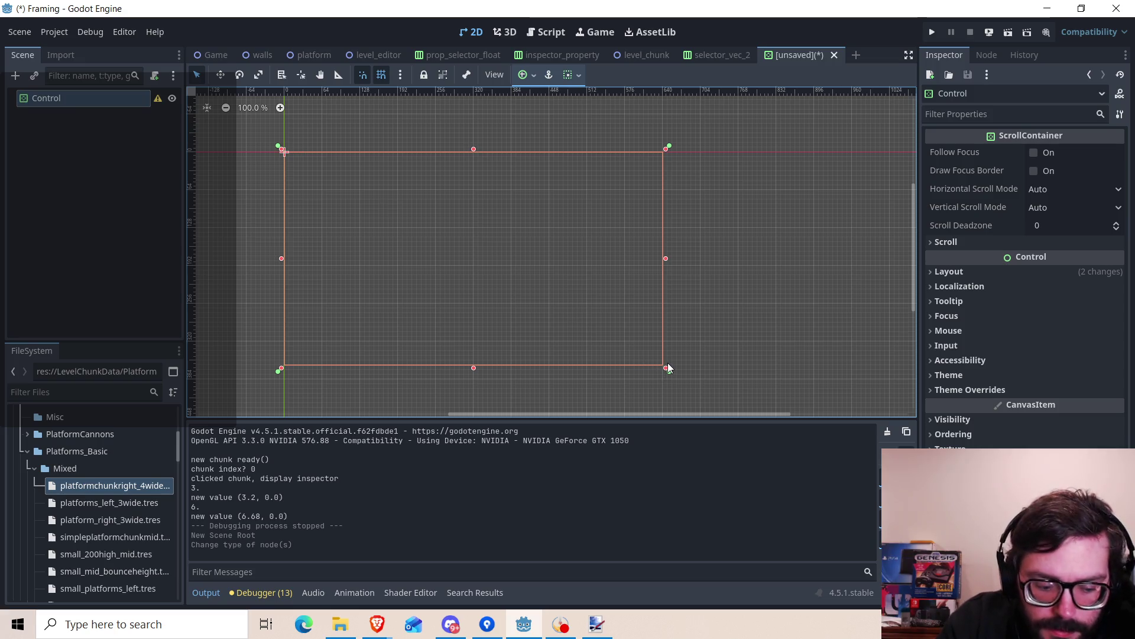
# Step: Set the root's Custom Minimum Size x to 64 px in the Layout section
pyautogui.moveTo(668, 365); pyautogui.dragTo(648, 358)
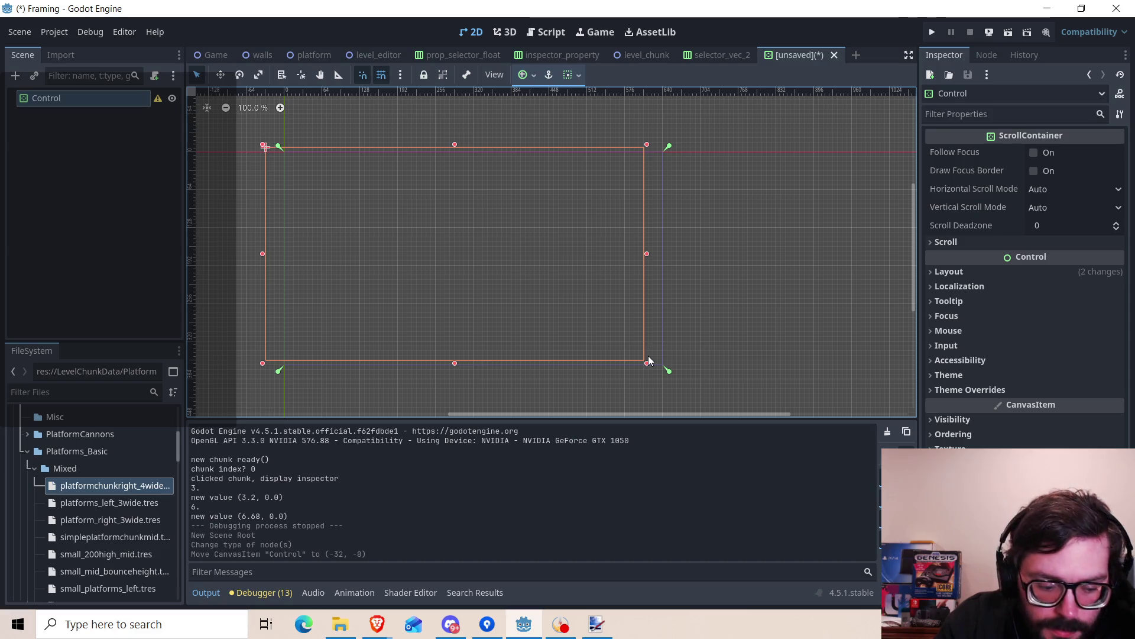
pyautogui.hotkey('ctrl', 'z')
pyautogui.click(985, 274)
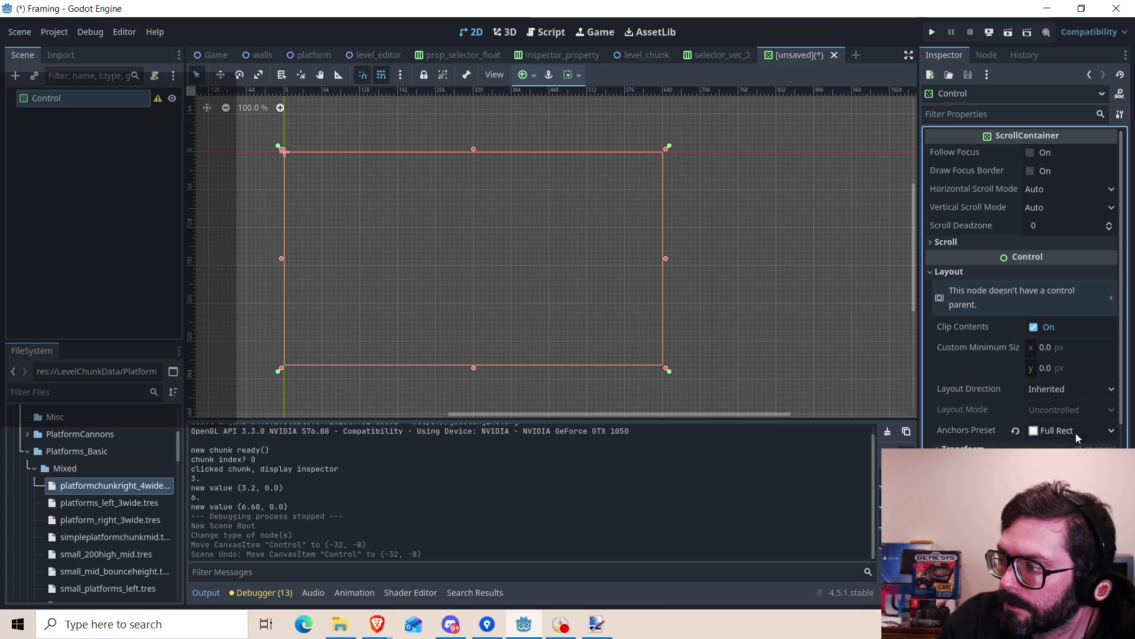
pyautogui.click(708, 61)
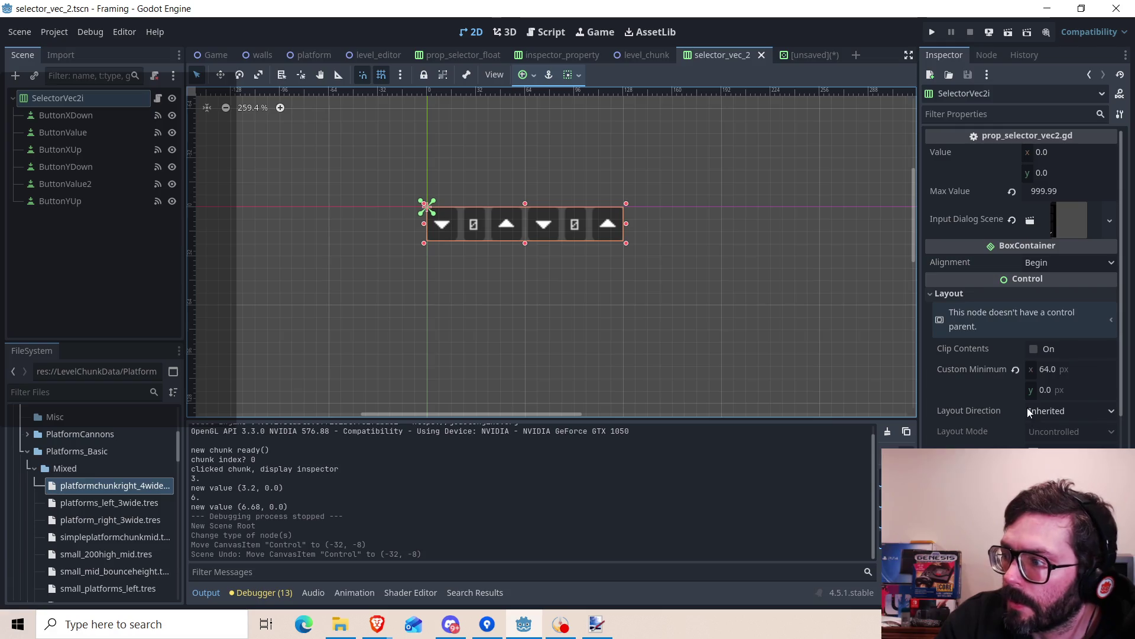
pyautogui.click(795, 54)
pyautogui.click(1065, 348)
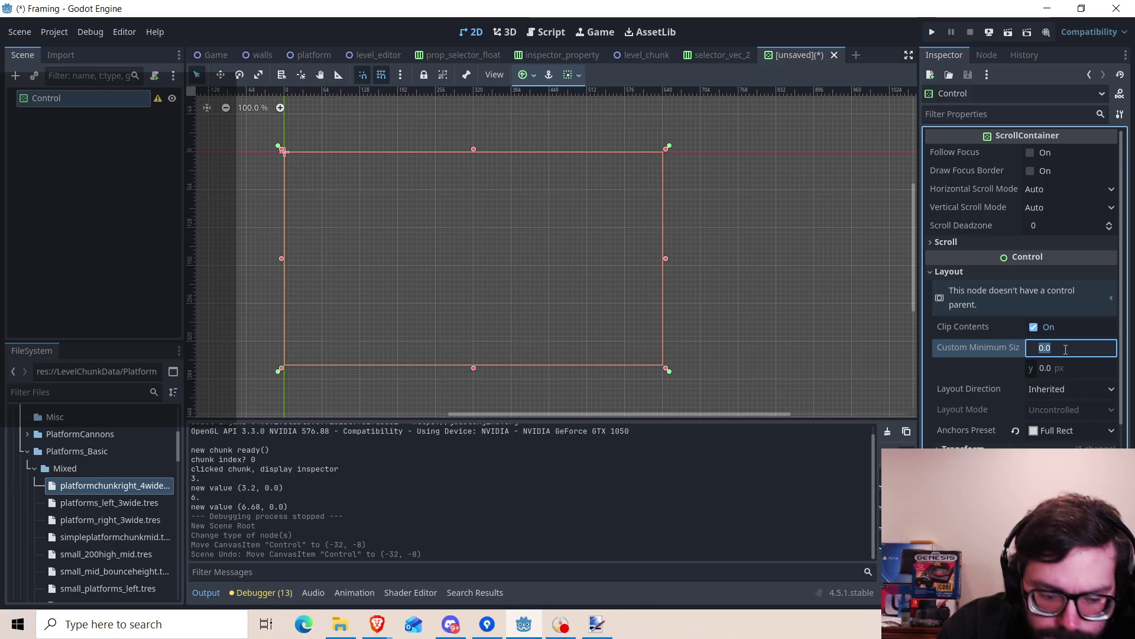
pyautogui.write('64')
pyautogui.press('Return')
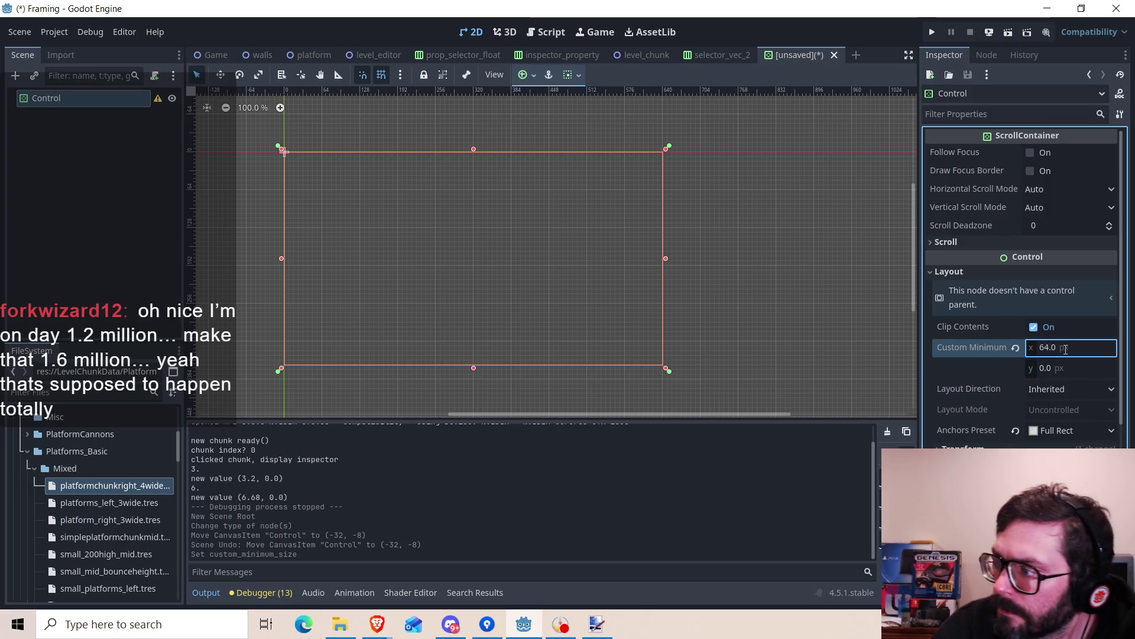
# Step: Set the ScrollContainer's Transform Size to 64 × 36 px
pyautogui.scroll(-2, 1043, 427)
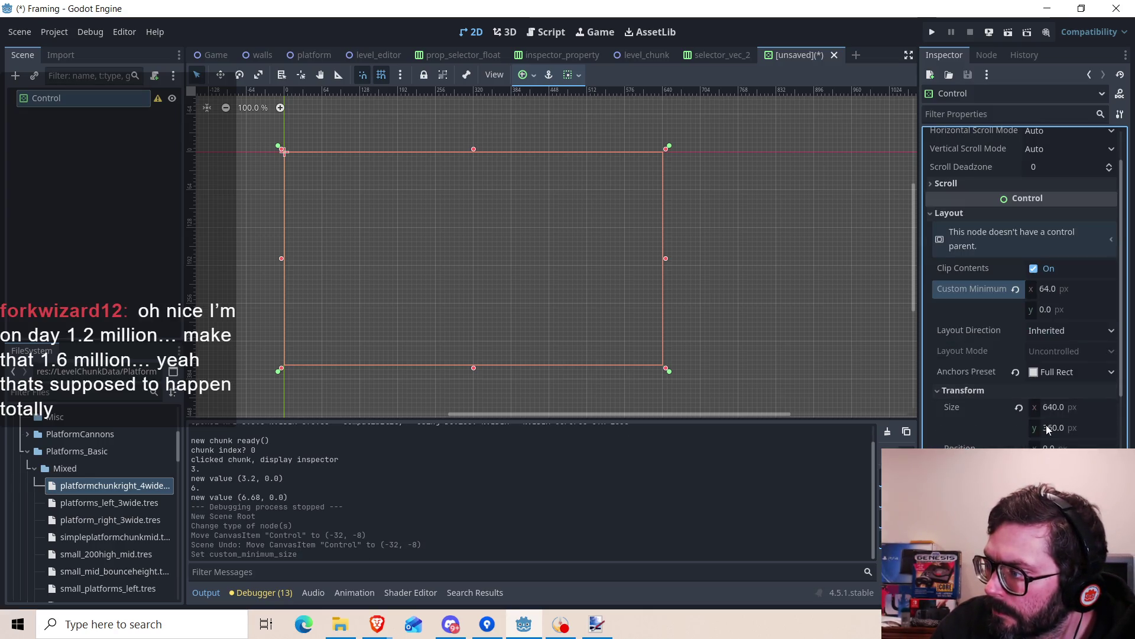
pyautogui.click(1056, 409)
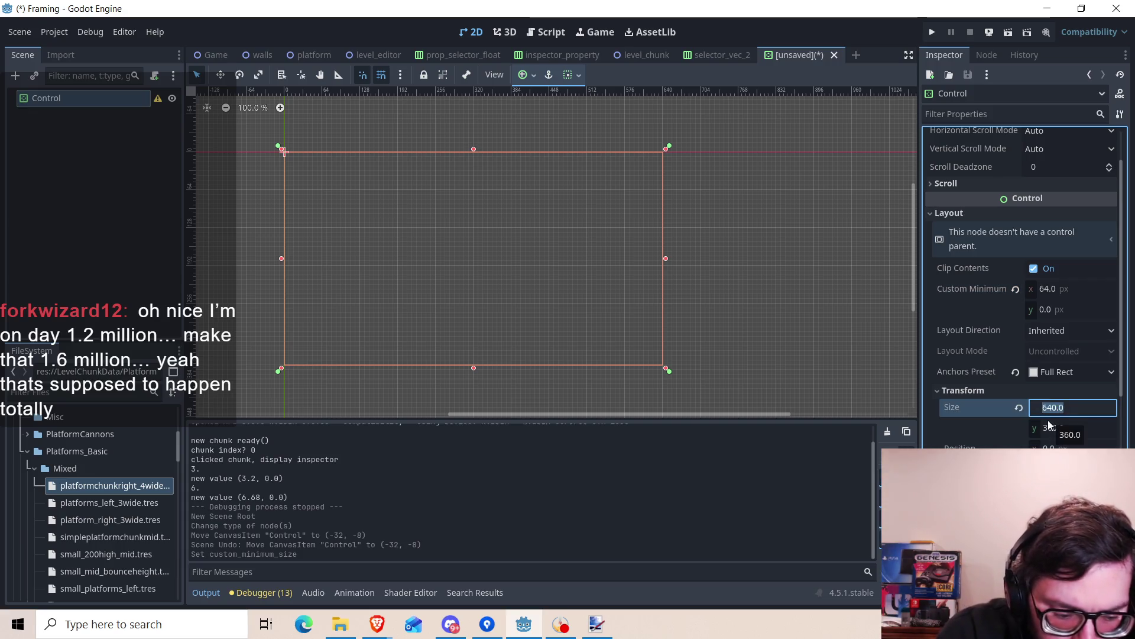
pyautogui.write('64')
pyautogui.press('Return')
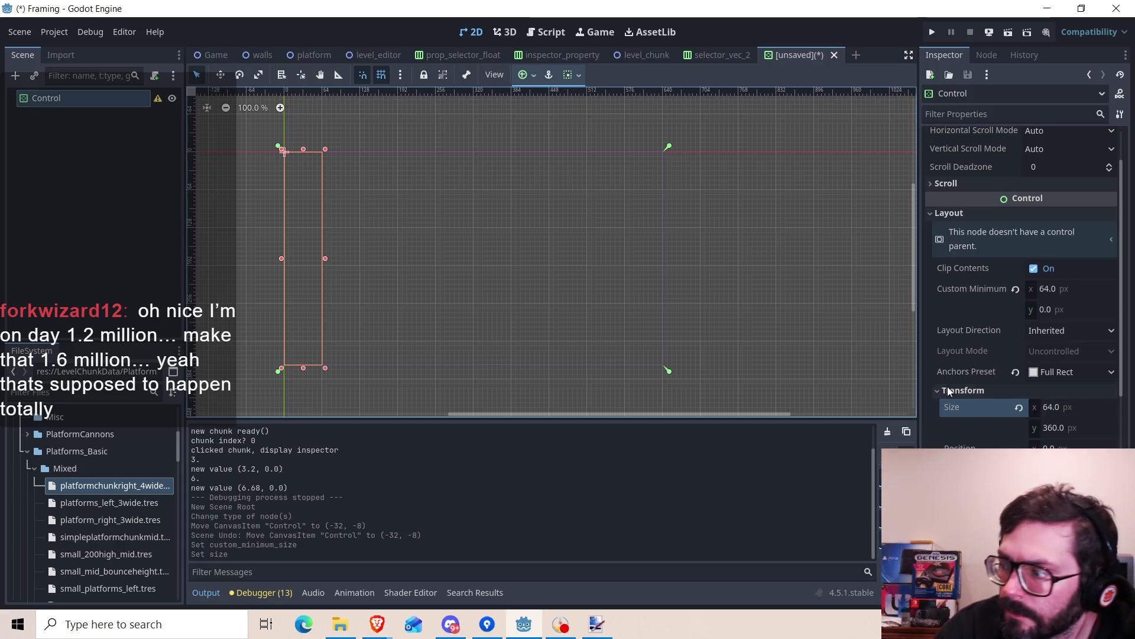
pyautogui.click(1051, 427)
pyautogui.write('36')
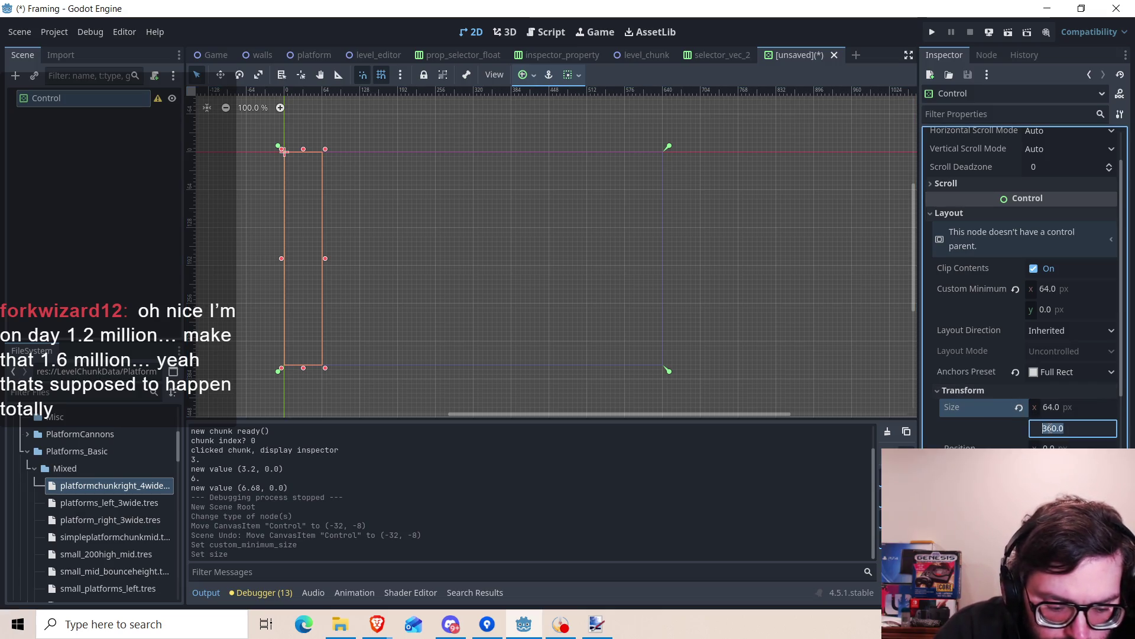
pyautogui.press('Return')
pyautogui.scroll(7, 227, 136)
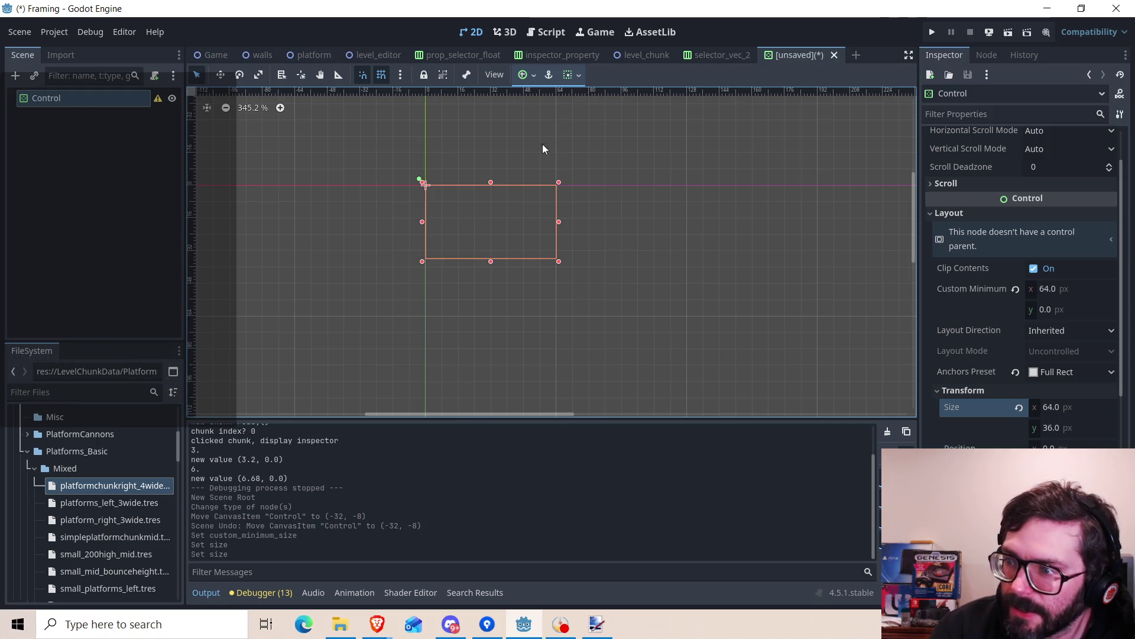
# Step: Add a VBoxContainer child under the root node, found by searching 'Vbox'
pyautogui.click(705, 54)
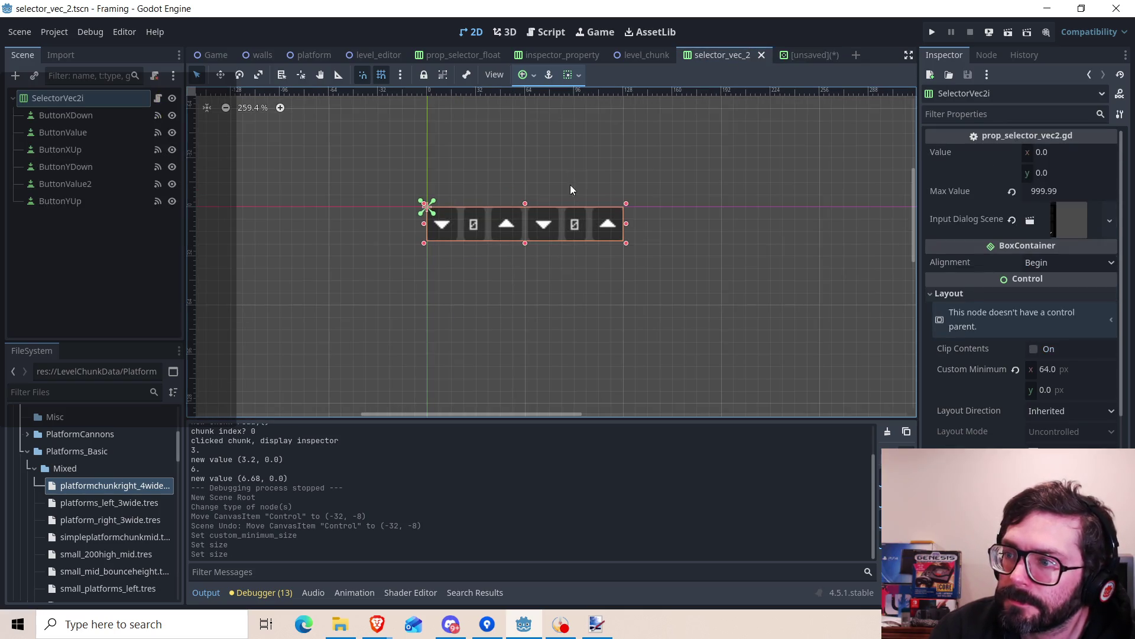
pyautogui.click(797, 56)
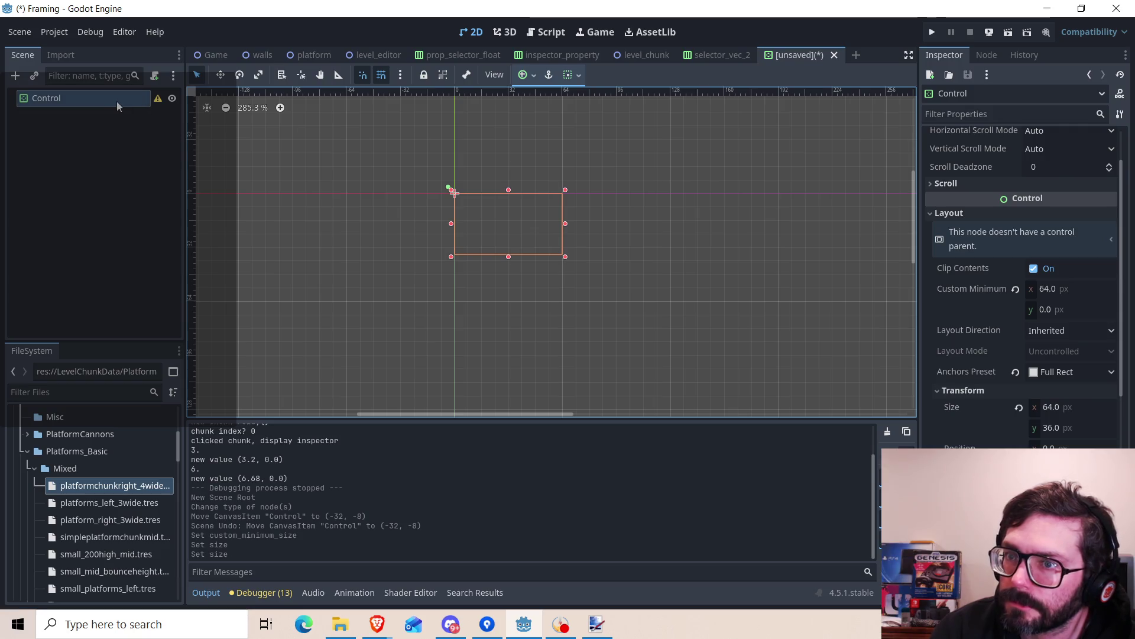
pyautogui.rightClick(72, 102)
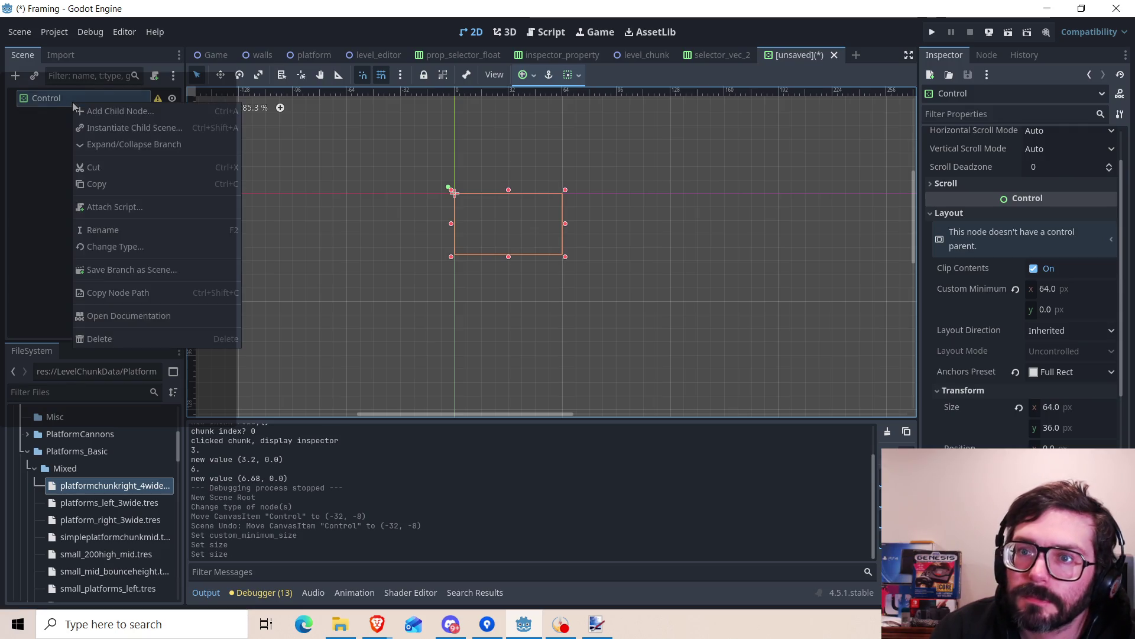
pyautogui.click(125, 111)
pyautogui.write('V')
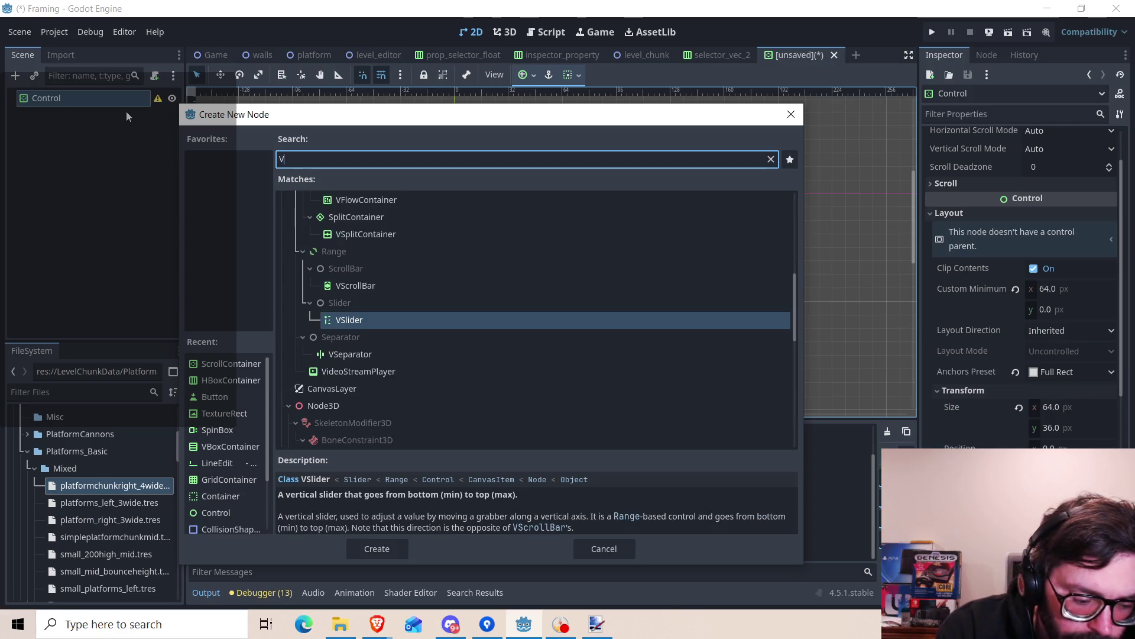
pyautogui.write('box')
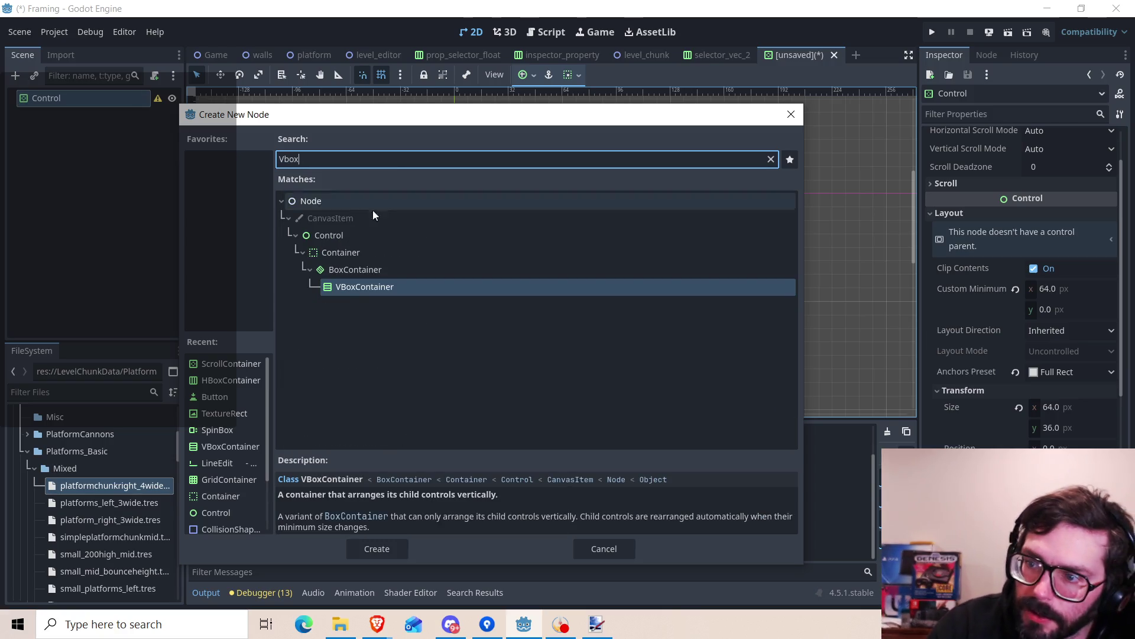
pyautogui.click(362, 285)
pyautogui.doubleClick(364, 286)
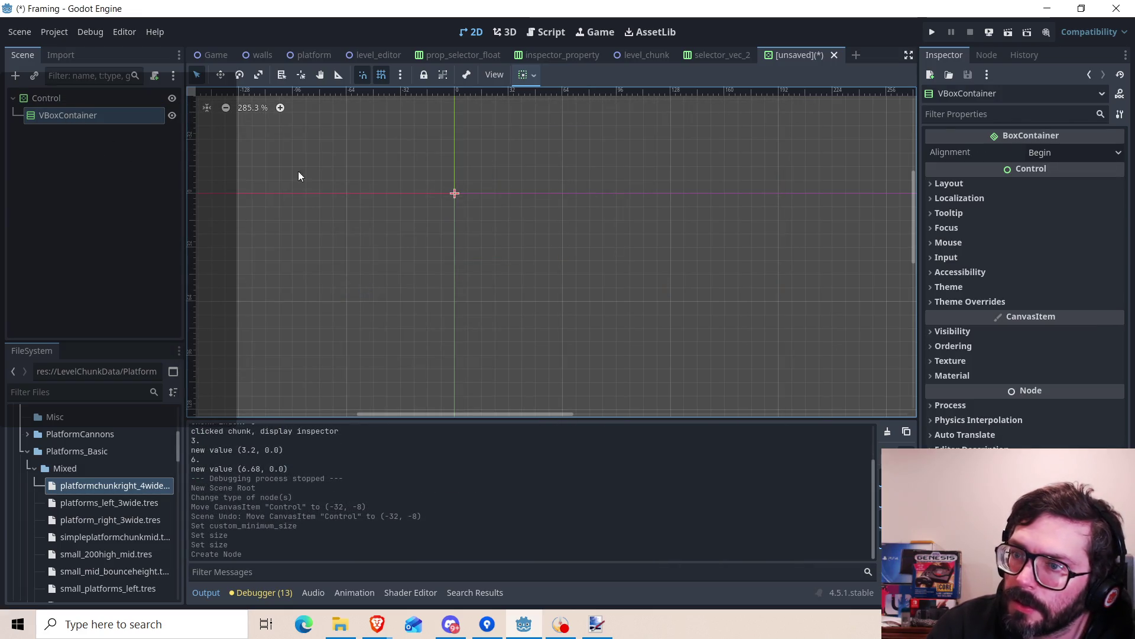
# Step: Check the VBoxContainer's visibility settings and compare against the selector_vec_2 scene
pyautogui.click(952, 334)
pyautogui.click(959, 329)
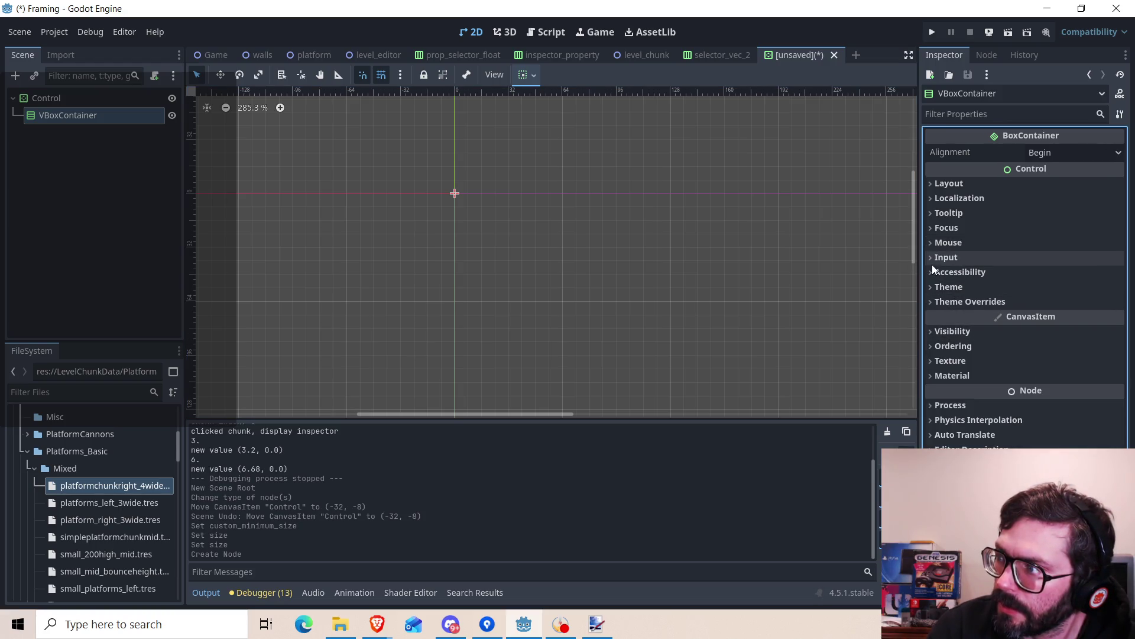
pyautogui.click(707, 55)
pyautogui.click(801, 54)
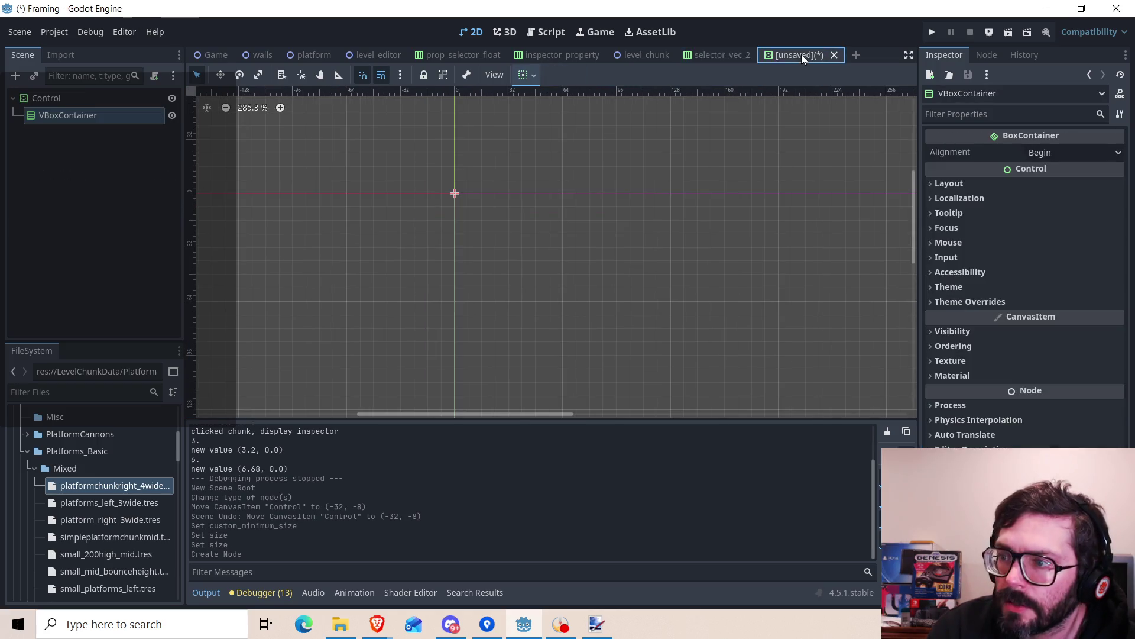
pyautogui.click(736, 55)
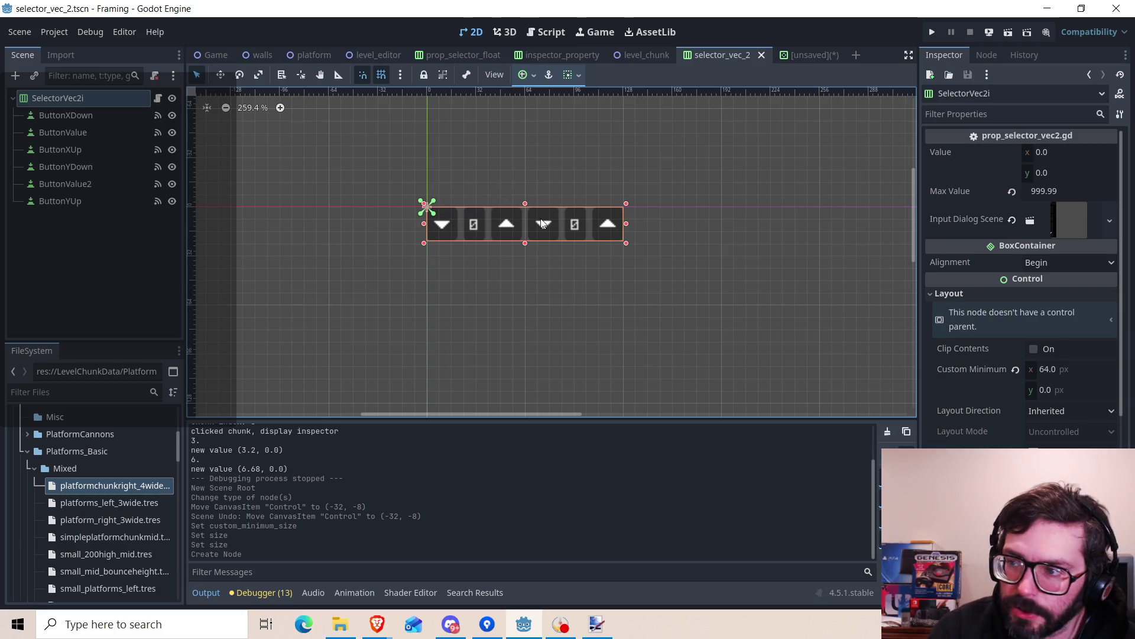
pyautogui.click(804, 53)
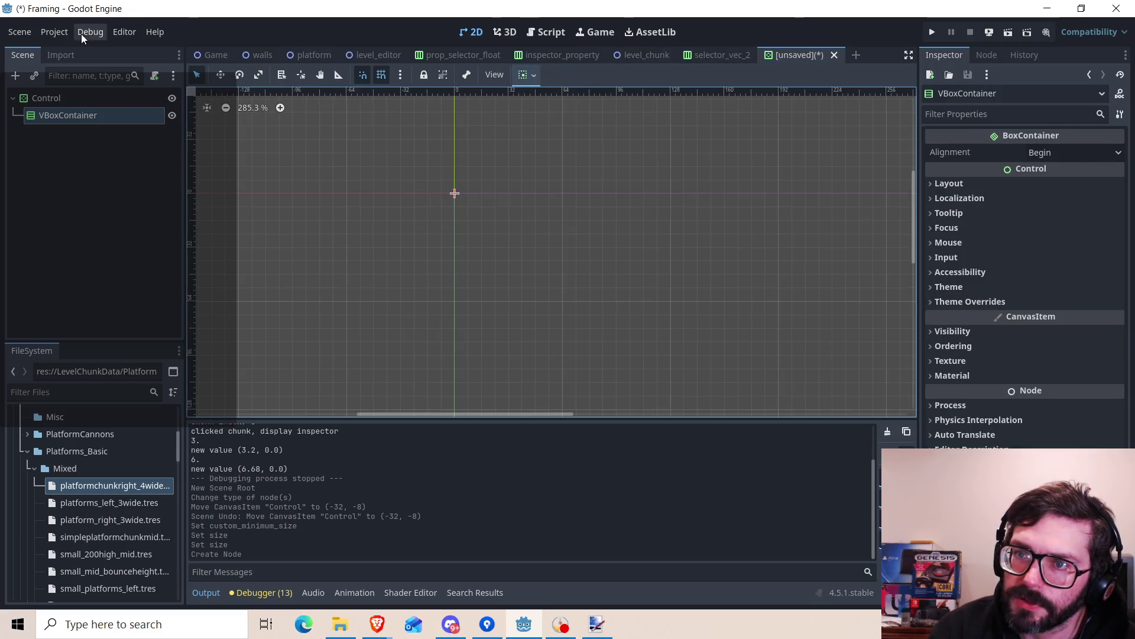
# Step: Save the new scene as prop_selector_array.tscn in Scenes/LevelEditor
pyautogui.click(19, 33)
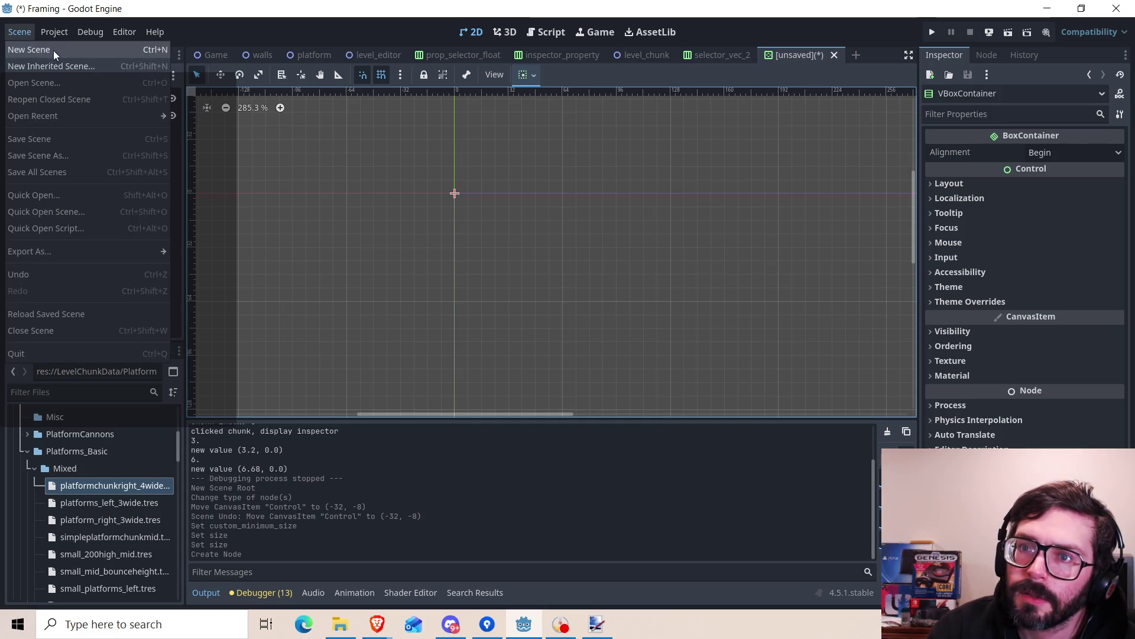
pyautogui.click(69, 158)
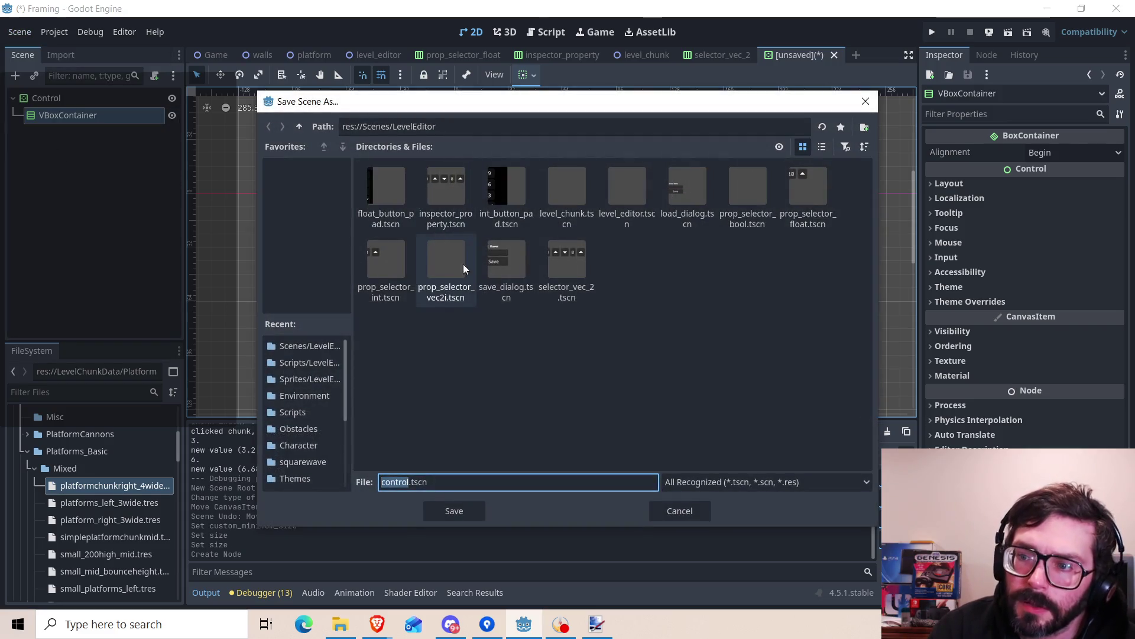
pyautogui.write('prop_s')
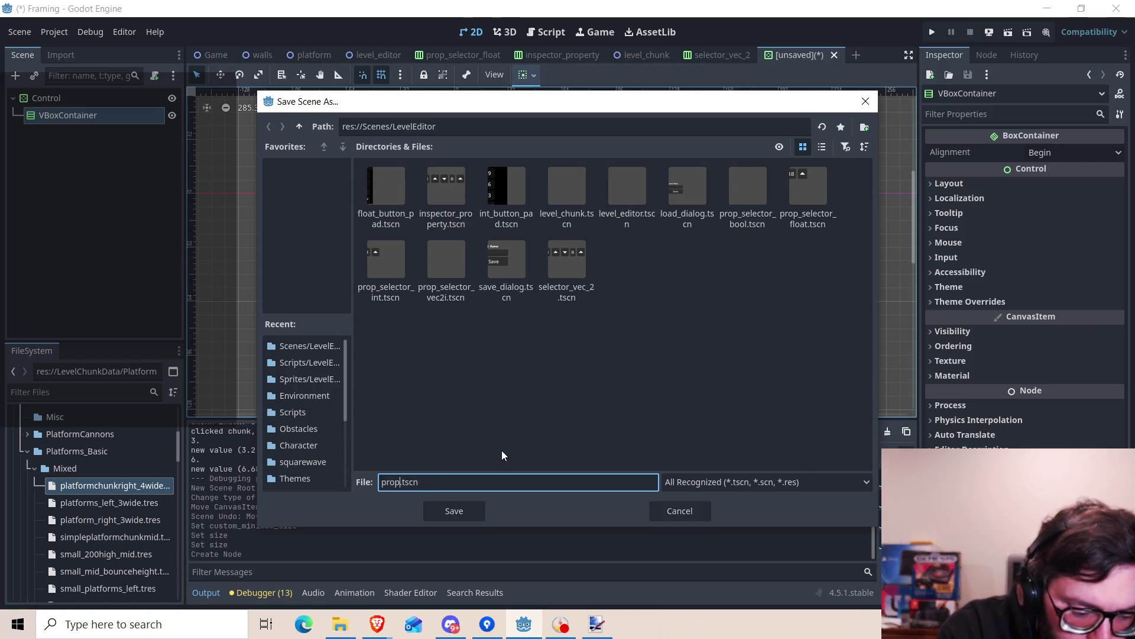
pyautogui.write('elector_a')
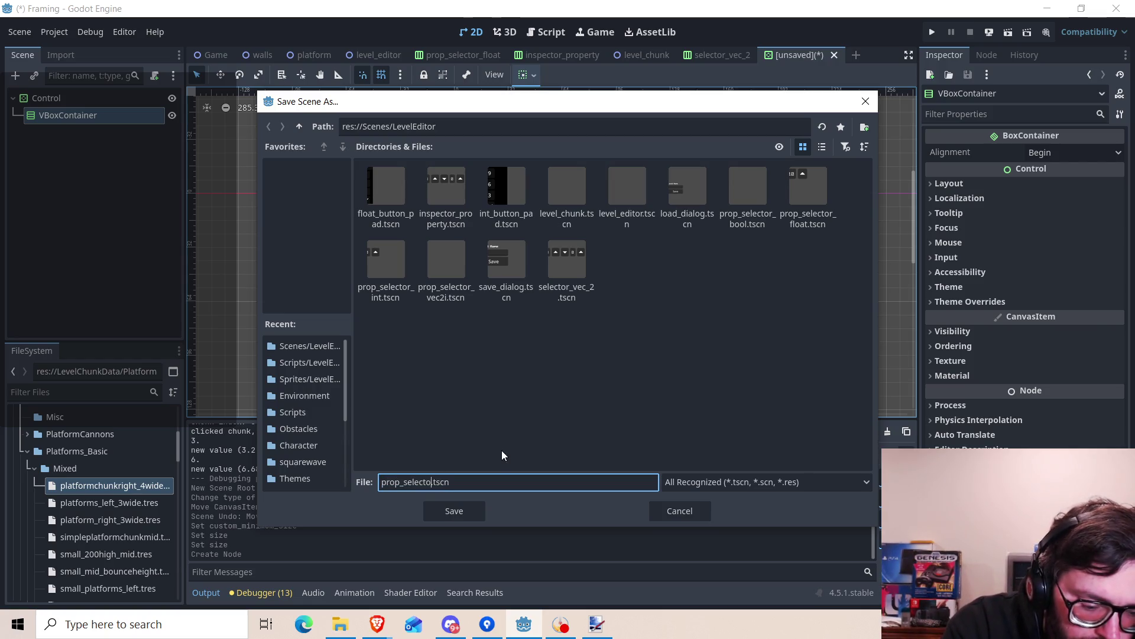
pyautogui.write('rray')
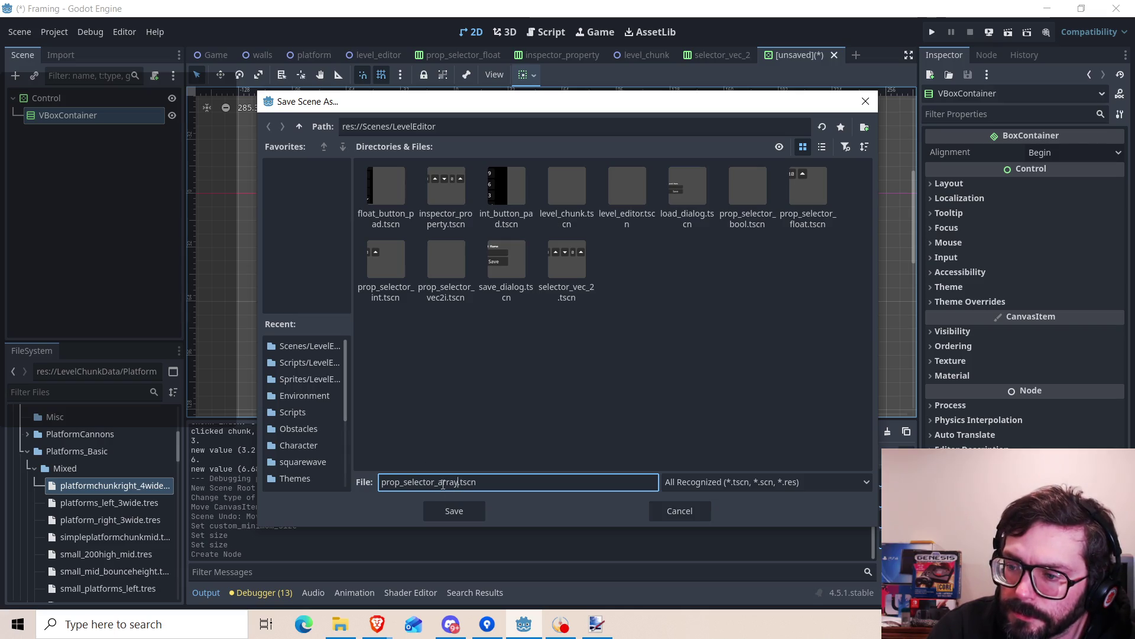
pyautogui.write('_float')
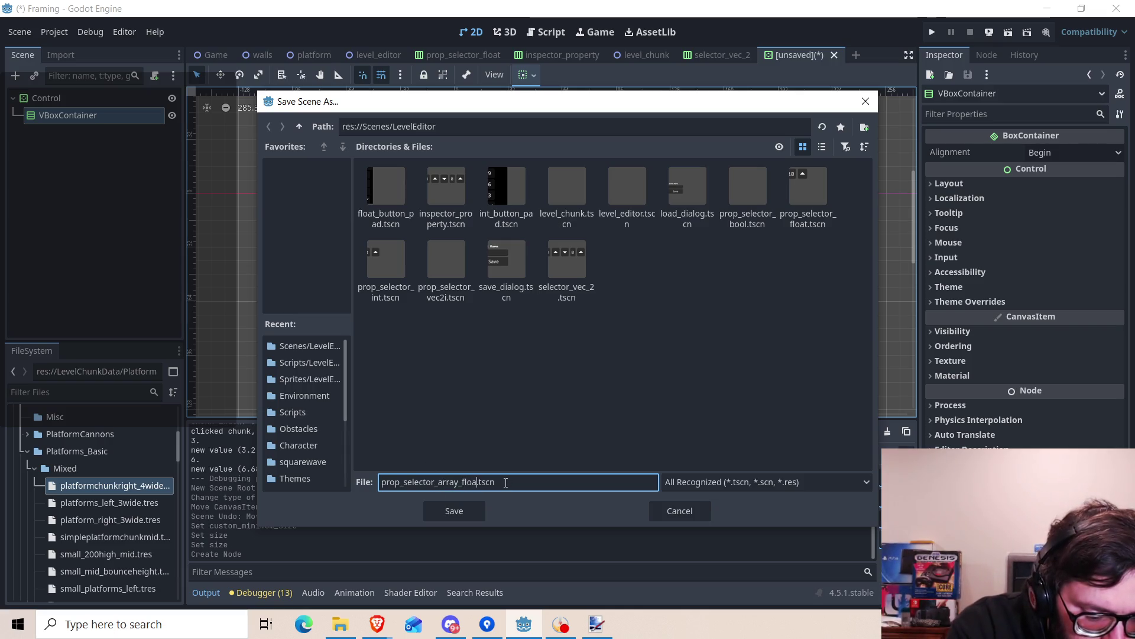
pyautogui.press('BackSpace')
pyautogui.press('BackSpace')
pyautogui.press('BackSpace')
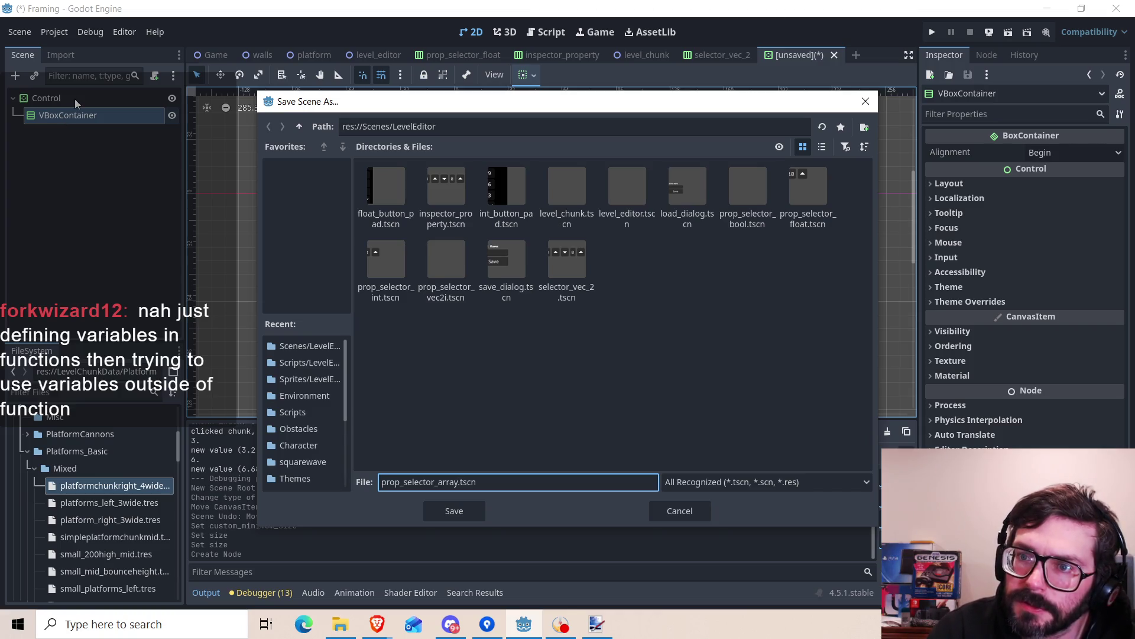
pyautogui.click(437, 482)
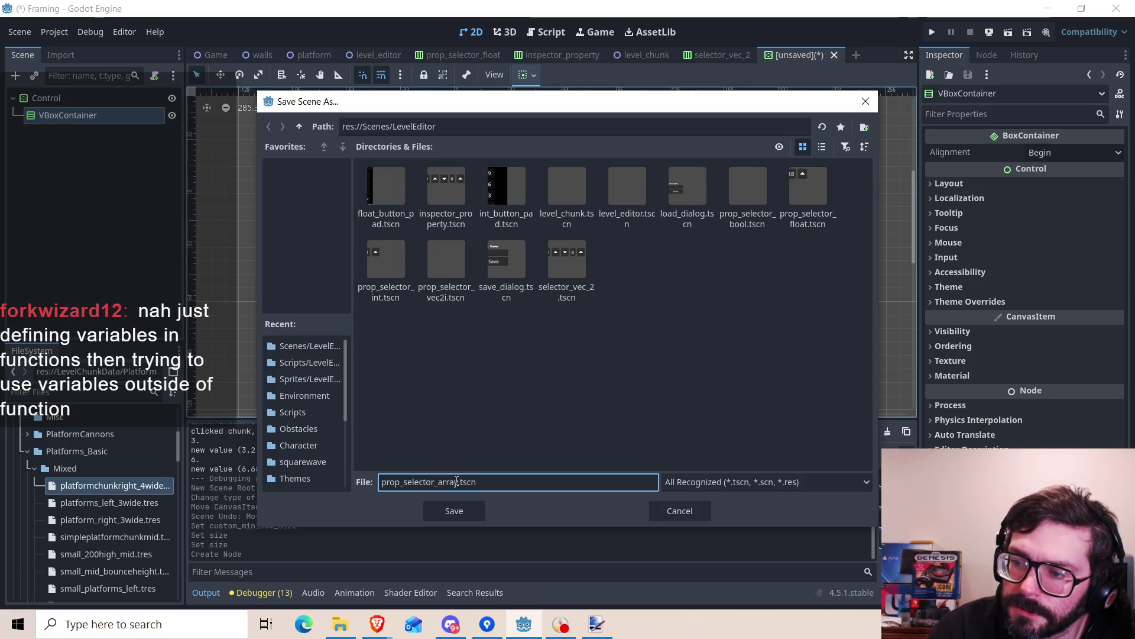
pyautogui.click(451, 513)
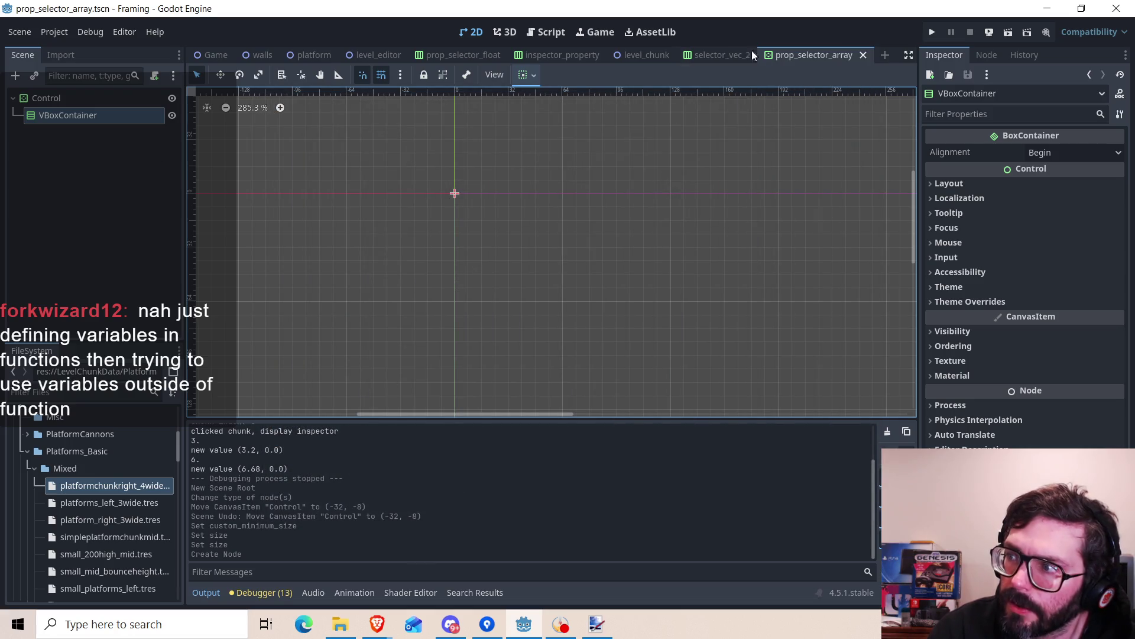
# Step: Glance at the selector_vec_2 scene, then select the Control root of prop_selector_array
pyautogui.click(706, 50)
pyautogui.click(822, 52)
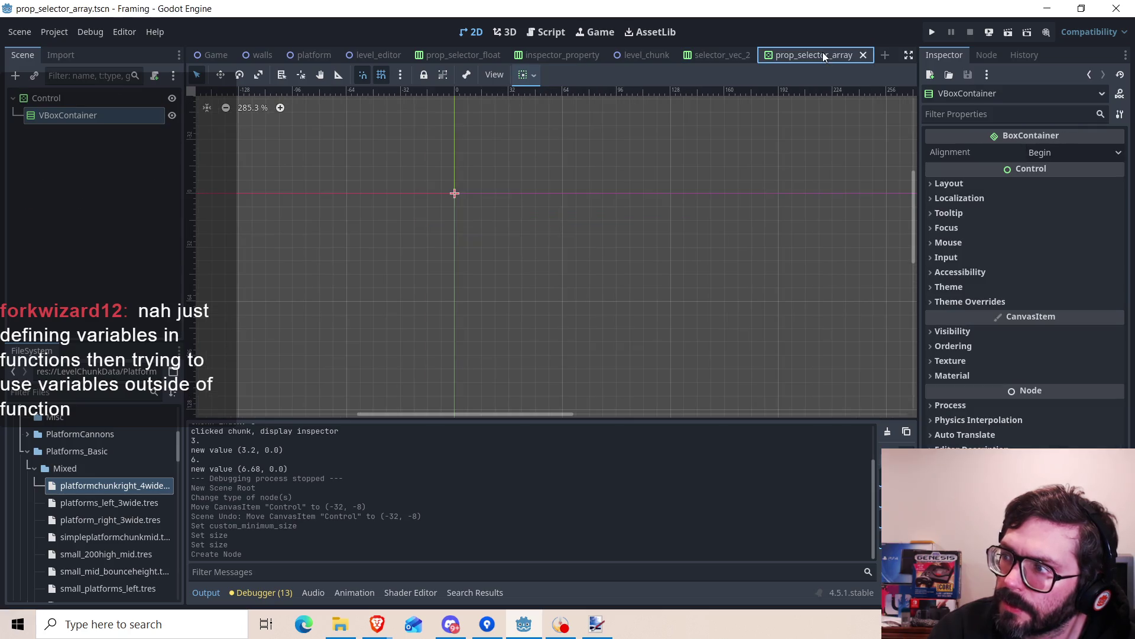
pyautogui.click(82, 100)
pyautogui.scroll(-3, 1022, 284)
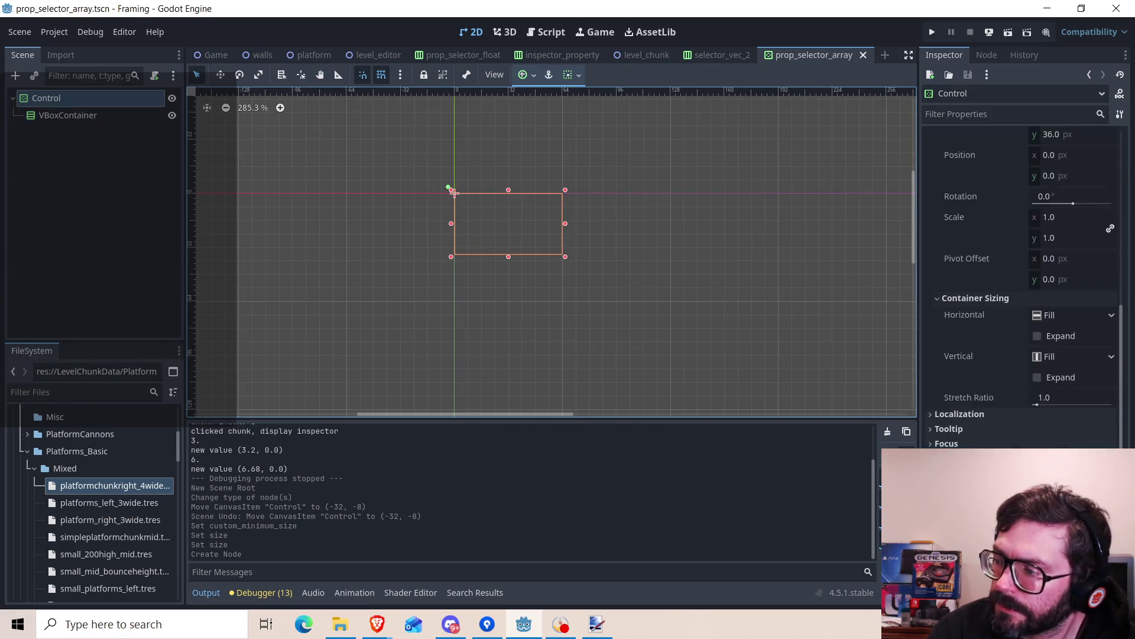
pyautogui.scroll(-3, 1023, 283)
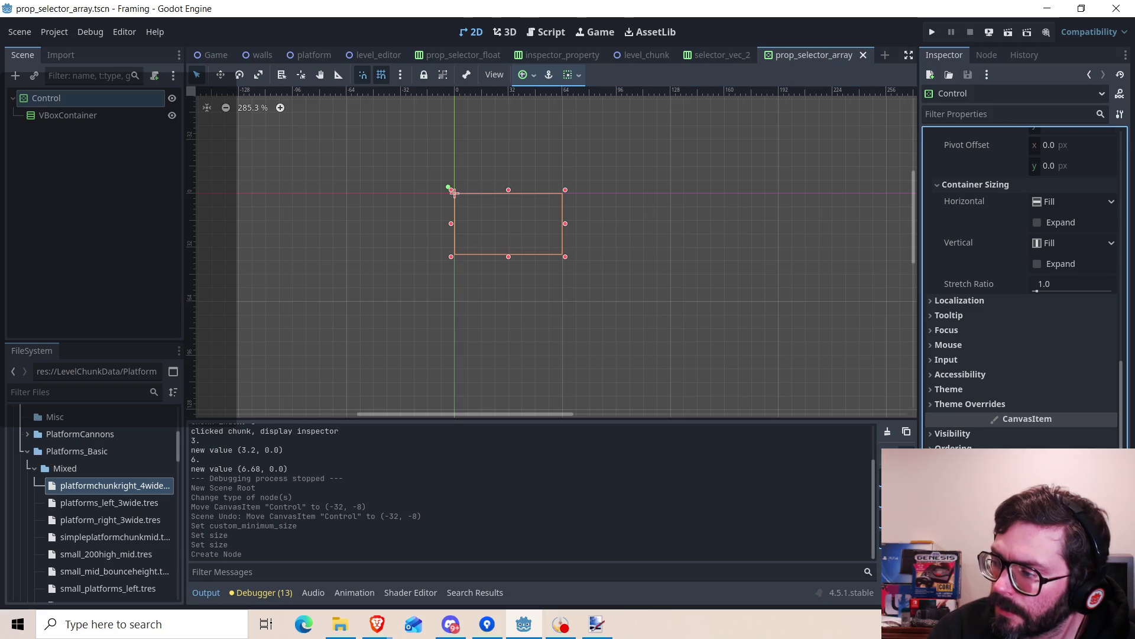
# Step: Start attaching a script to the Control and browse to the Scripts/LevelEditor folder
pyautogui.hotkey('ctrl', 'alt', 'a')
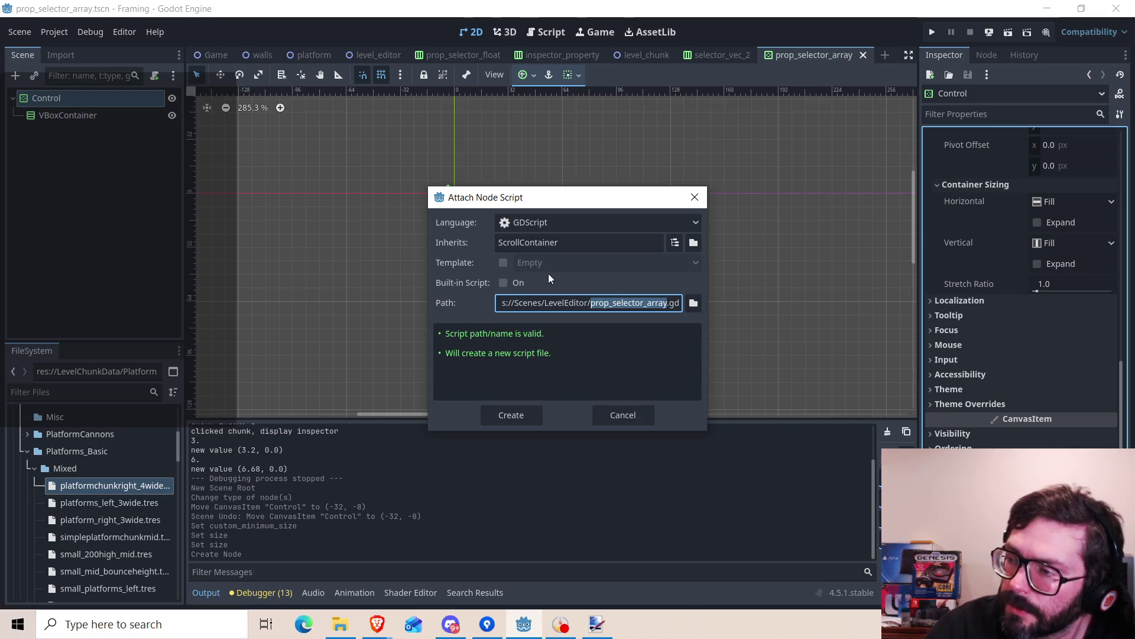
pyautogui.click(694, 303)
pyautogui.click(299, 126)
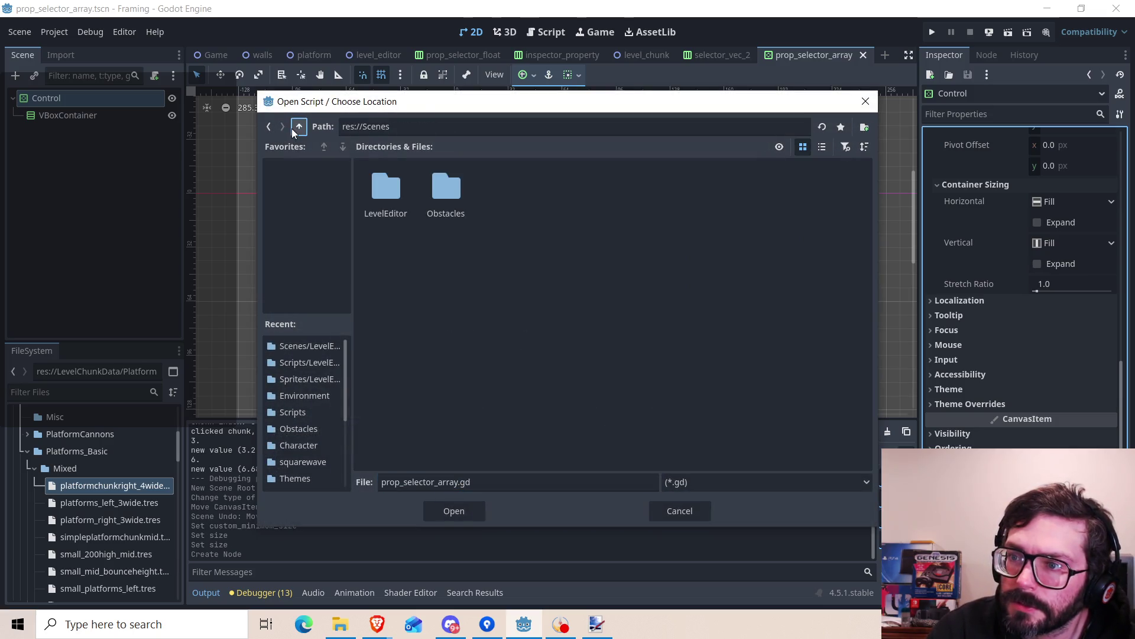
pyautogui.click(299, 126)
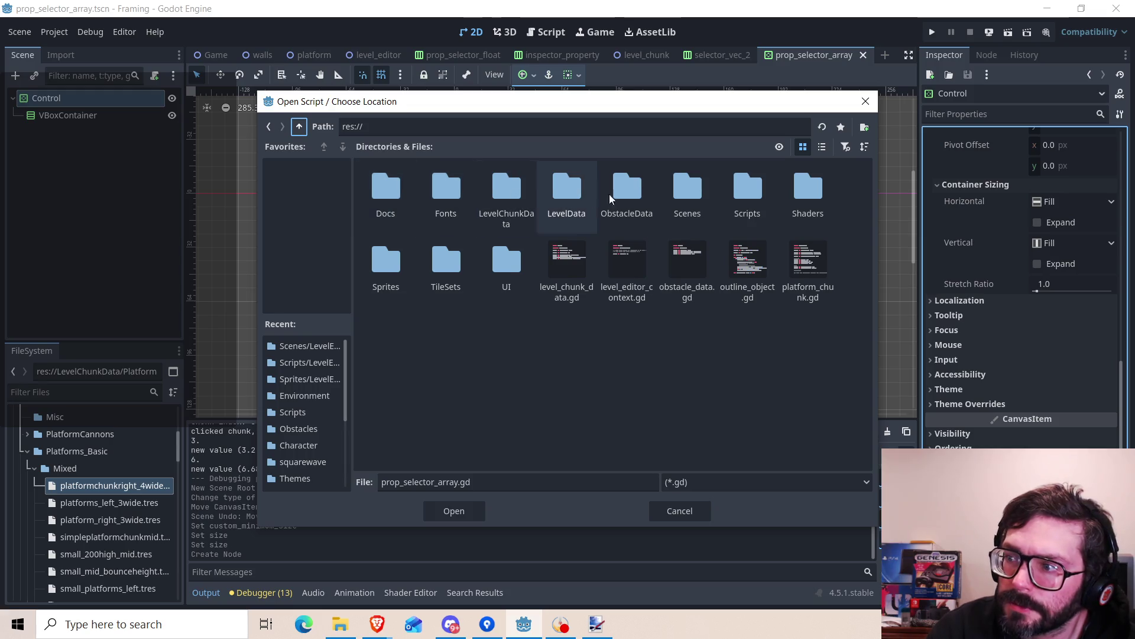
pyautogui.doubleClick(747, 189)
pyautogui.doubleClick(407, 175)
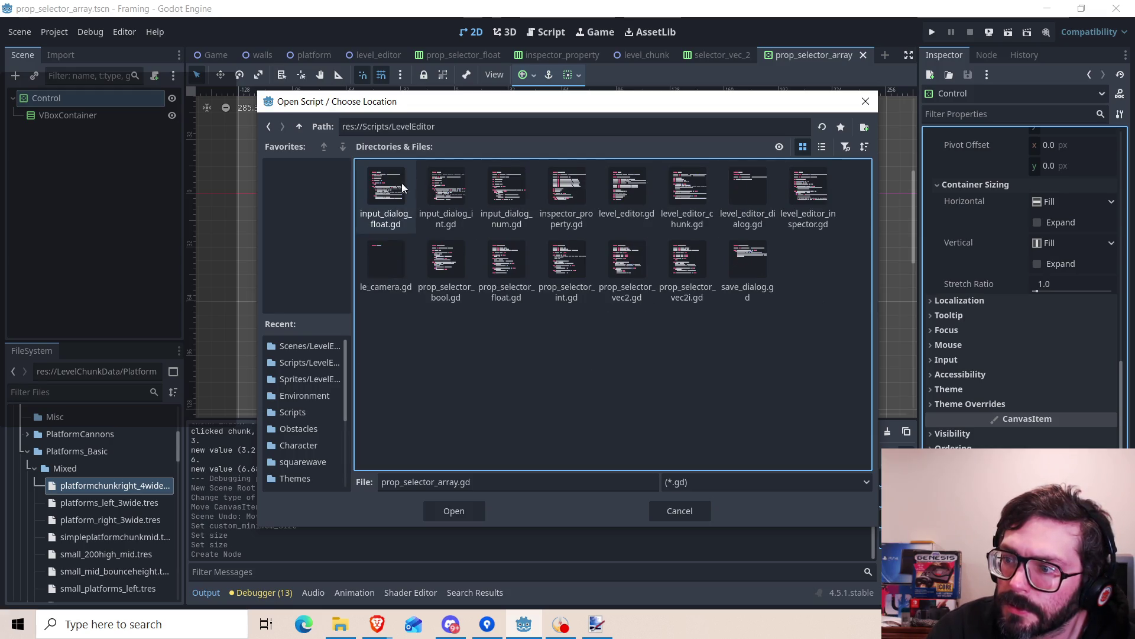
# Step: Name the script prop_selector_array.gd and create it in Scripts/LevelEditor
pyautogui.click(603, 262)
pyautogui.click(458, 480)
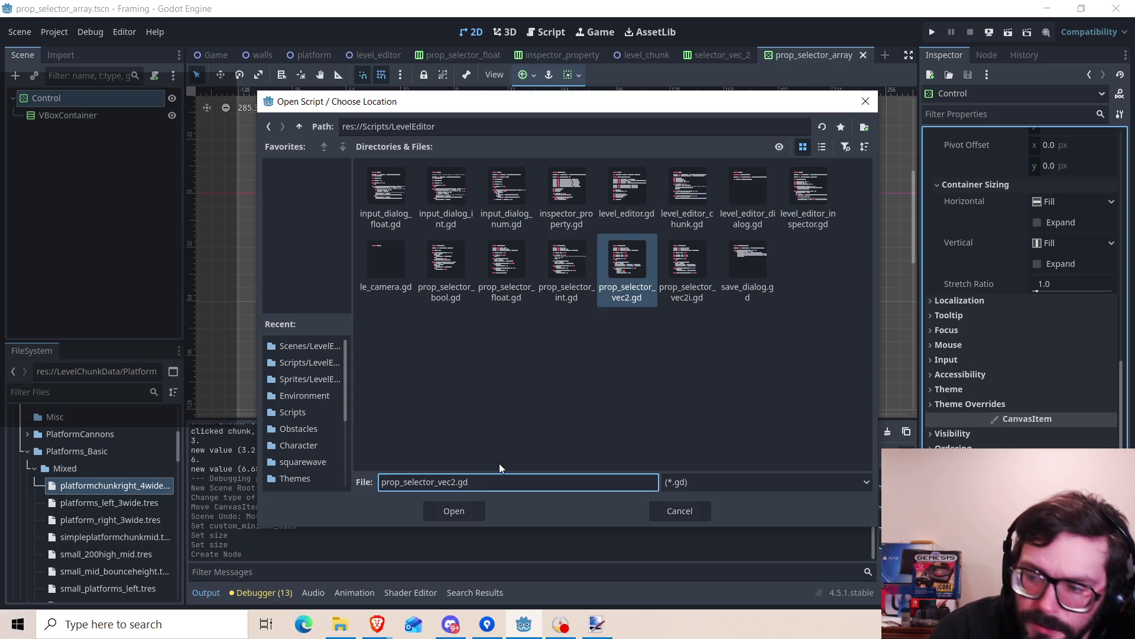
pyautogui.press('BackSpace')
pyautogui.press('BackSpace')
pyautogui.press('BackSpace')
pyautogui.write('array')
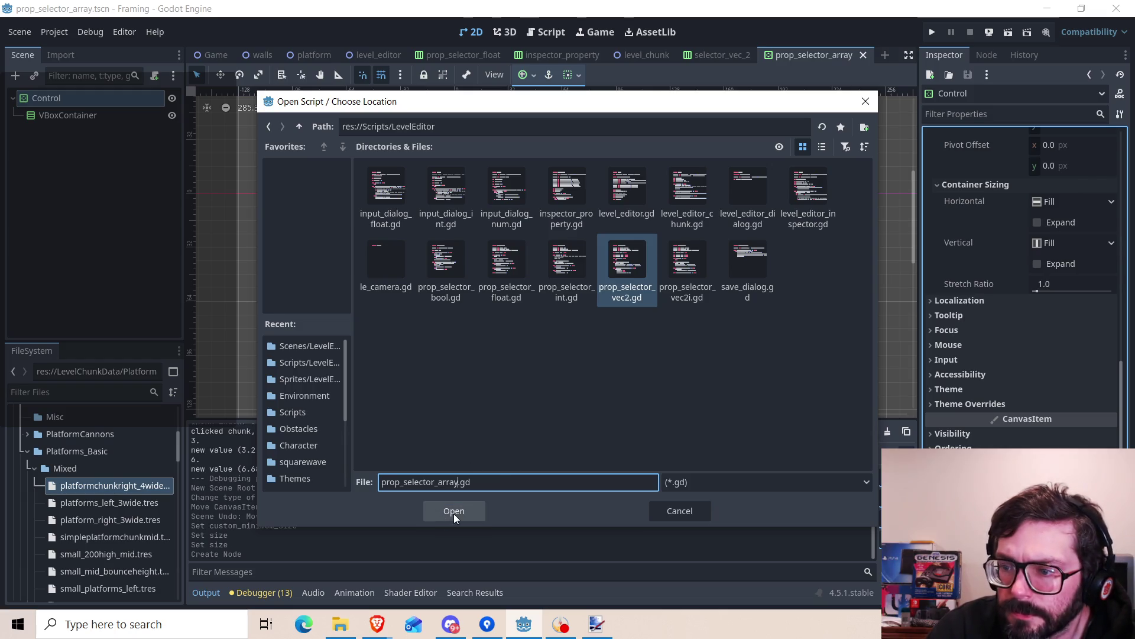
pyautogui.click(459, 512)
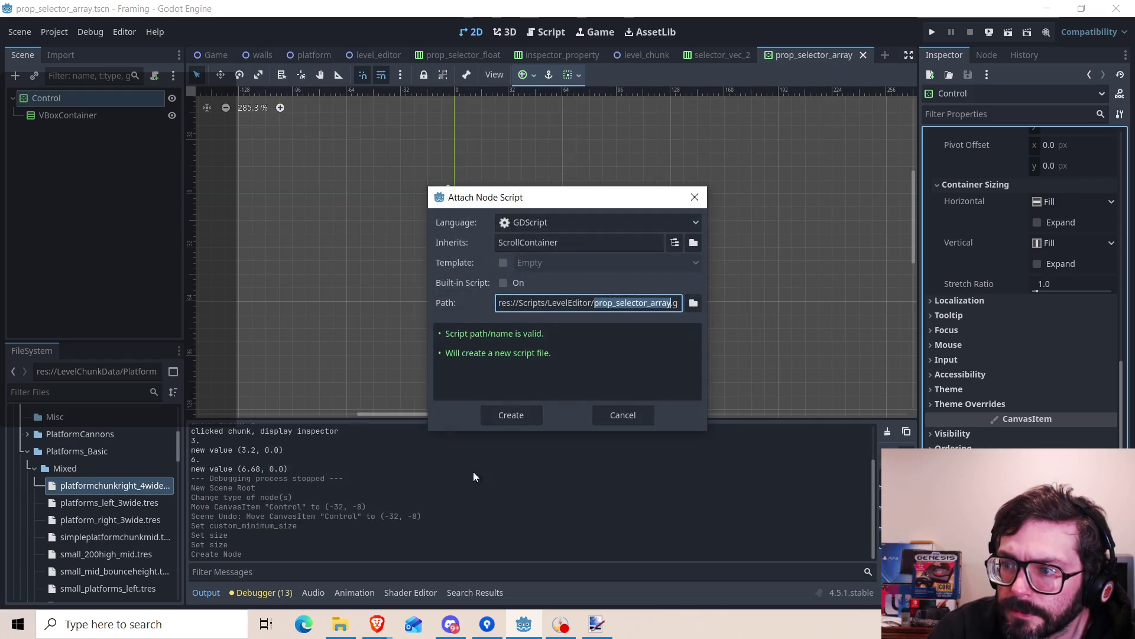
pyautogui.click(519, 416)
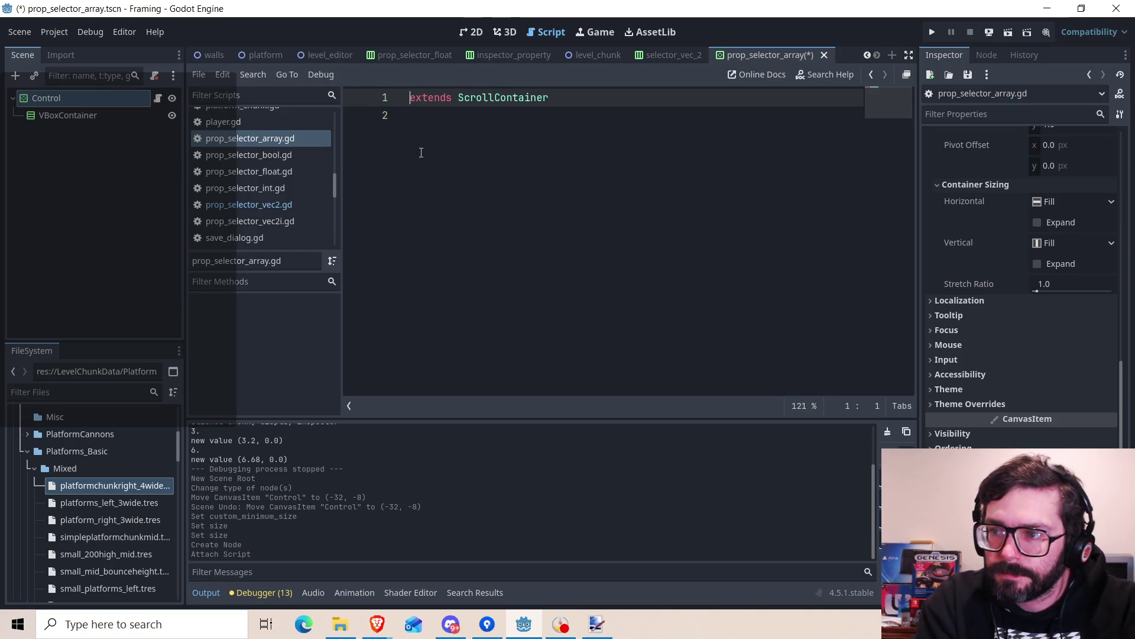
# Step: Add a 'var element_type: String' line to the script and save
pyautogui.scroll(1, 288, 169)
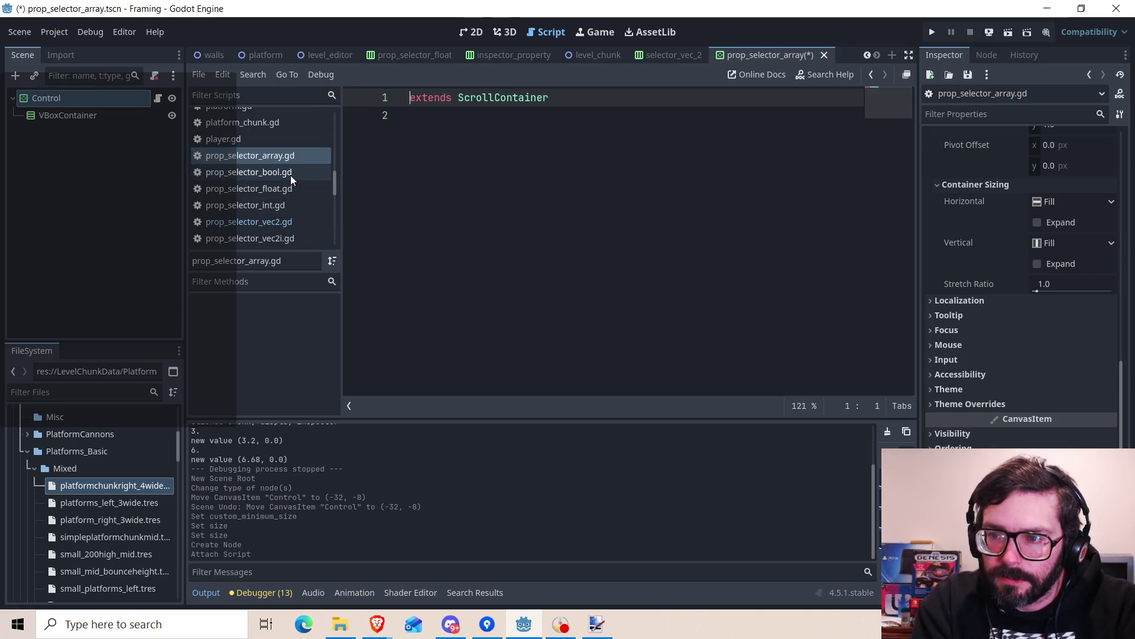
pyautogui.scroll(5, 1008, 226)
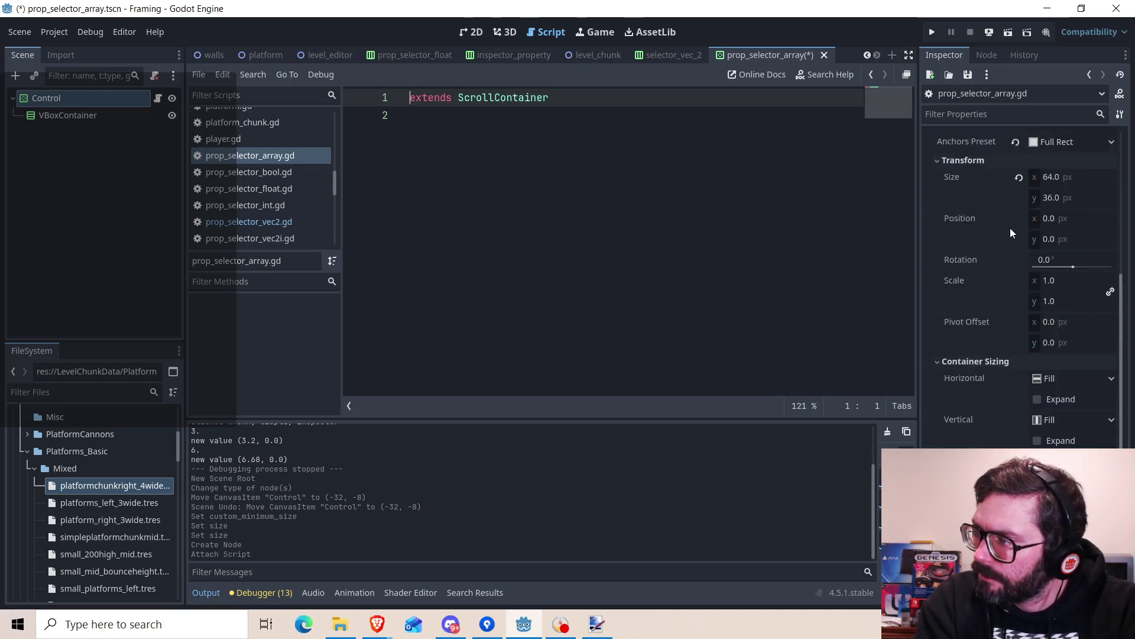
pyautogui.scroll(3, 1010, 222)
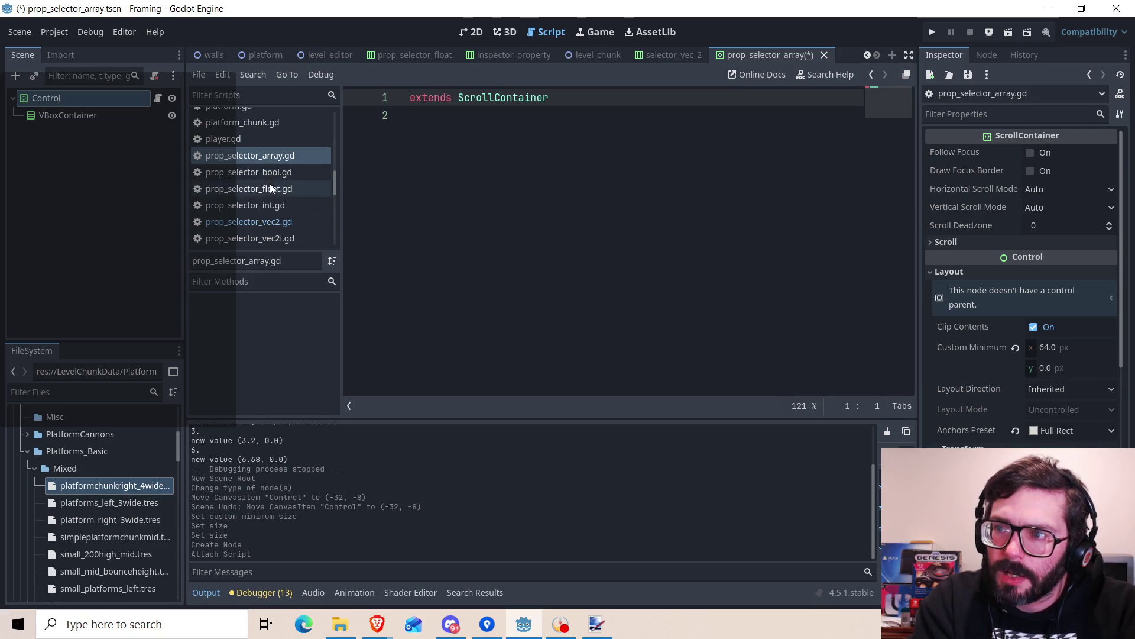
pyautogui.click(575, 114)
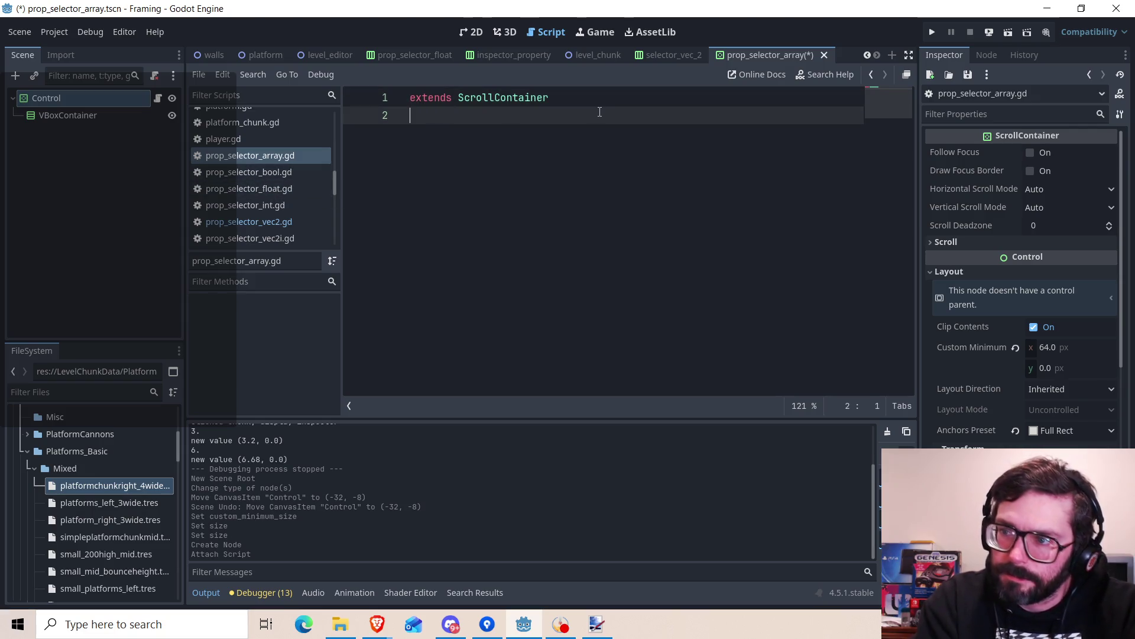
pyautogui.press('Return')
pyautogui.write('var')
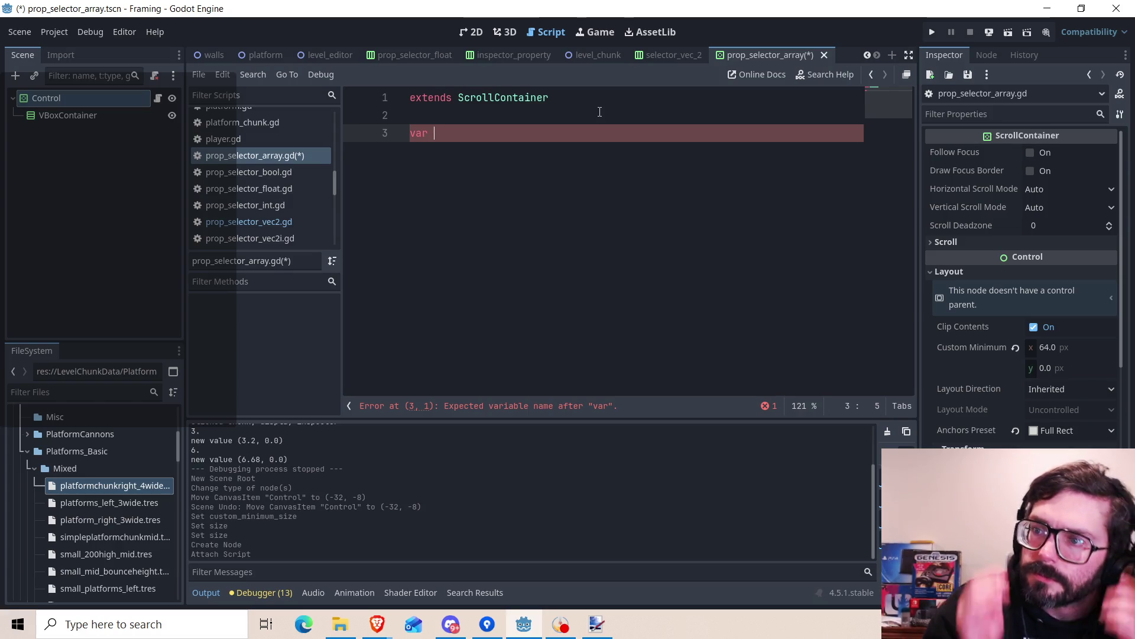
pyautogui.write('element_t')
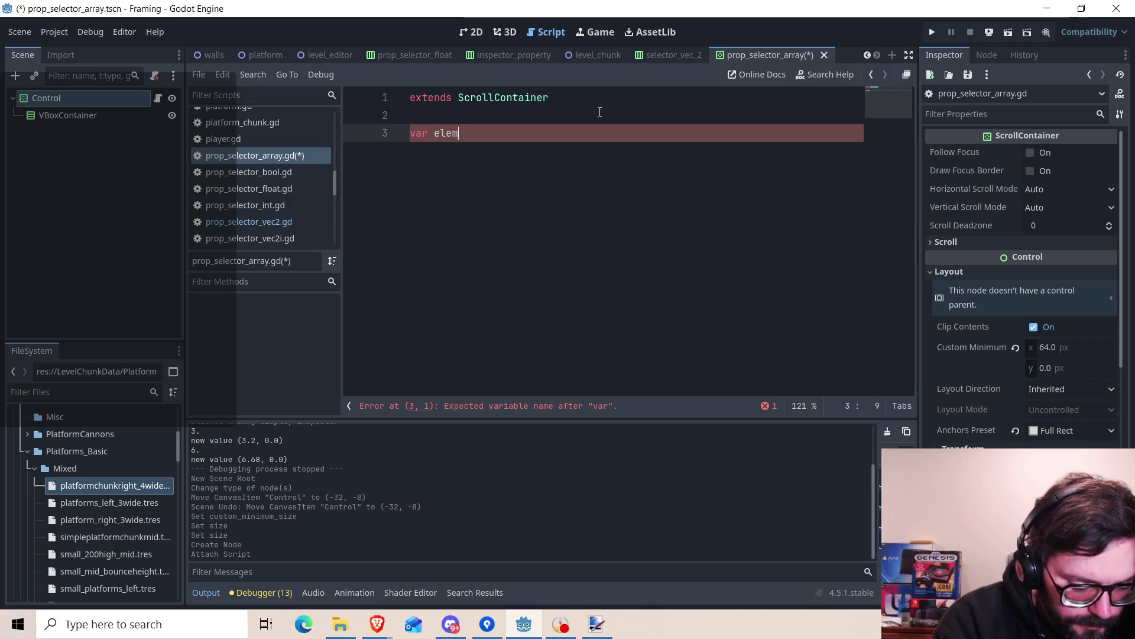
pyautogui.write('ype')
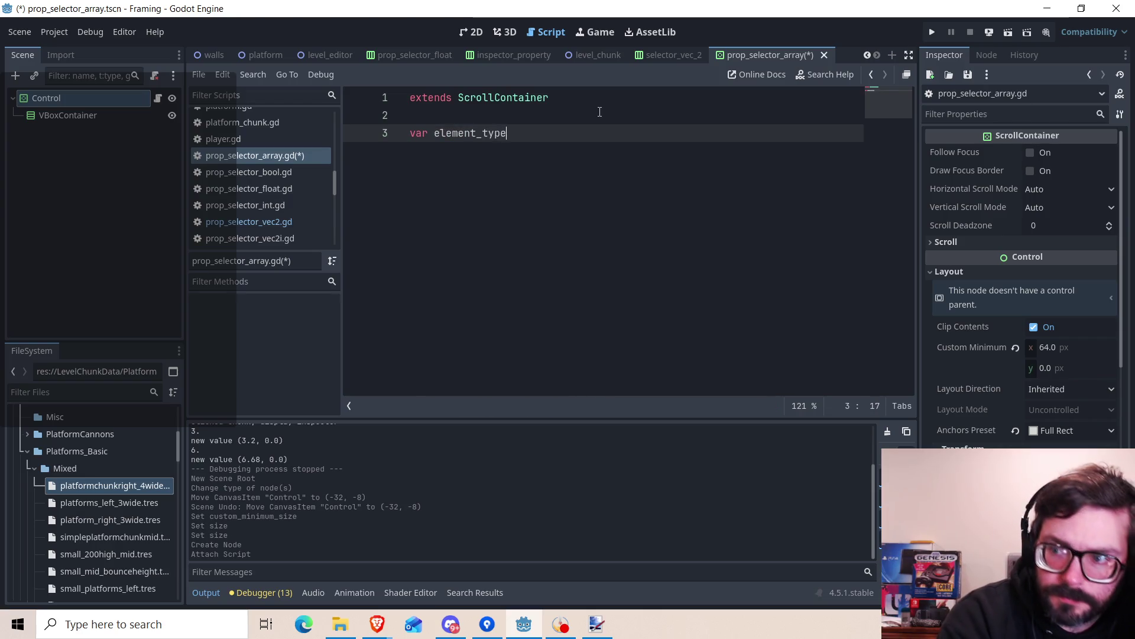
pyautogui.write(': String')
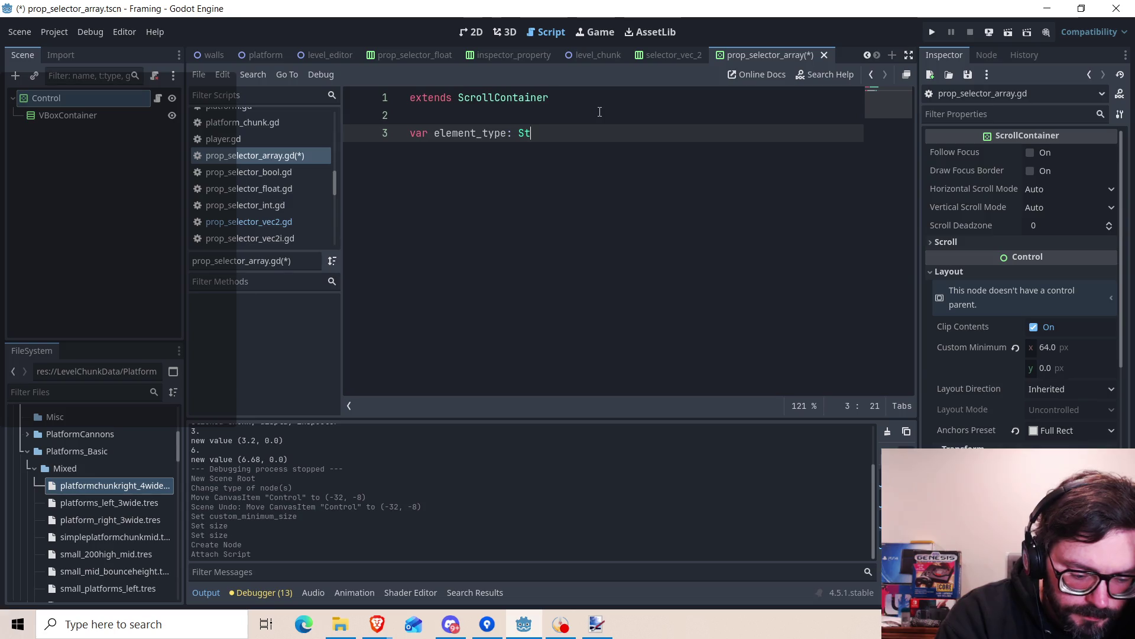
pyautogui.click(600, 111)
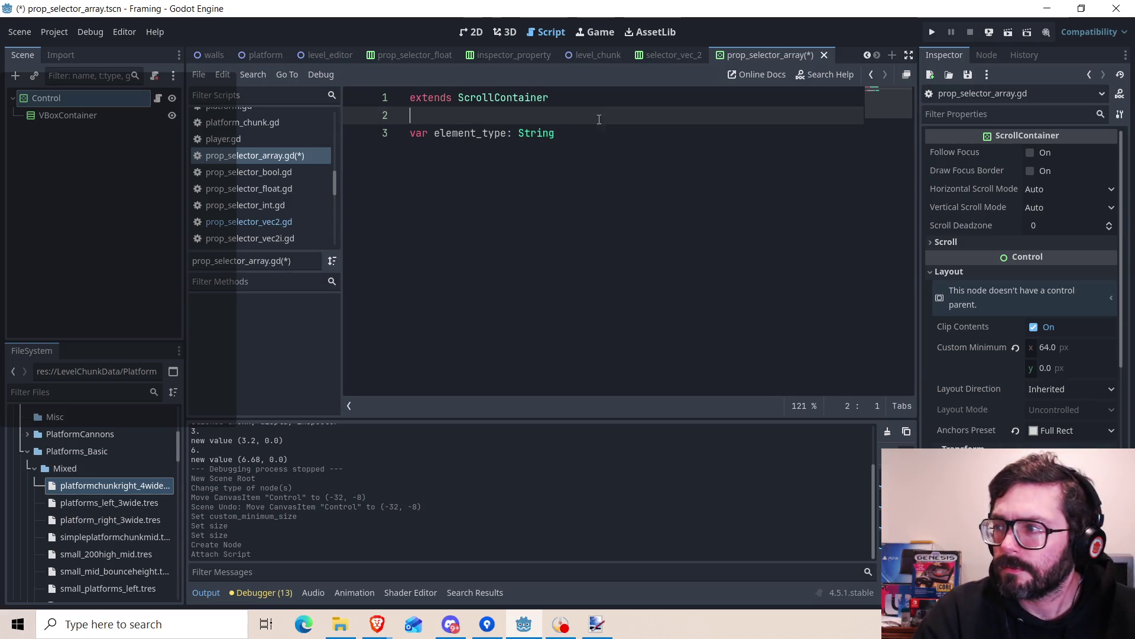
pyautogui.hotkey('ctrl', 's')
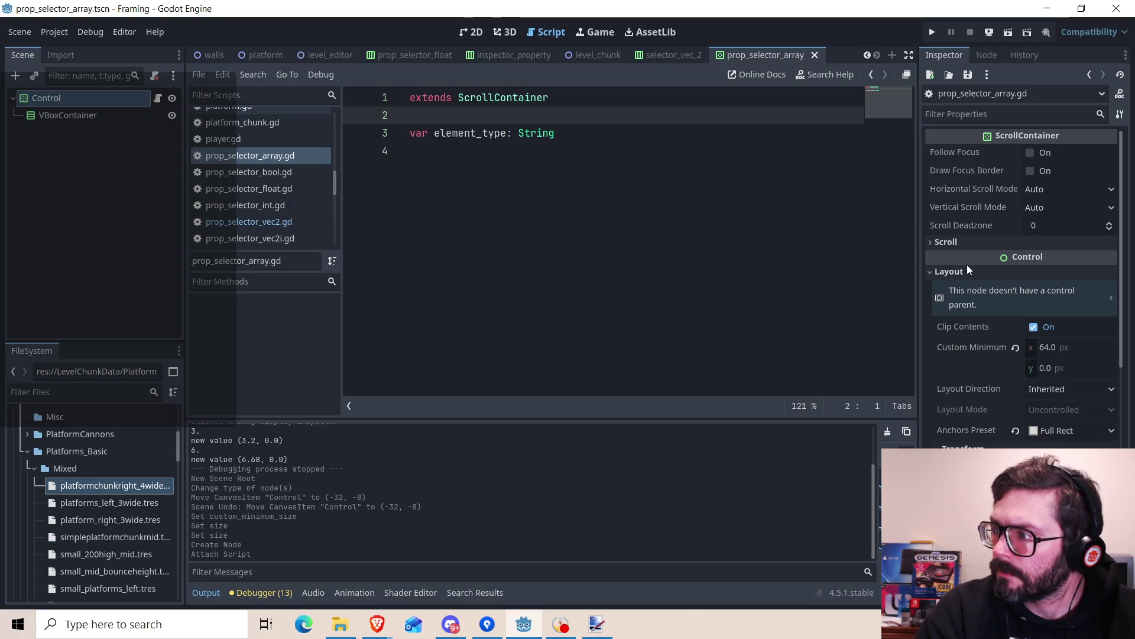
pyautogui.click(101, 92)
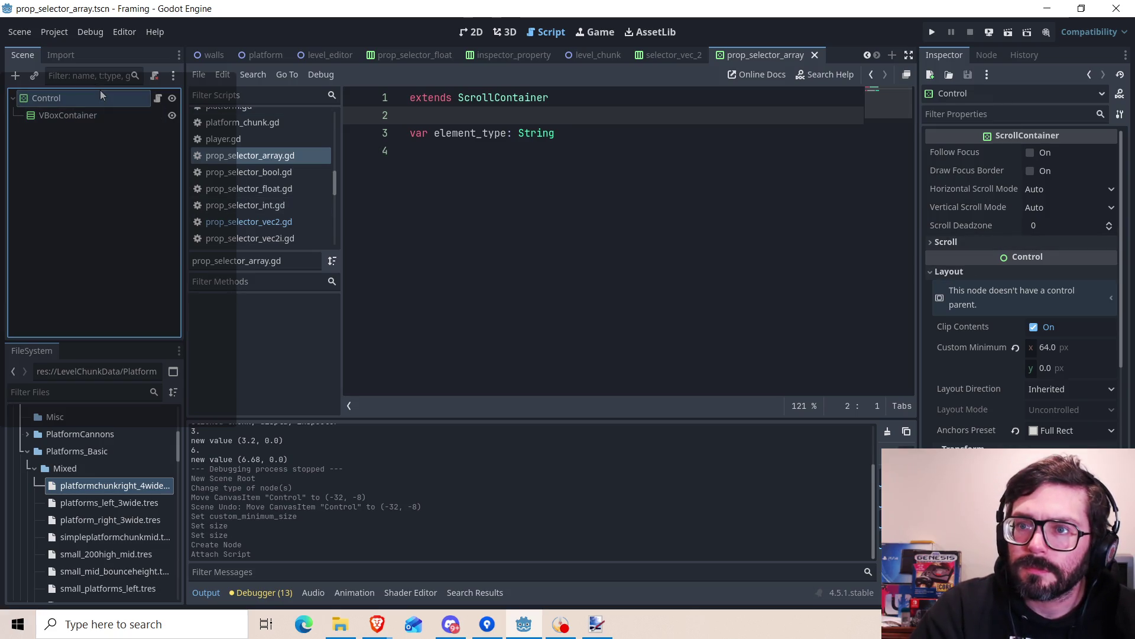
pyautogui.click(411, 137)
pyautogui.write('@export var')
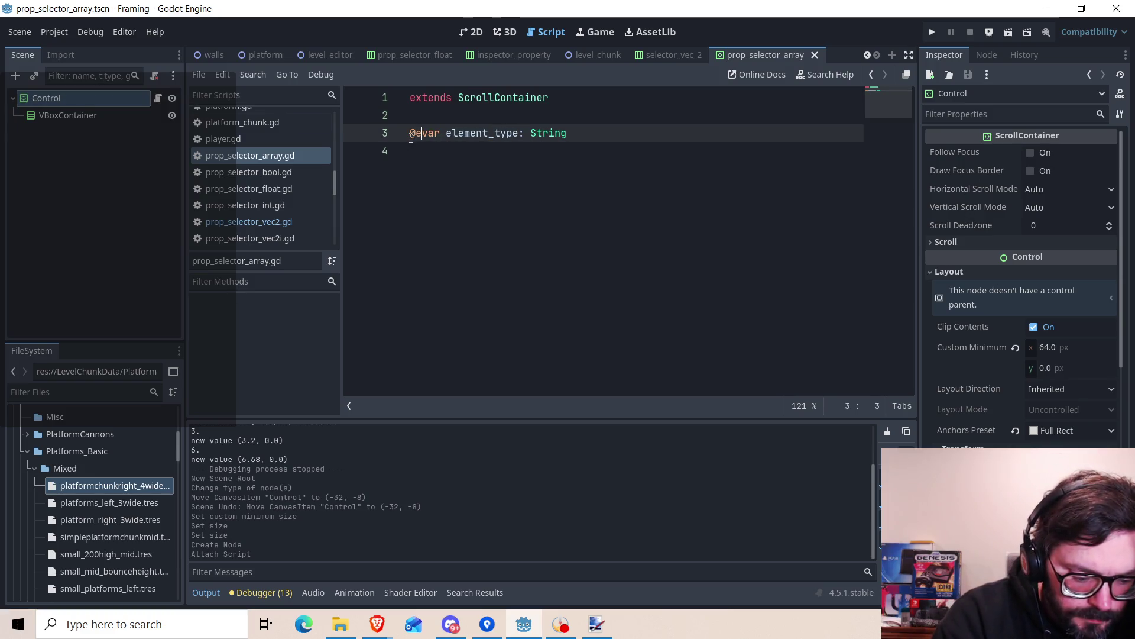
pyautogui.press('BackSpace')
pyautogui.press('BackSpace')
pyautogui.press('BackSpace')
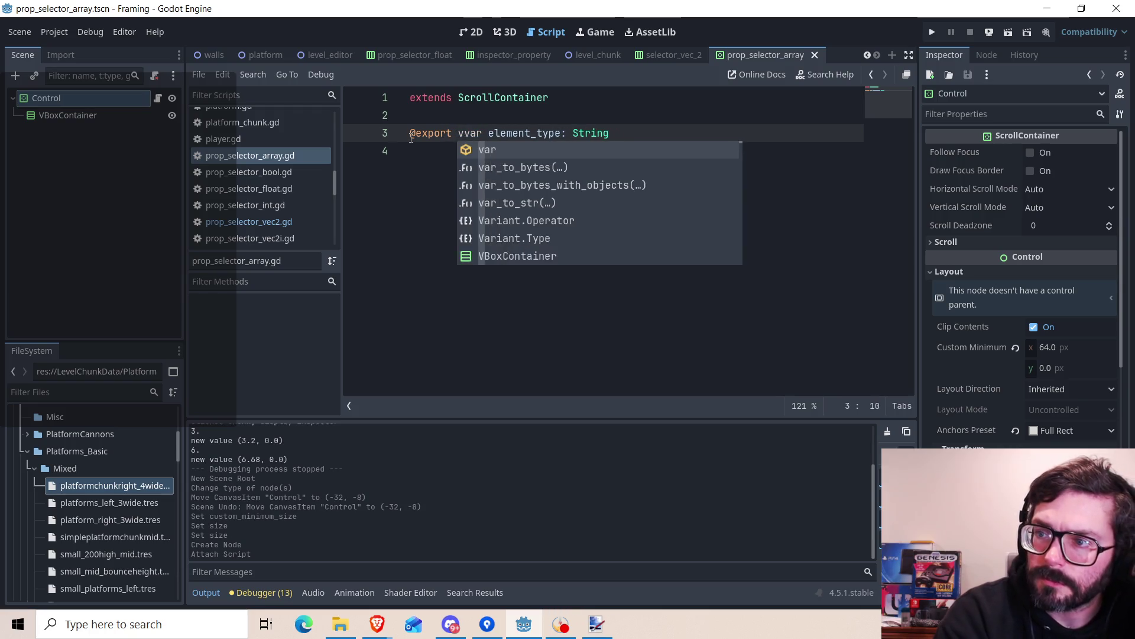
pyautogui.click(615, 135)
pyautogui.hotkey('ctrl', 's')
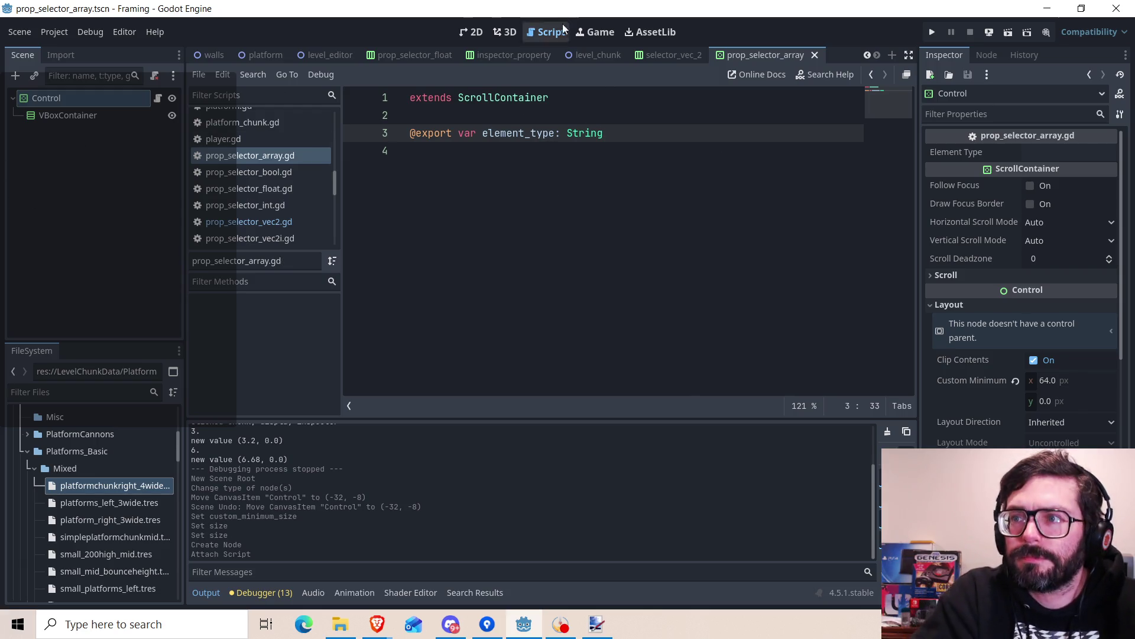
pyautogui.click(471, 34)
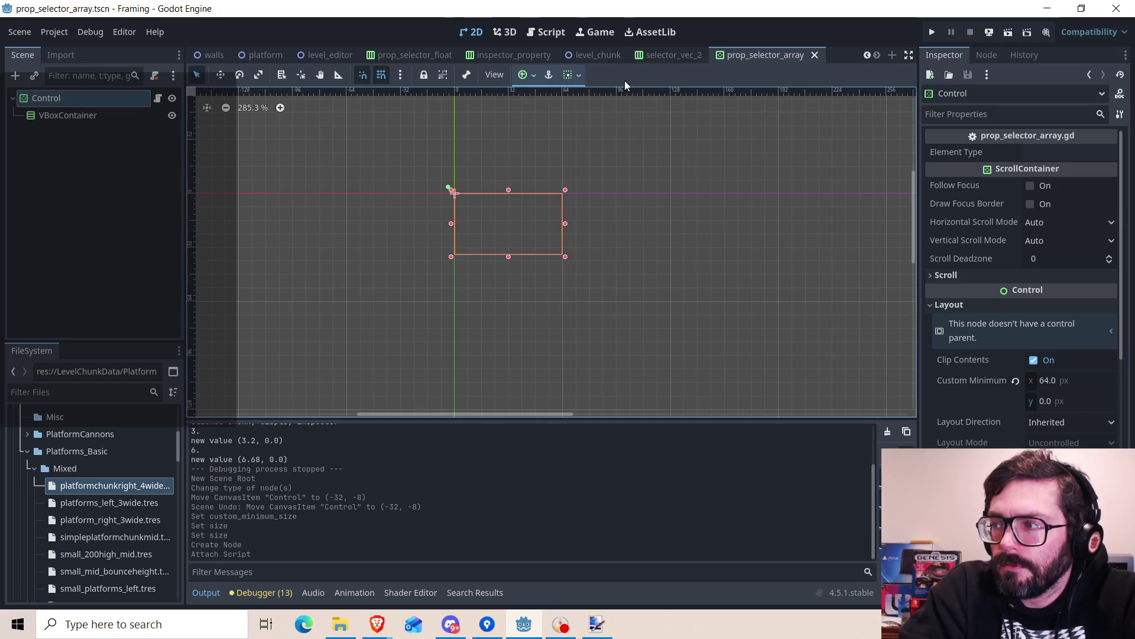
# Step: Give the VBoxContainer a custom minimum size of 64 × 36 and save the scene
pyautogui.click(133, 115)
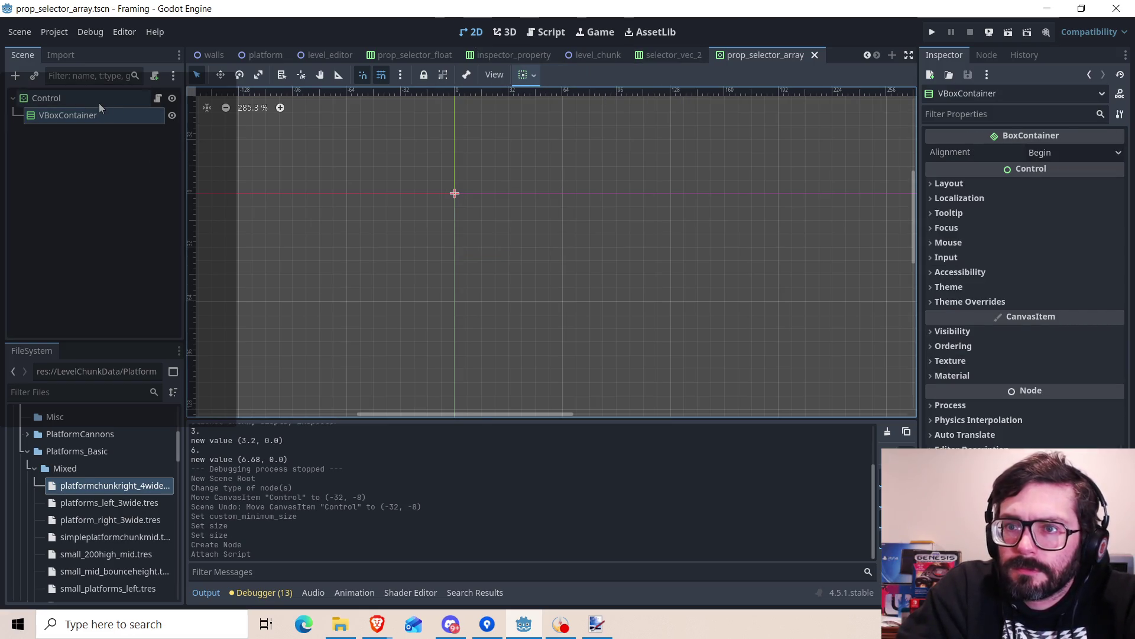
pyautogui.click(950, 185)
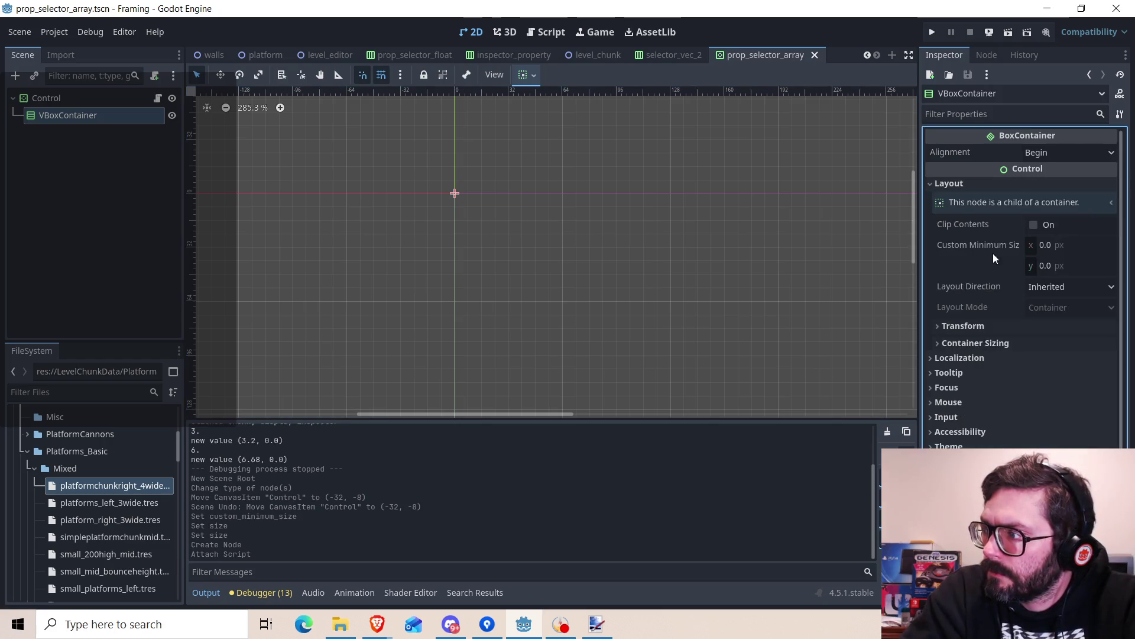
pyautogui.click(1104, 247)
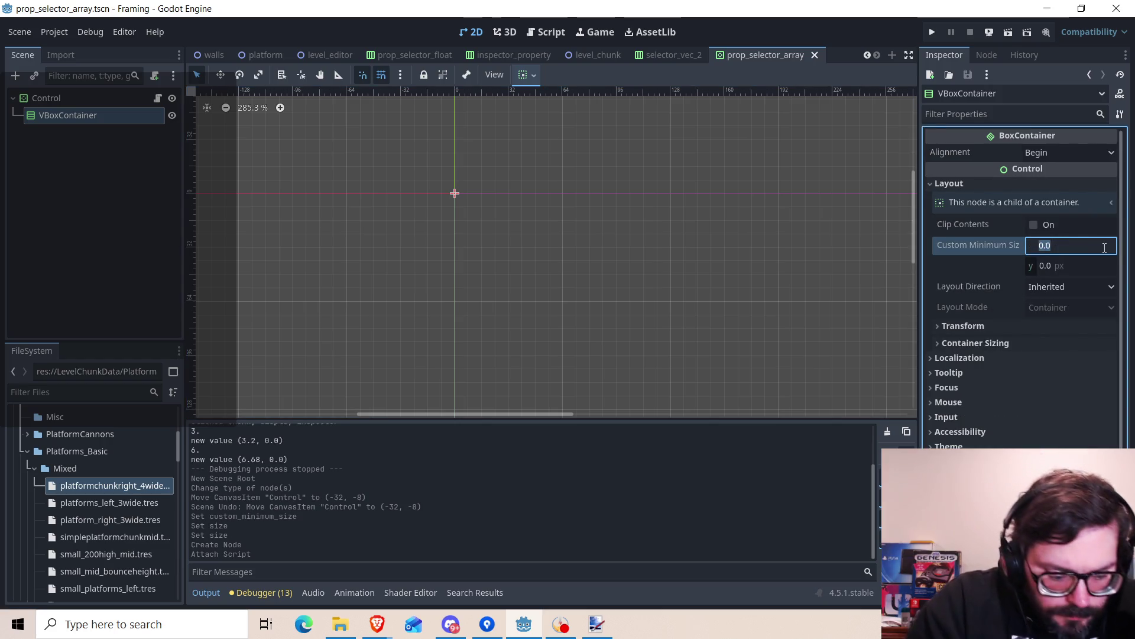
pyautogui.write('64')
pyautogui.press('Tab')
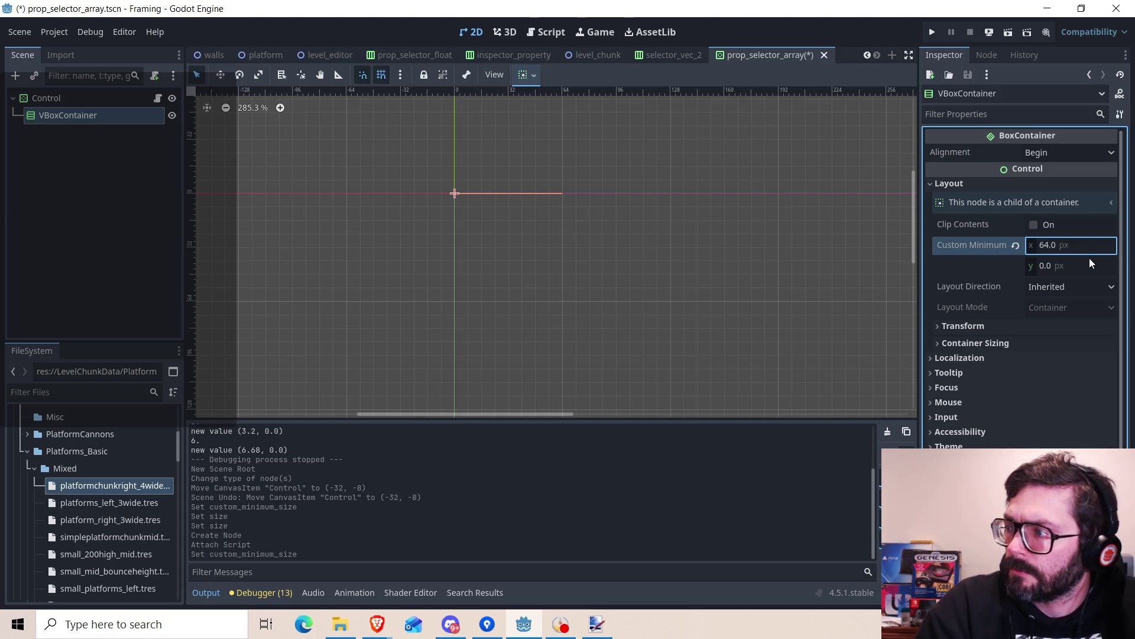
pyautogui.write('36')
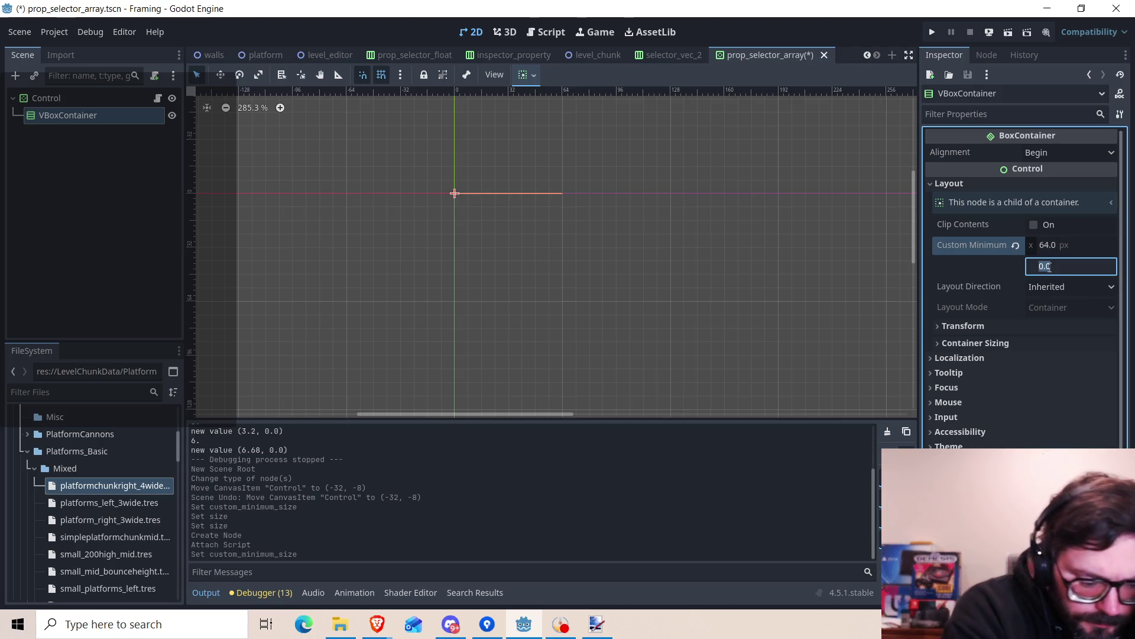
pyautogui.press('Return')
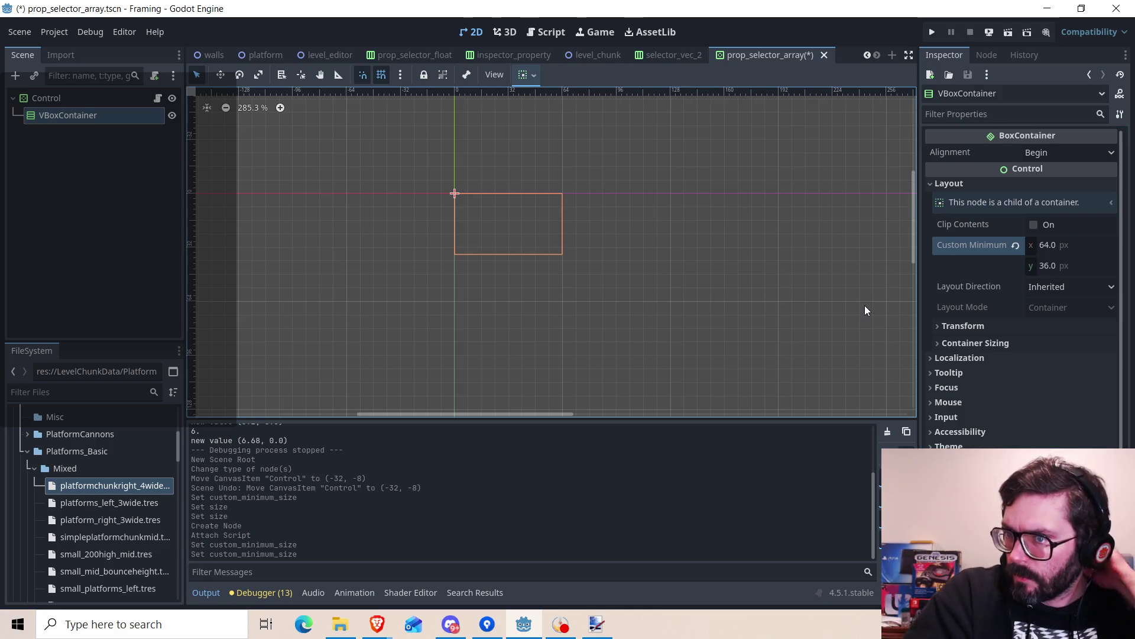
pyautogui.hotkey('ctrl', 's')
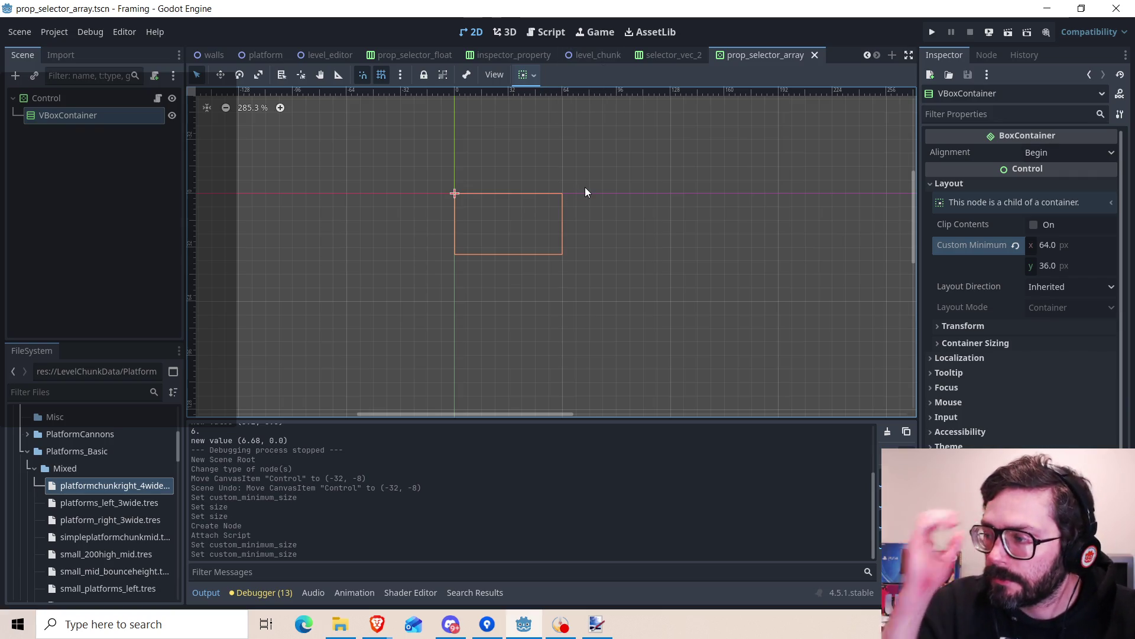
pyautogui.click(549, 33)
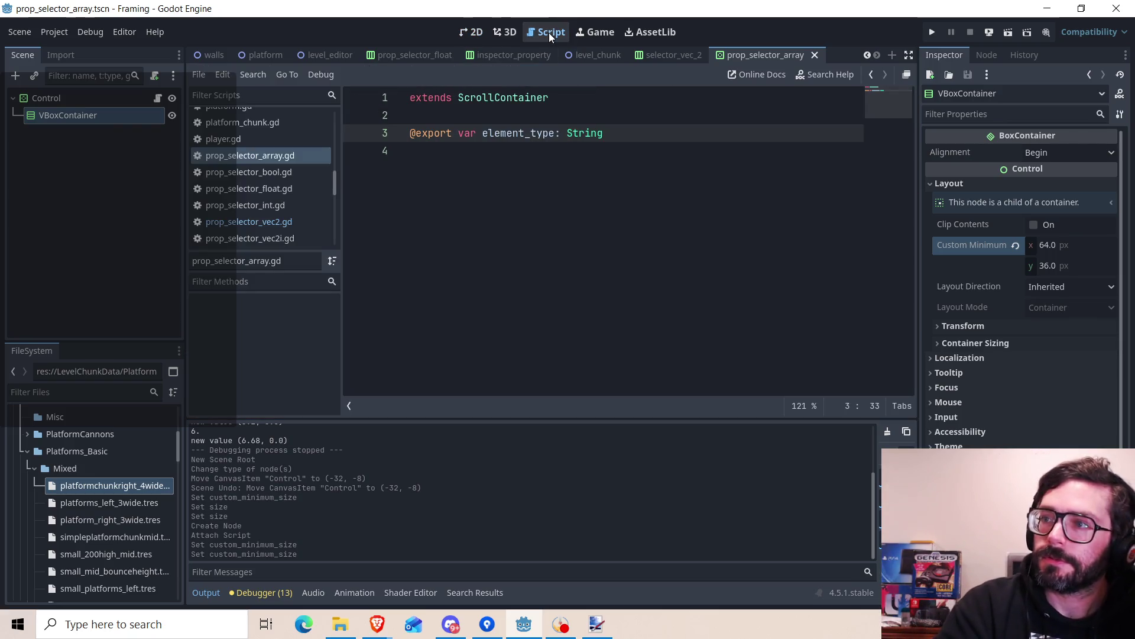
pyautogui.click(427, 157)
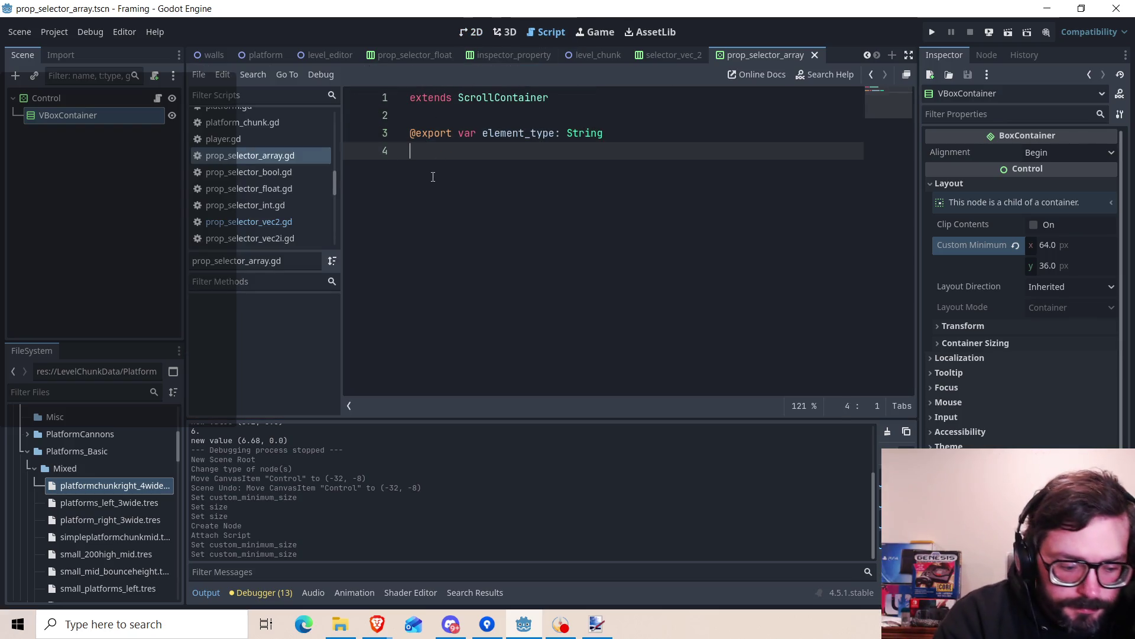
pyautogui.press('Return')
pyautogui.write('@export')
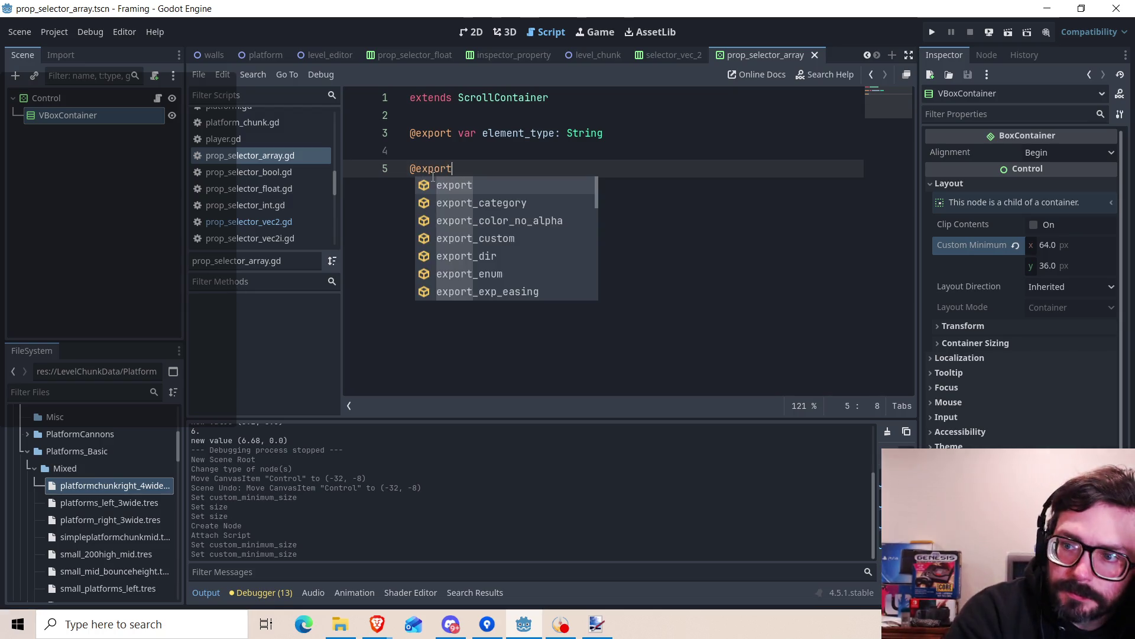
pyautogui.write(' var float_selector_scene')
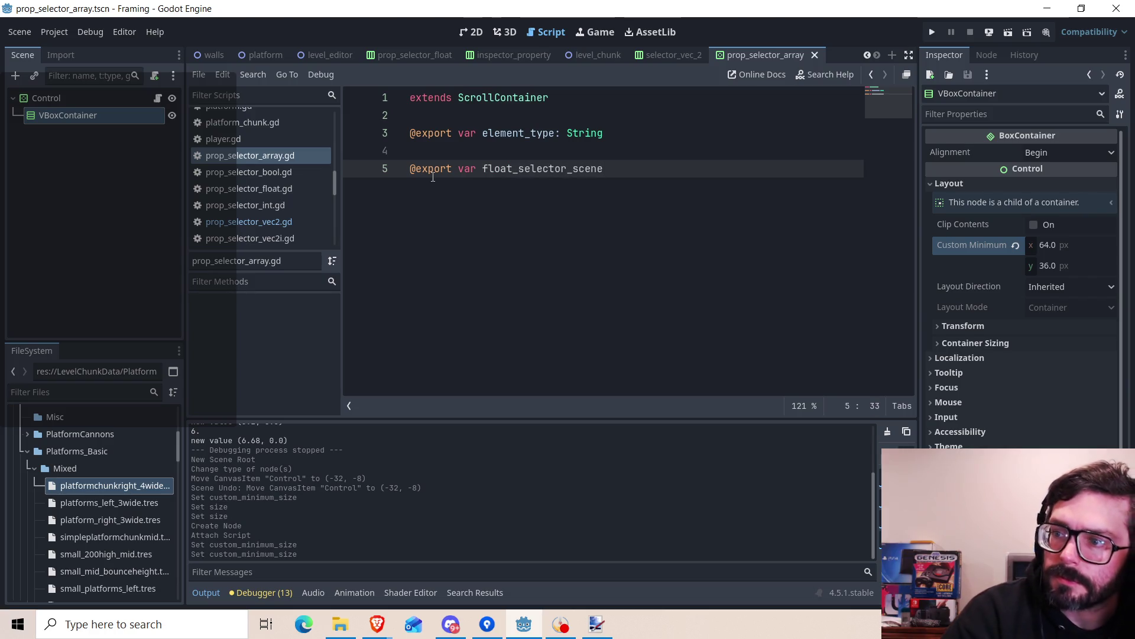
pyautogui.write(': ')
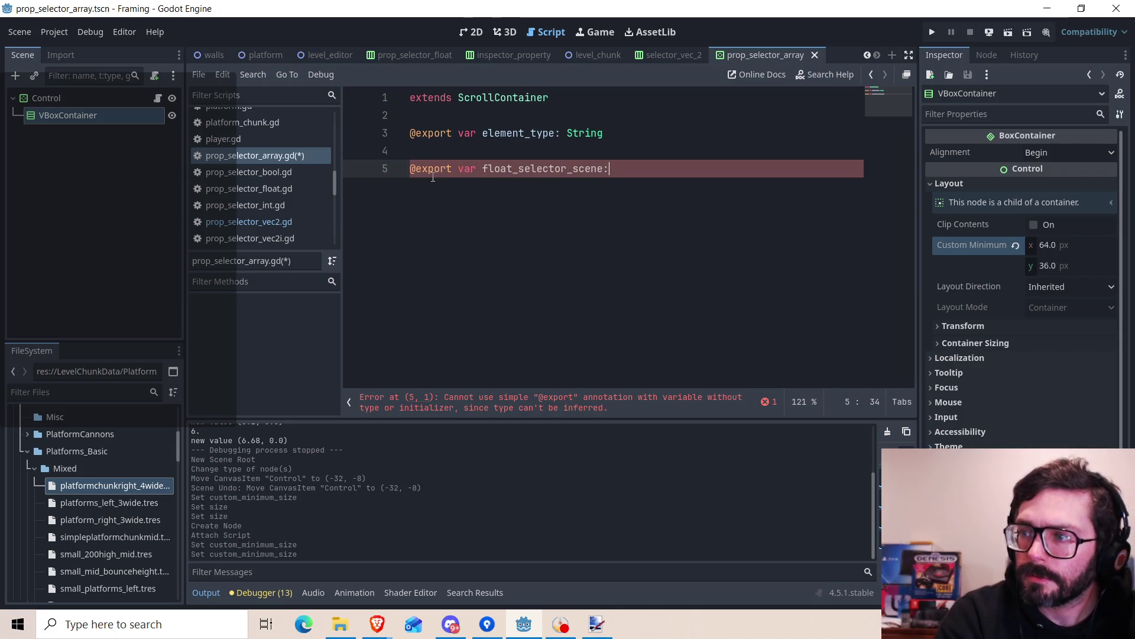
pyautogui.write('PackedScen')
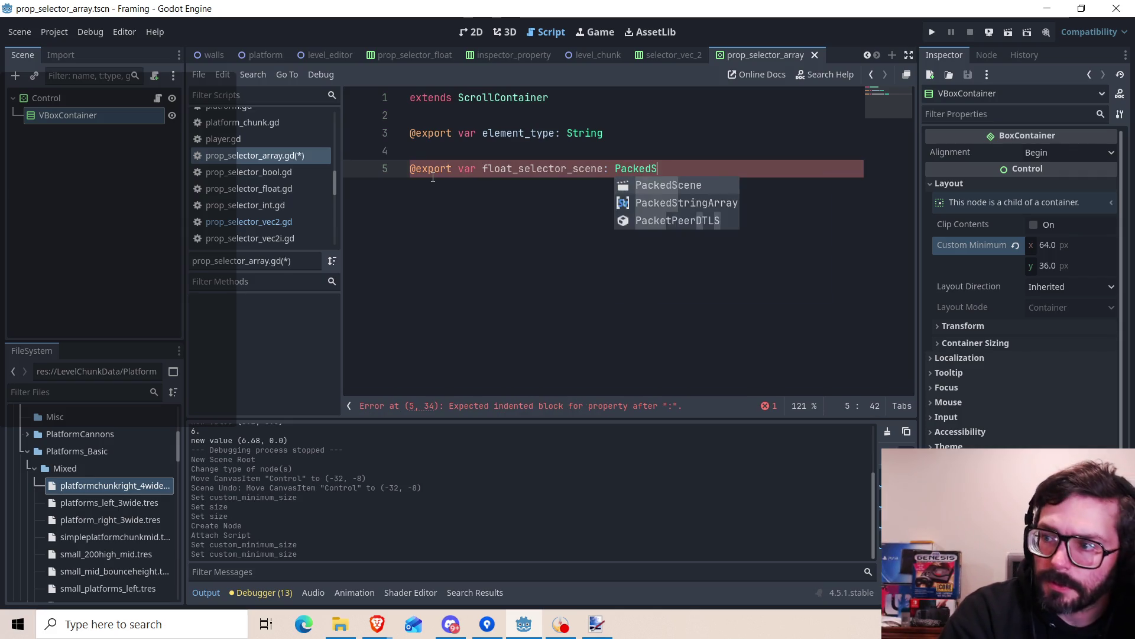
pyautogui.write('e')
pyautogui.hotkey('ctrl', 's')
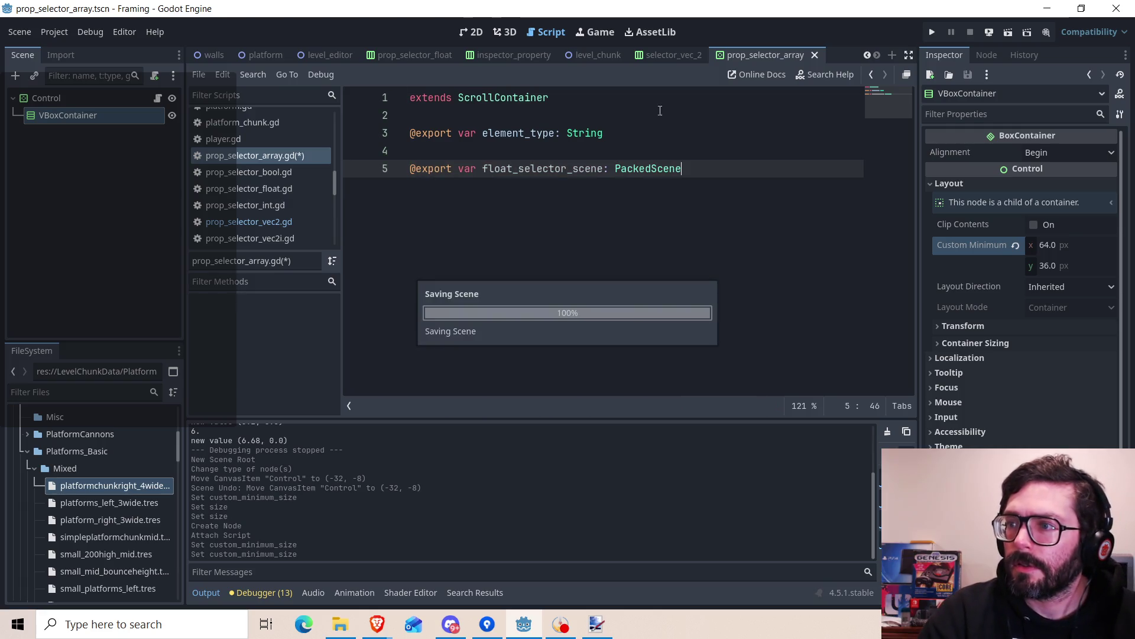
# Step: Rename the variable to selector_scene_float and save the script
pyautogui.click(502, 56)
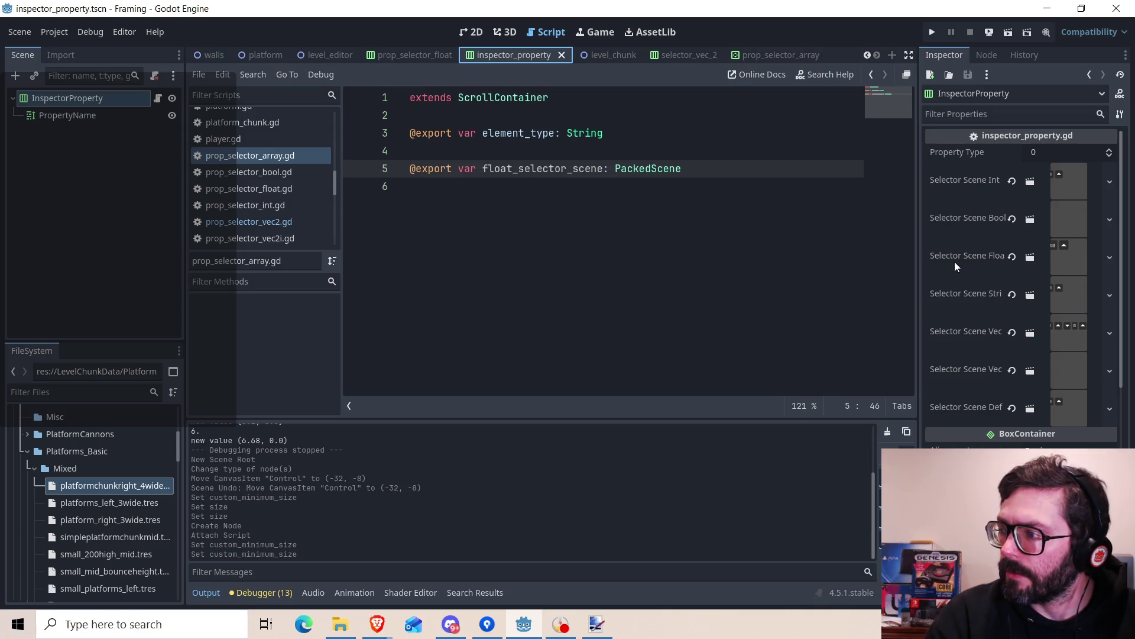
pyautogui.click(515, 170)
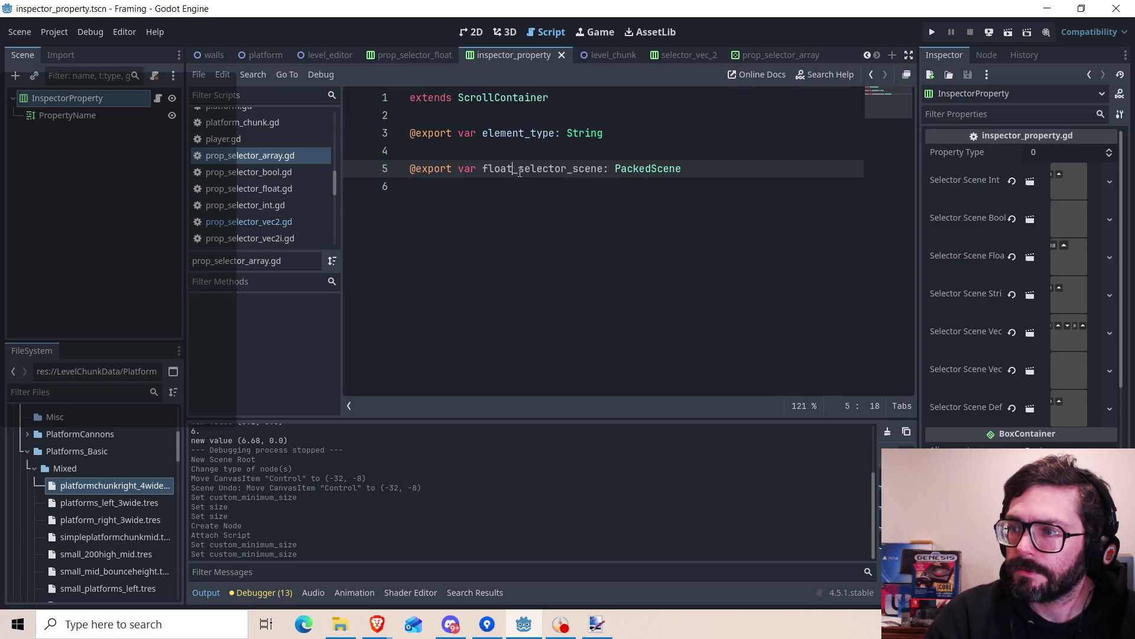
pyautogui.moveTo(519, 170); pyautogui.dragTo(485, 170)
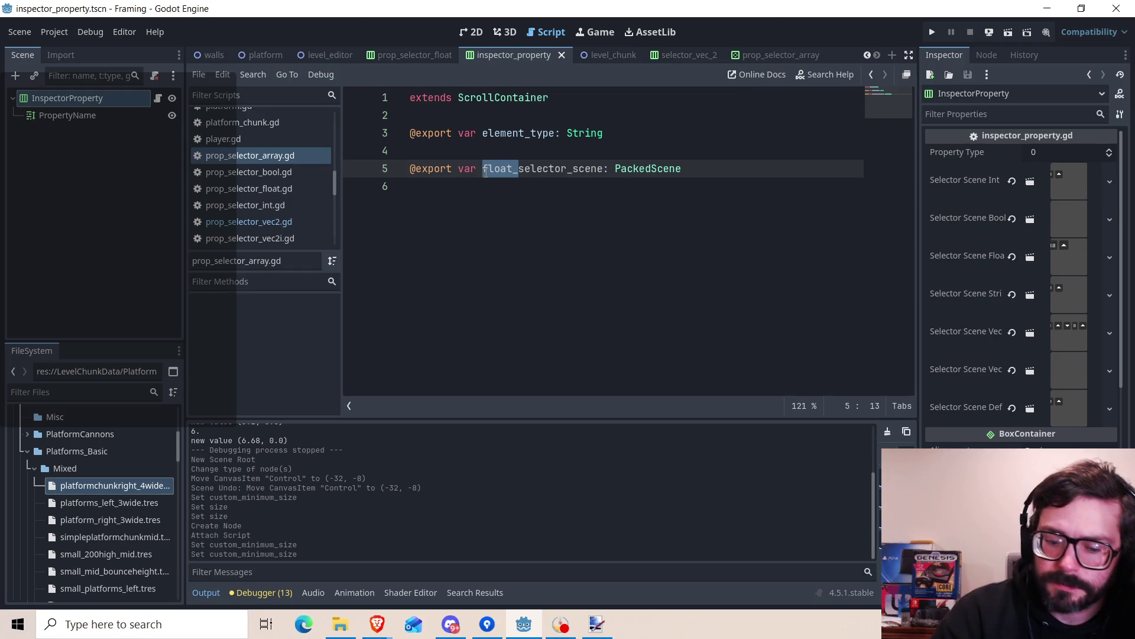
pyautogui.press('BackSpace')
pyautogui.write('_dl')
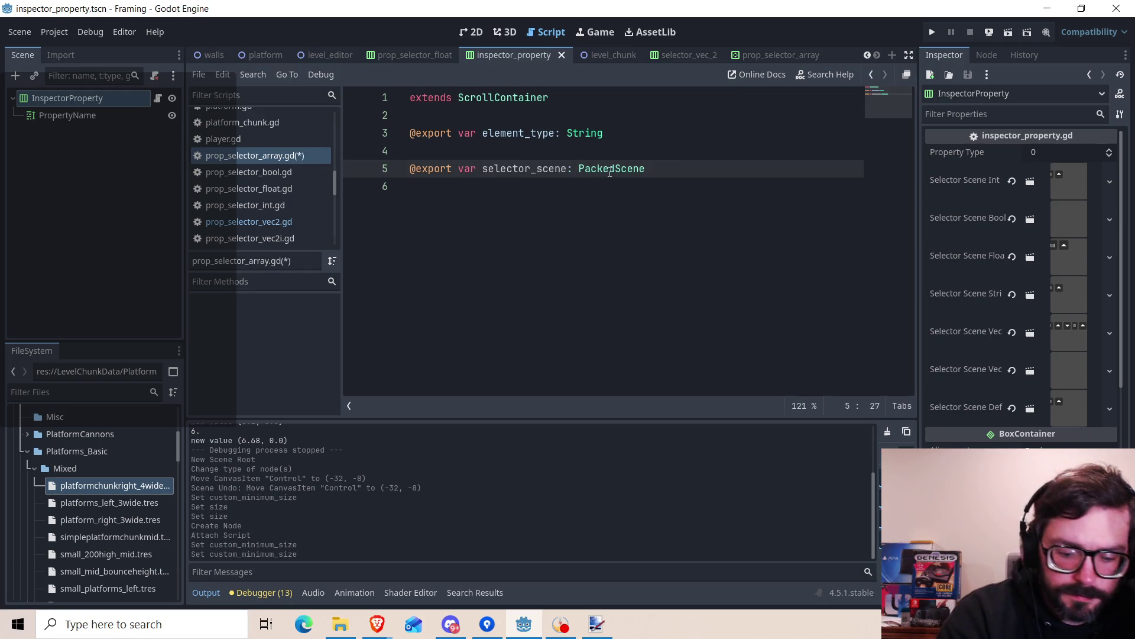
pyautogui.press('BackSpace')
pyautogui.press('BackSpace')
pyautogui.write('float')
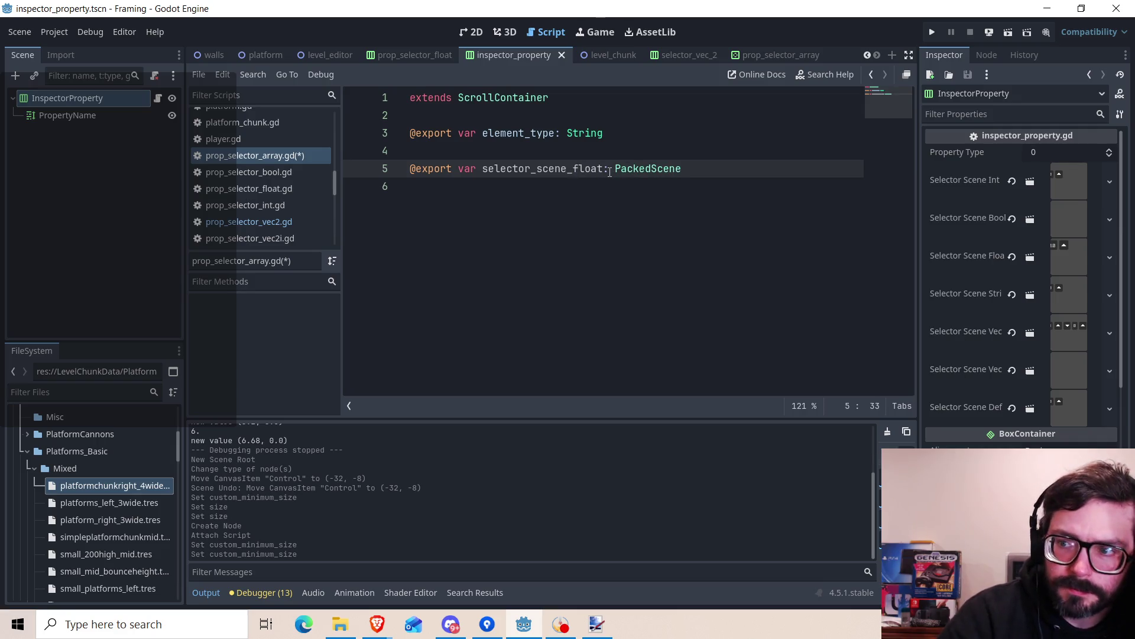
pyautogui.press('End')
pyautogui.hotkey('ctrl', 's')
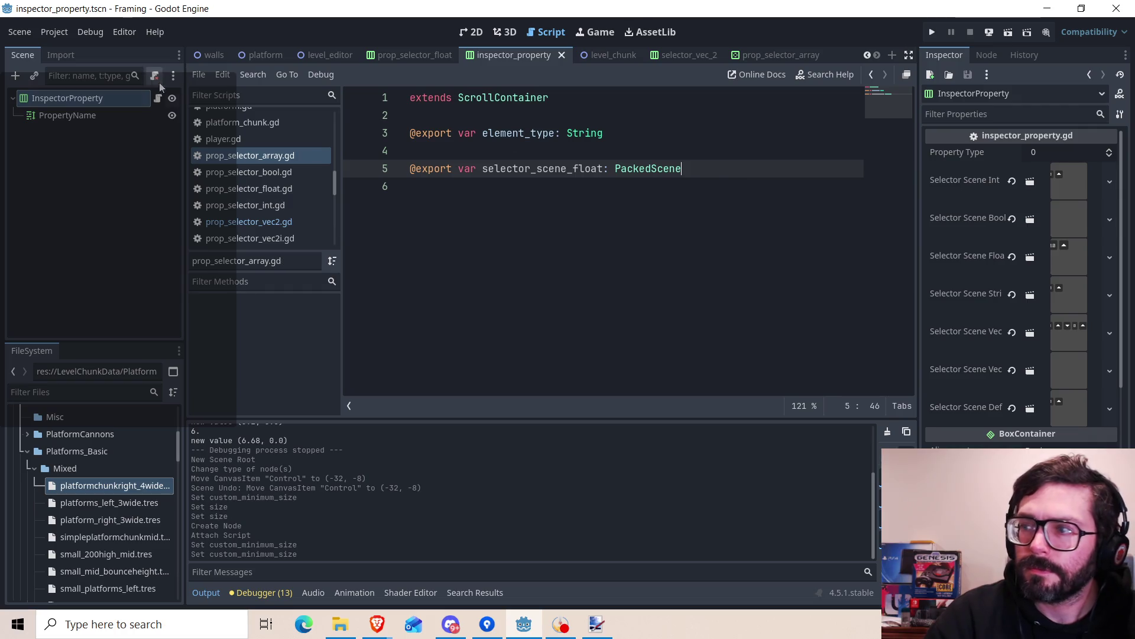
# Step: Set the root Control's Element Type to float
pyautogui.click(790, 60)
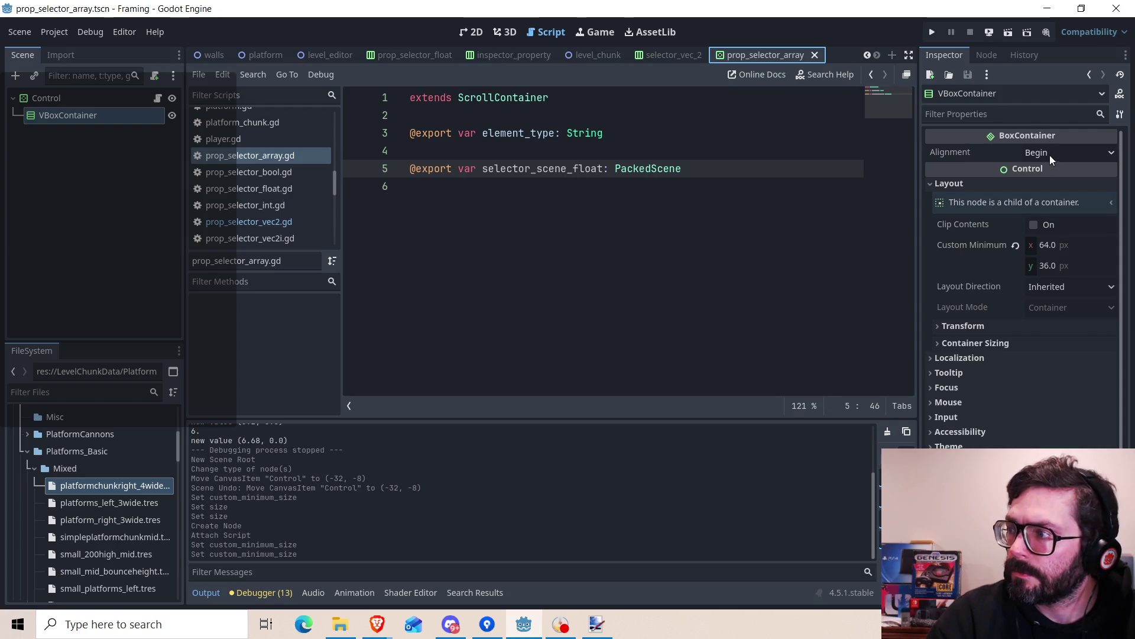
pyautogui.click(116, 101)
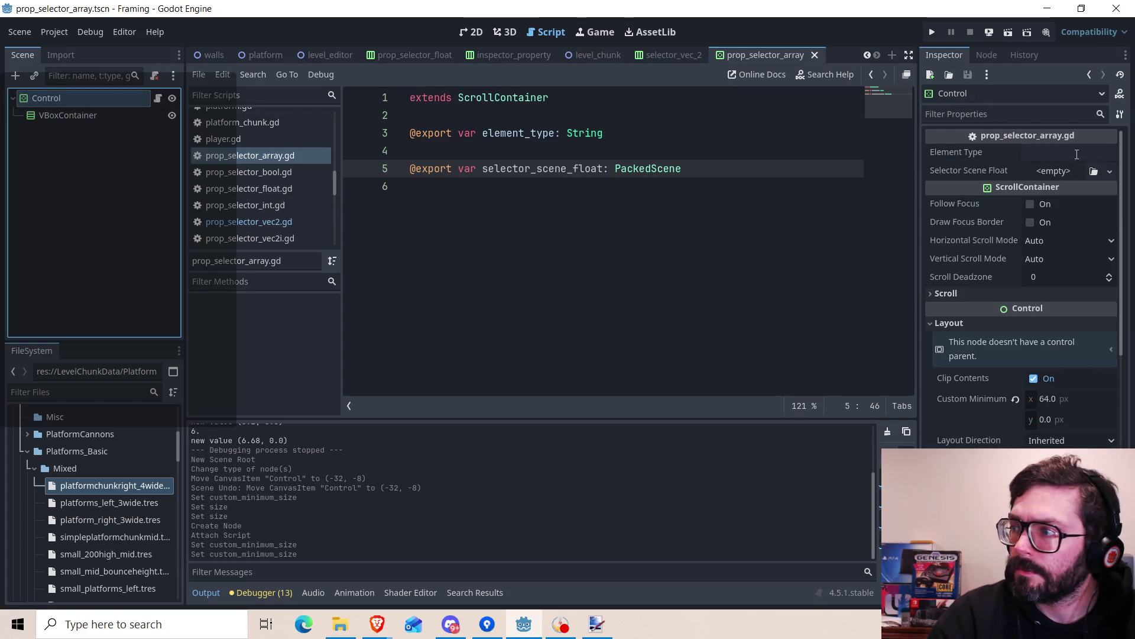
pyautogui.click(1060, 155)
pyautogui.write('float')
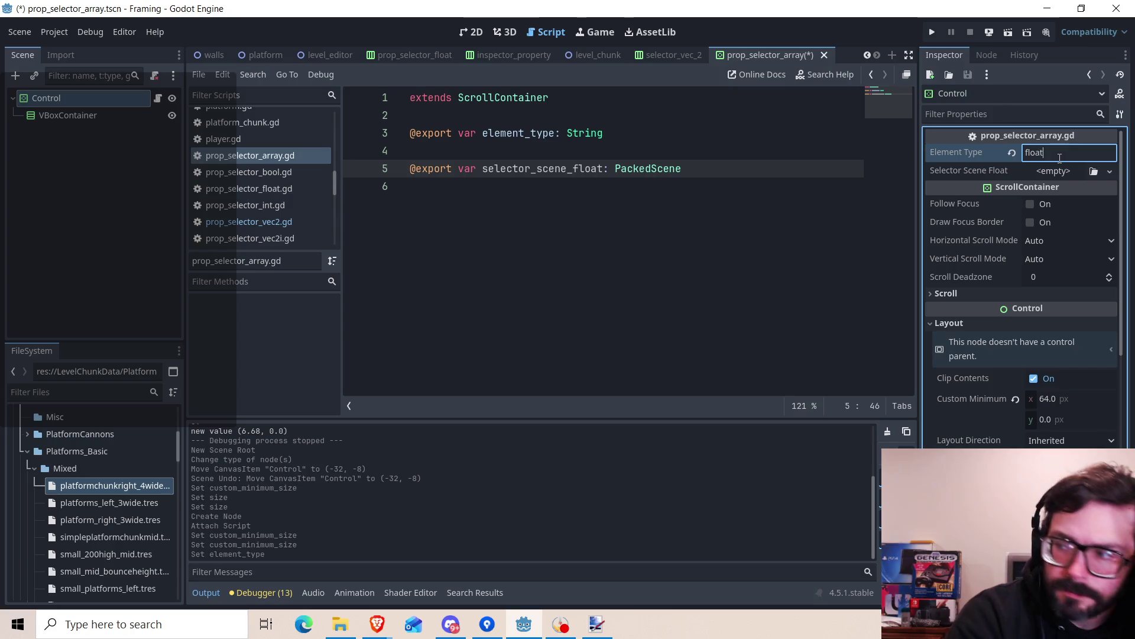
# Step: Load Scenes/LevelEditor/prop_selector_float.tscn into Selector Scene Float and save the scene
pyautogui.click(1059, 176)
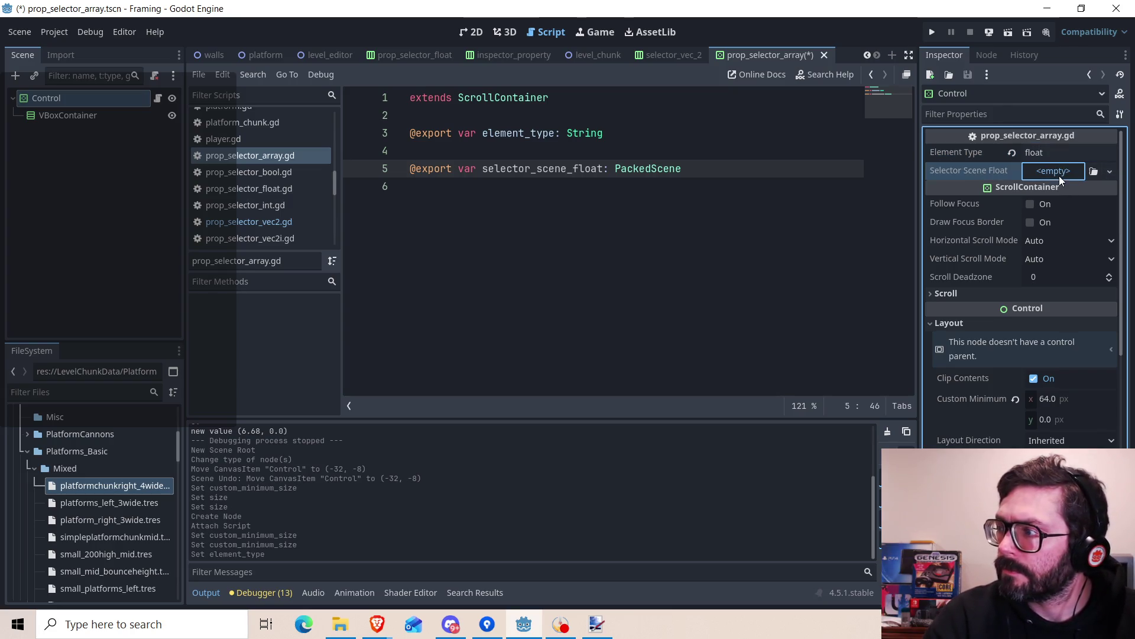
pyautogui.click(1063, 249)
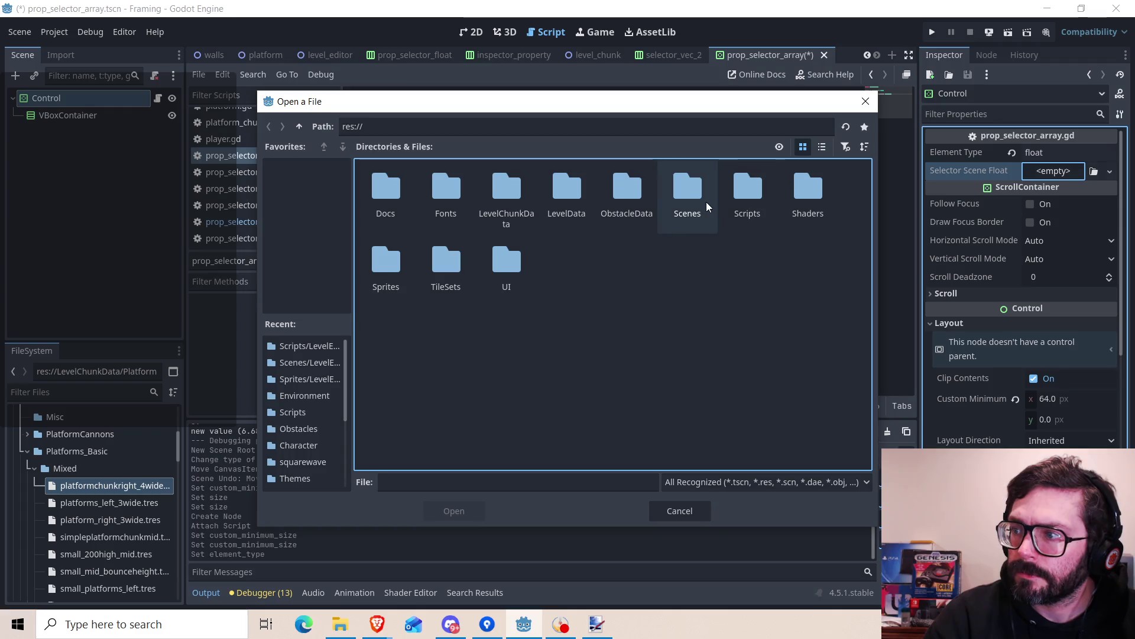
pyautogui.doubleClick(704, 204)
pyautogui.doubleClick(393, 195)
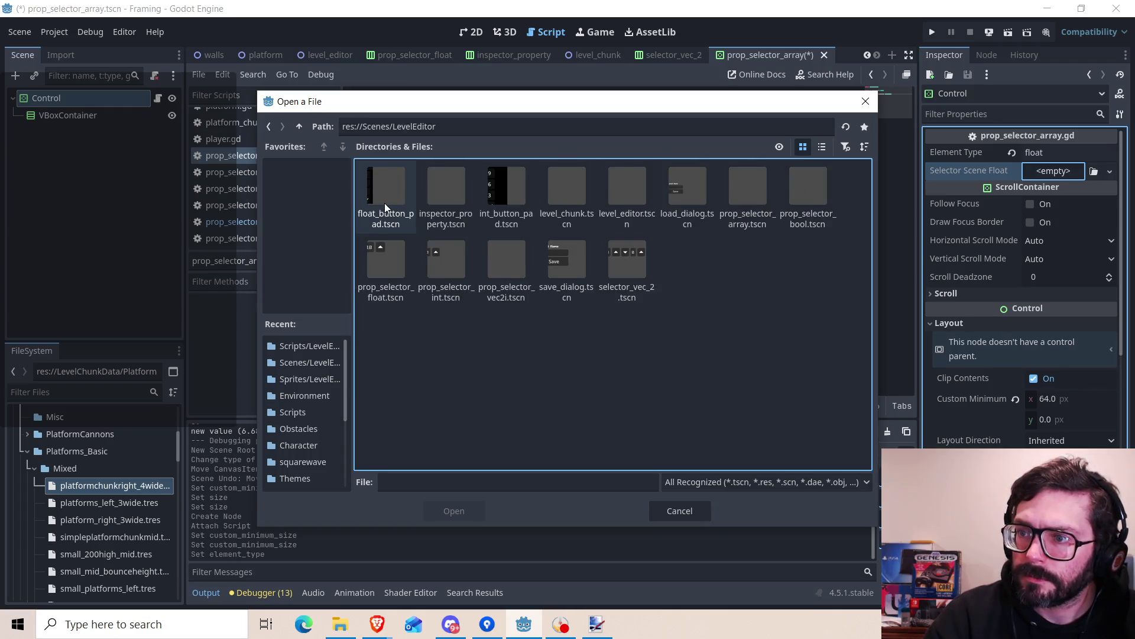
pyautogui.click(385, 204)
pyautogui.click(432, 292)
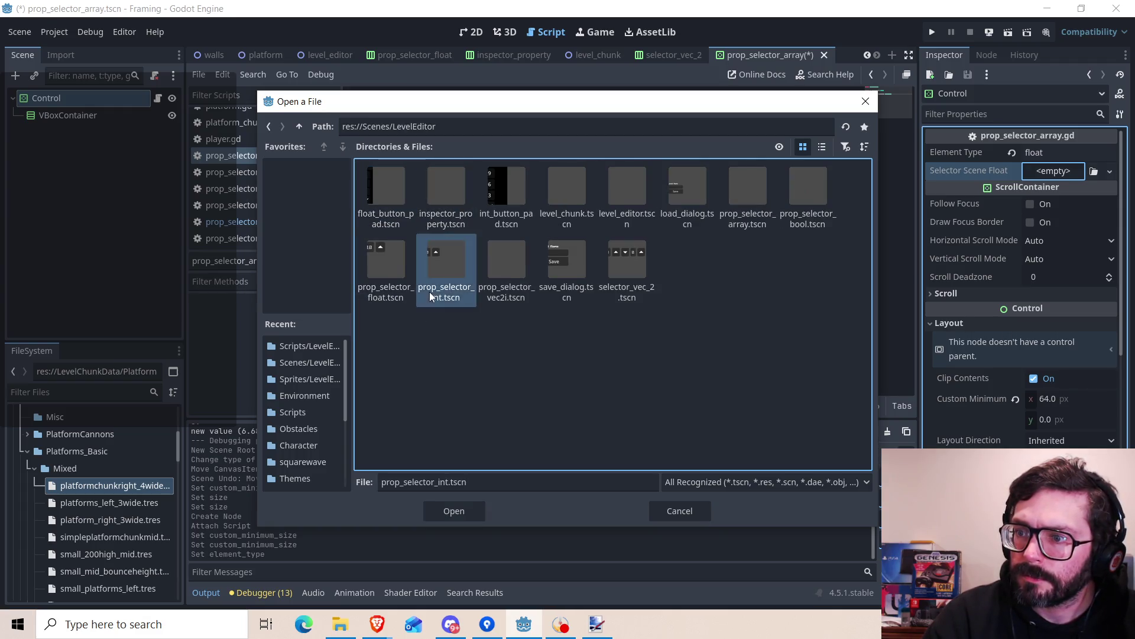
pyautogui.click(408, 299)
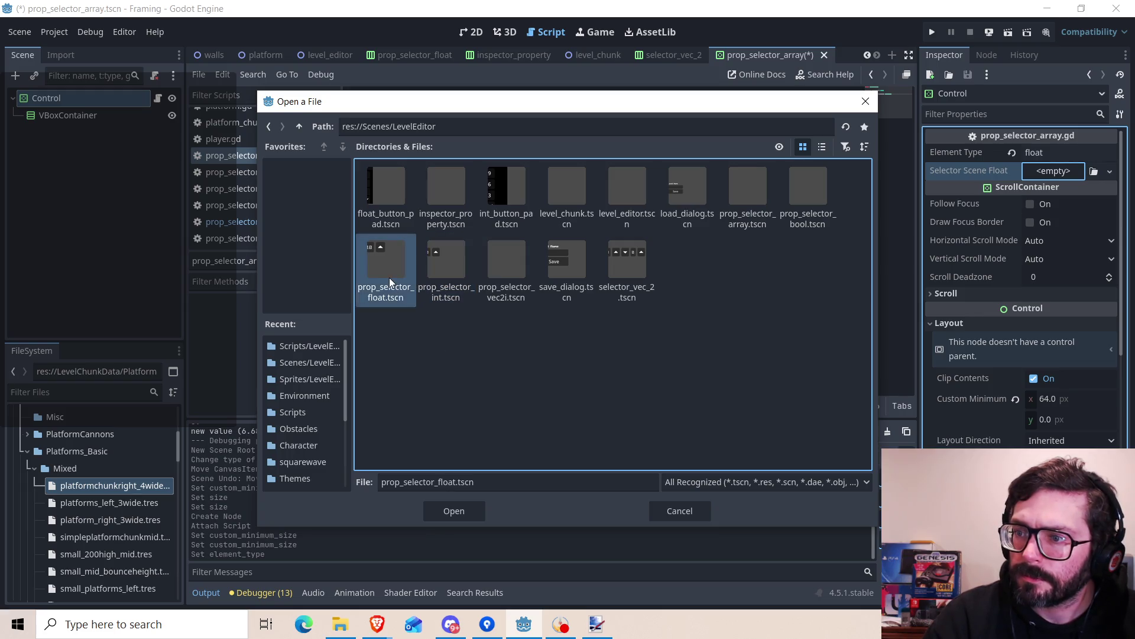
pyautogui.doubleClick(390, 278)
pyautogui.hotkey('ctrl', 's')
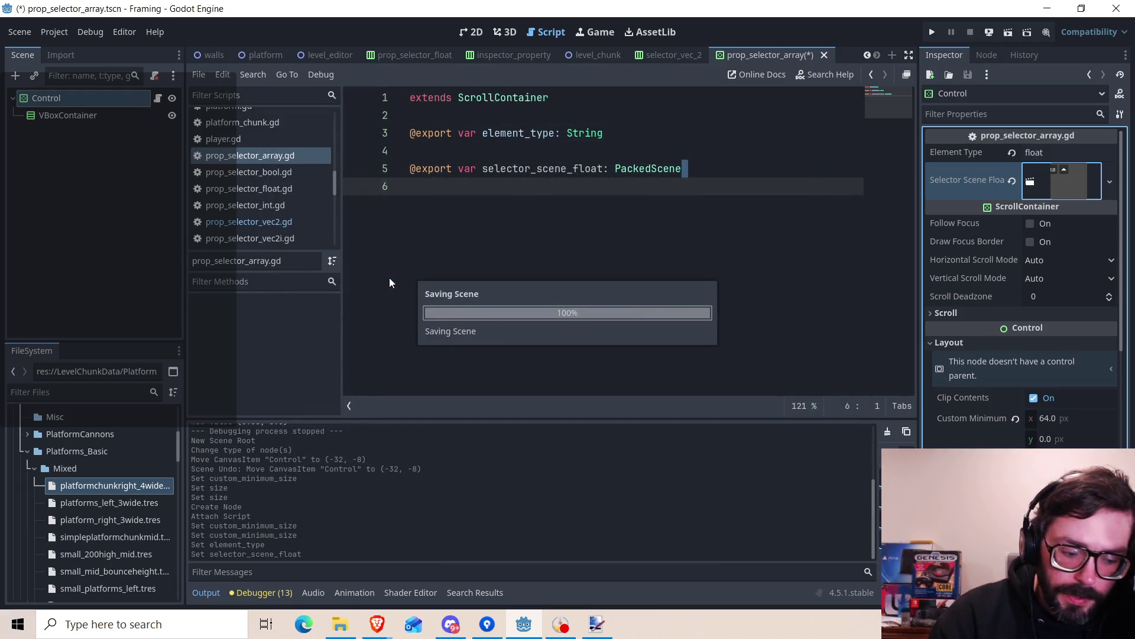
pyautogui.click(428, 196)
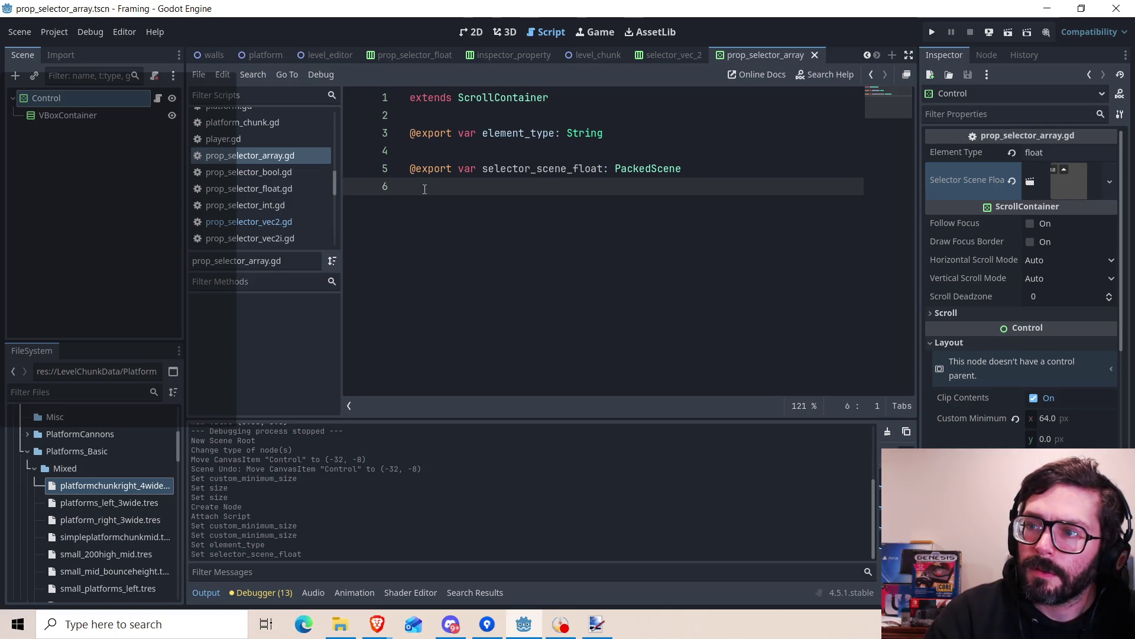
pyautogui.press('Return')
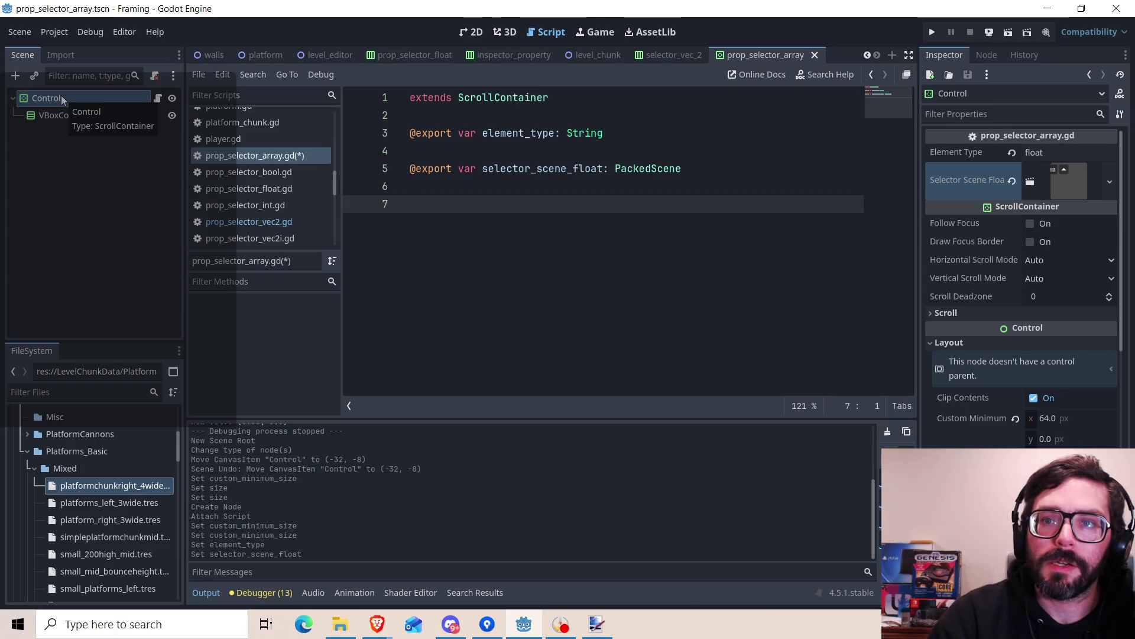
# Step: Select the VBoxContainer in the Scene dock and bring up its context menu
pyautogui.click(68, 115)
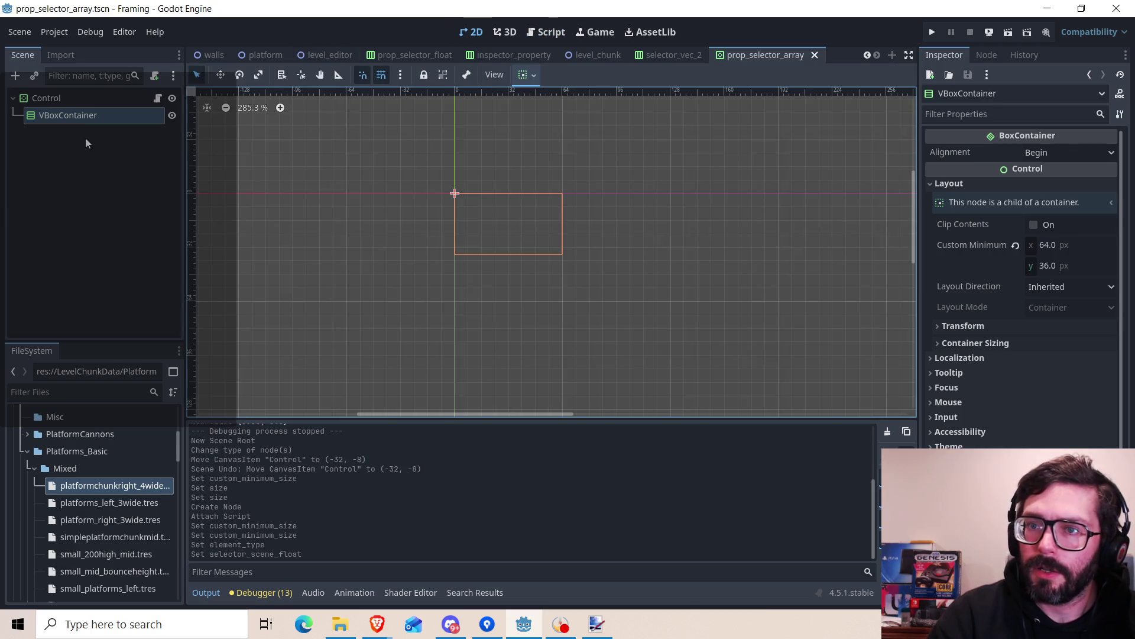
pyautogui.rightClick(86, 117)
# Step: Add a Button child under VBoxContainer and set its text to '+add'
pyautogui.click(141, 123)
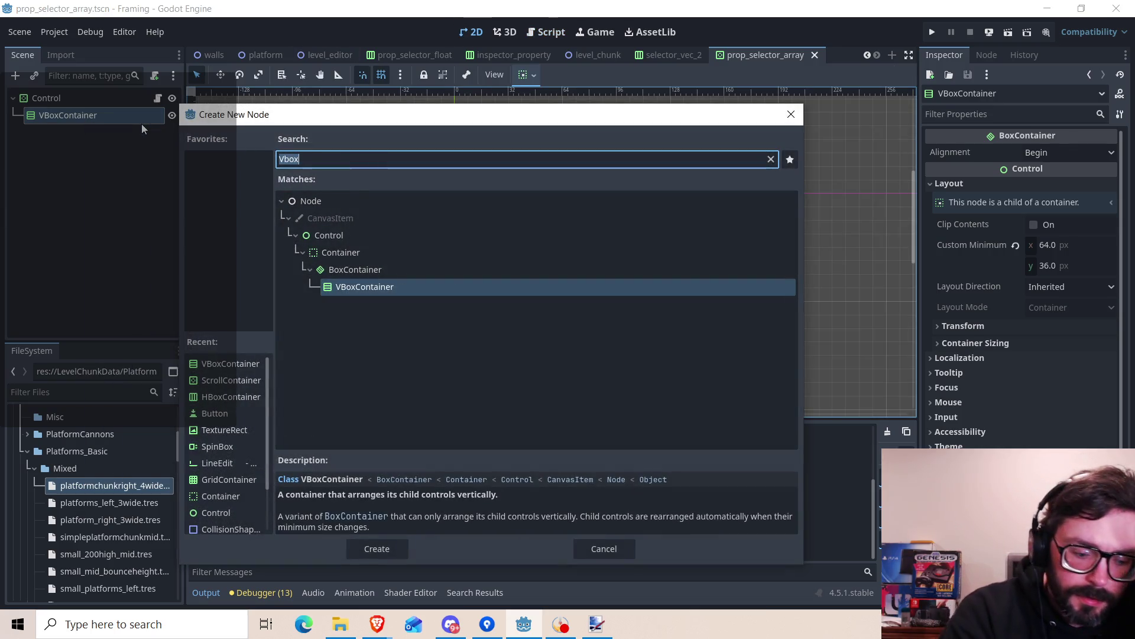
pyautogui.write('Butto')
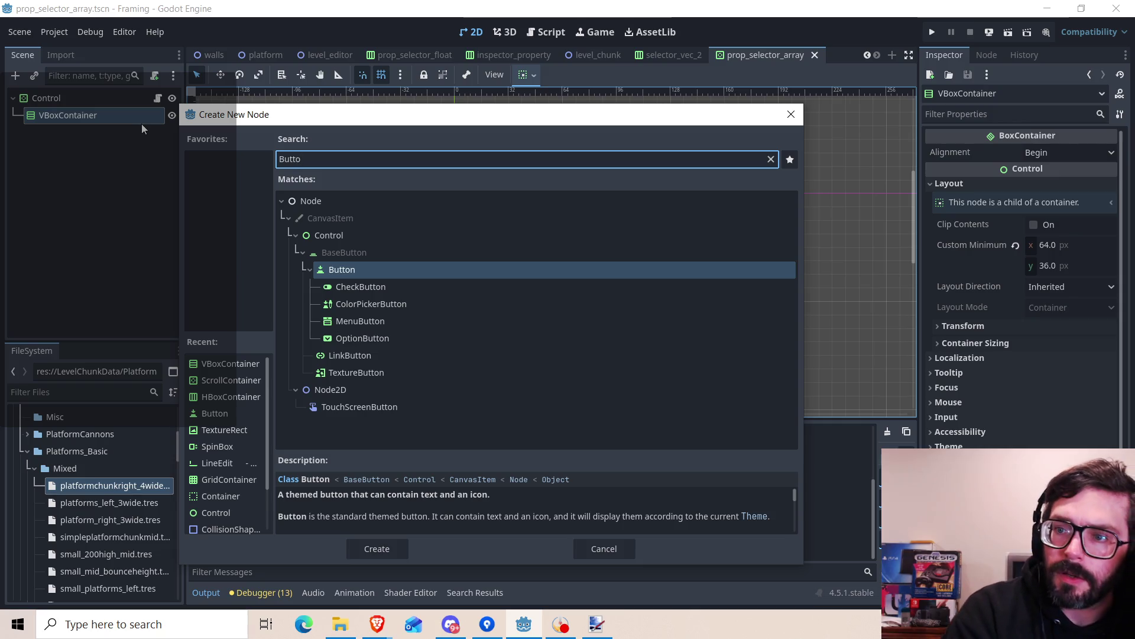
pyautogui.press('Return')
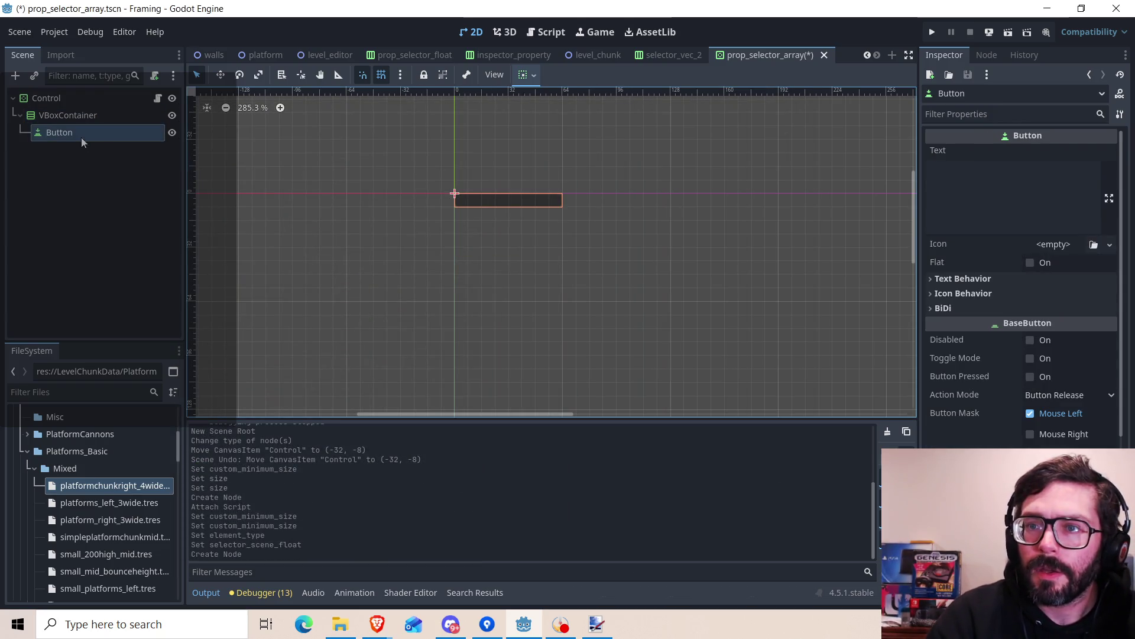
pyautogui.click(1016, 181)
pyautogui.write('N')
pyautogui.press('BackSpace')
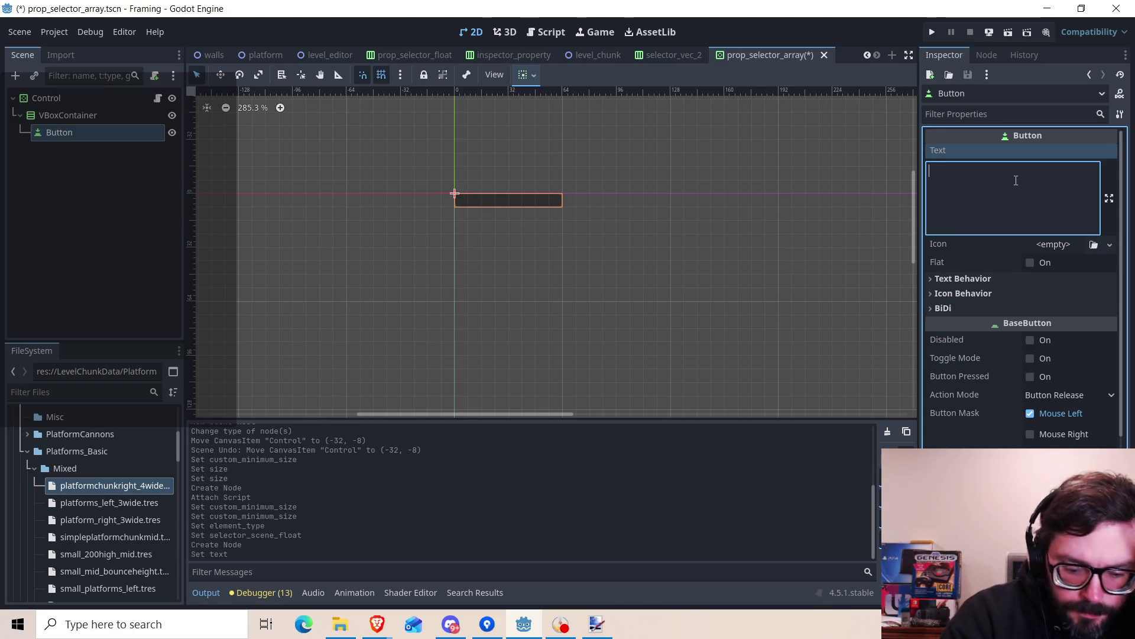
pyautogui.write('+')
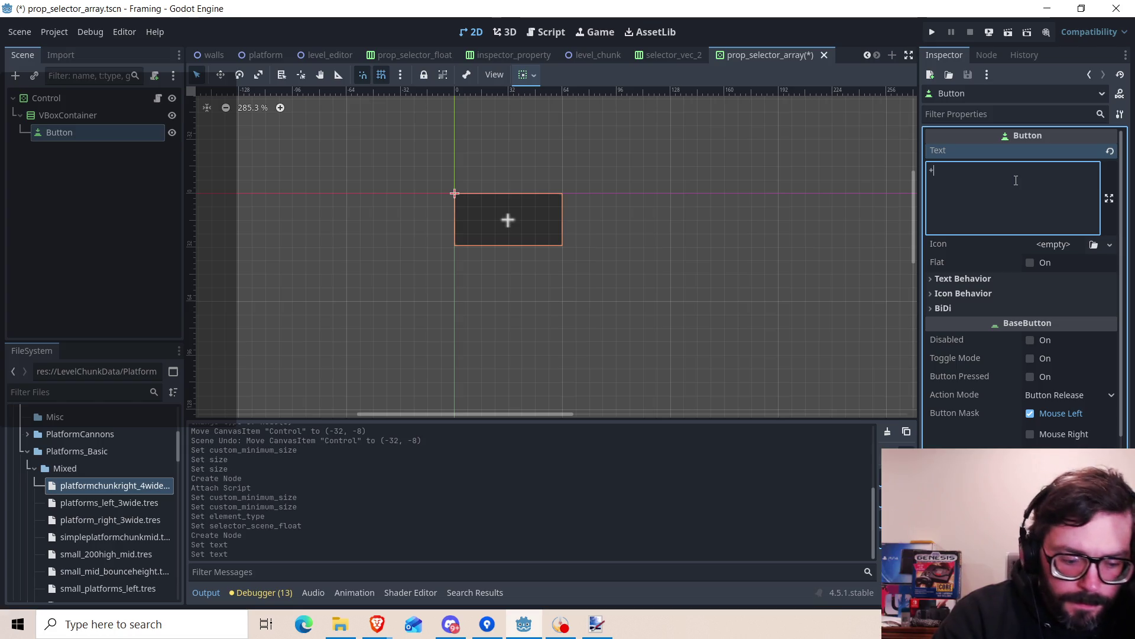
pyautogui.write('add')
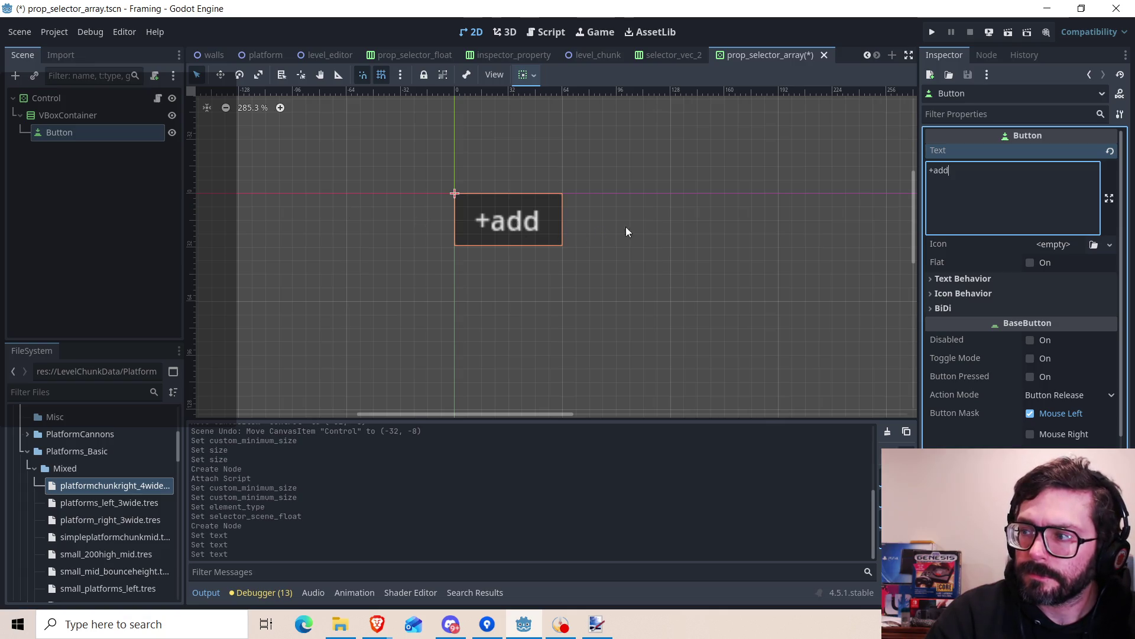
# Step: Expand the button's Layout and Transform sections in the Inspector
pyautogui.scroll(-2, 986, 367)
pyautogui.scroll(2, 986, 367)
pyautogui.scroll(-3, 987, 367)
pyautogui.click(963, 362)
pyautogui.scroll(-2, 963, 363)
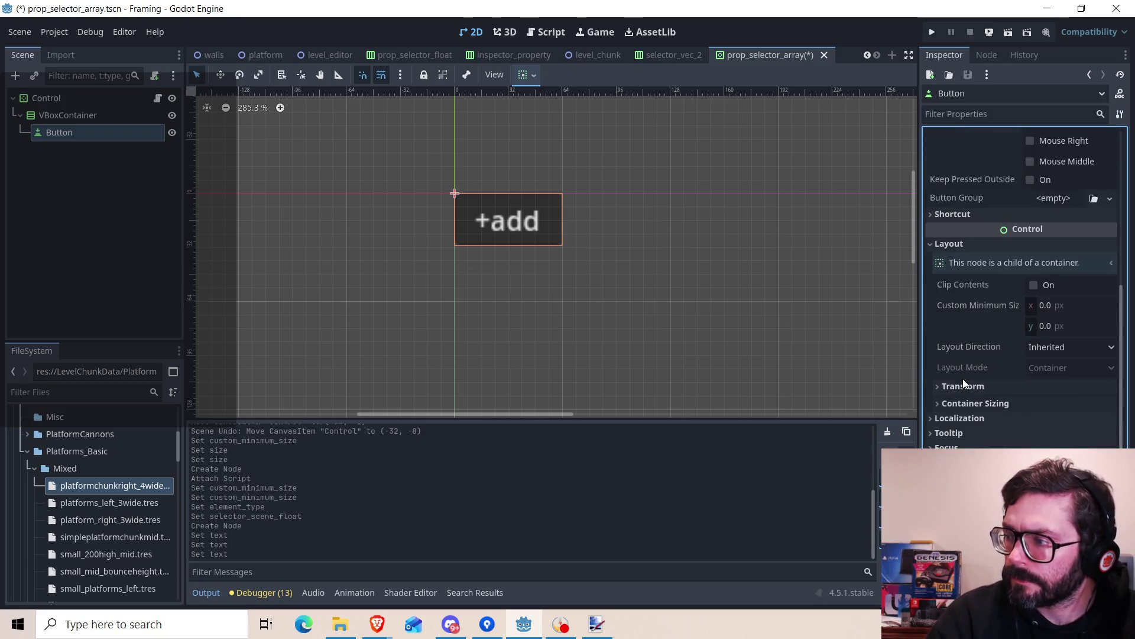
pyautogui.click(956, 387)
pyautogui.scroll(-3, 977, 398)
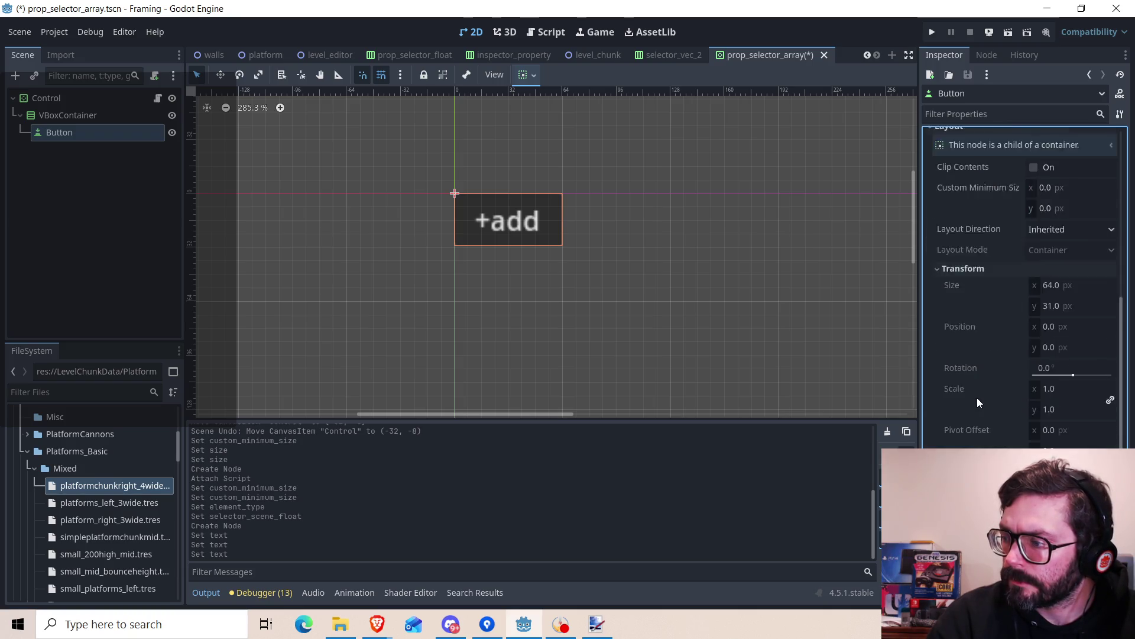
pyautogui.scroll(1, 978, 423)
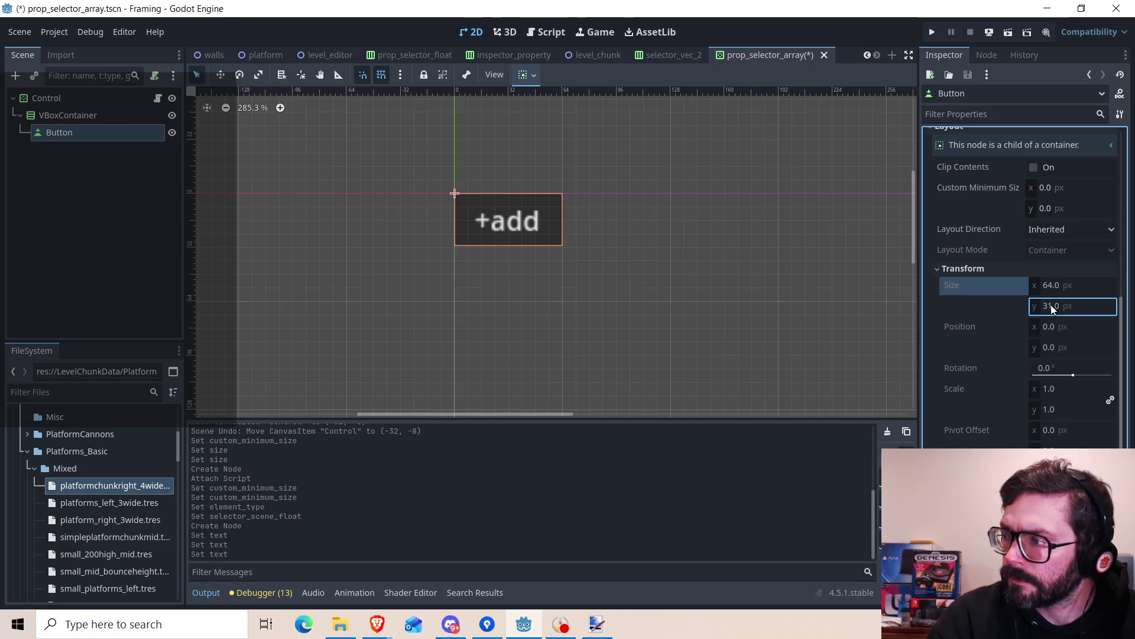
pyautogui.scroll(1, 1037, 284)
pyautogui.click(1051, 267)
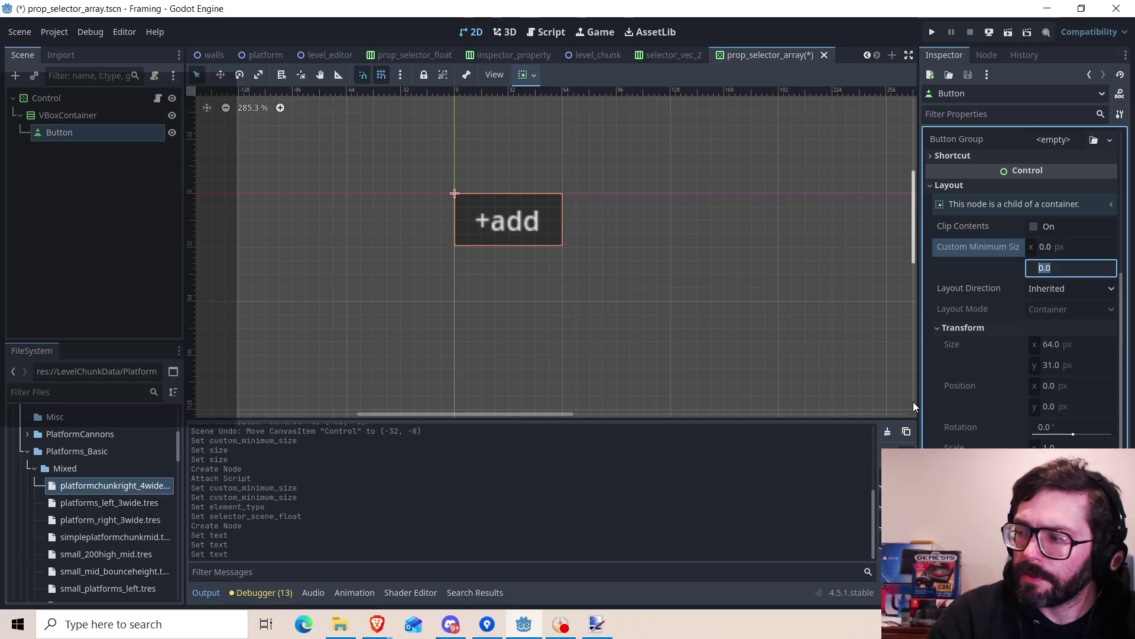
pyautogui.scroll(-2, 1017, 384)
pyautogui.press('Return')
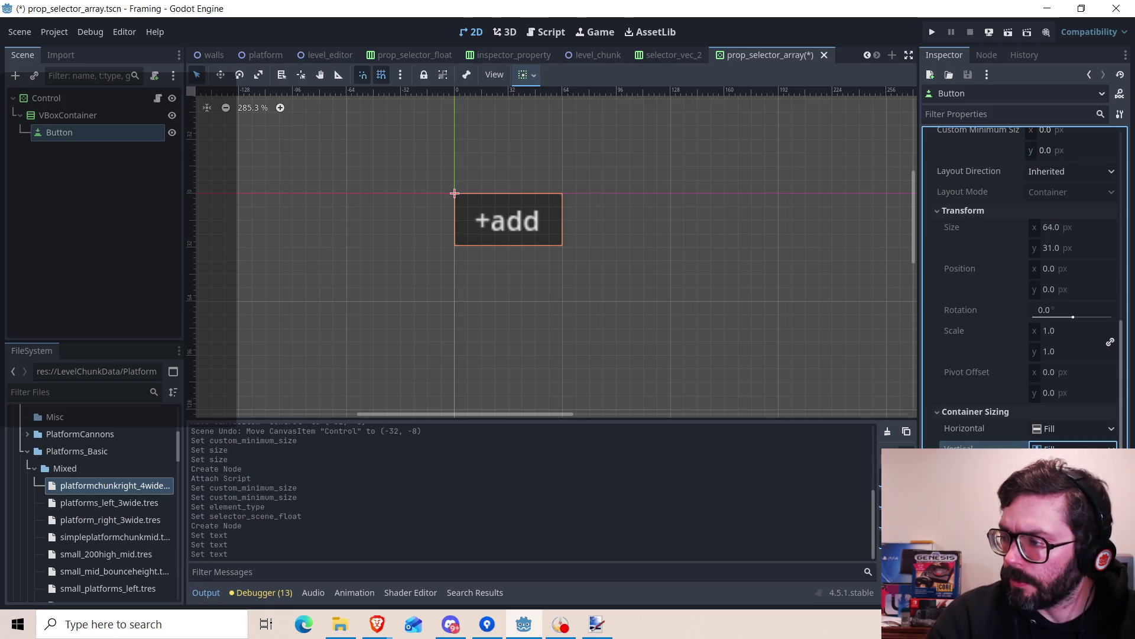
# Step: Set the button's vertical container sizing to Shrink Begin
pyautogui.click(1073, 448)
pyautogui.click(1064, 468)
pyautogui.click(1064, 485)
pyautogui.click(1065, 503)
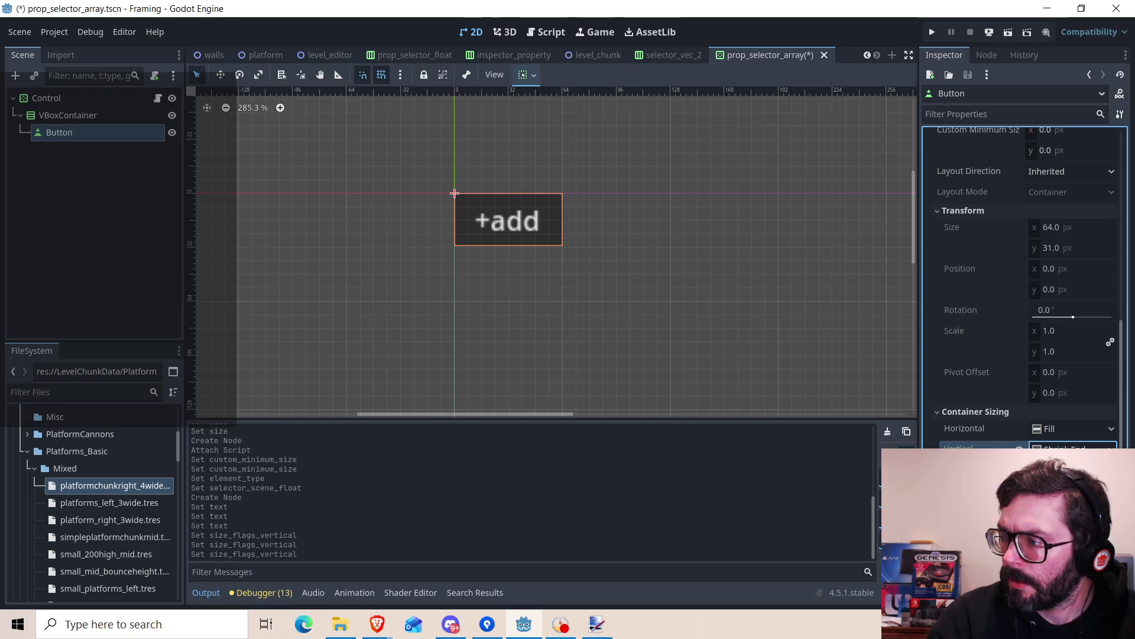
pyautogui.click(1074, 448)
pyautogui.click(1065, 467)
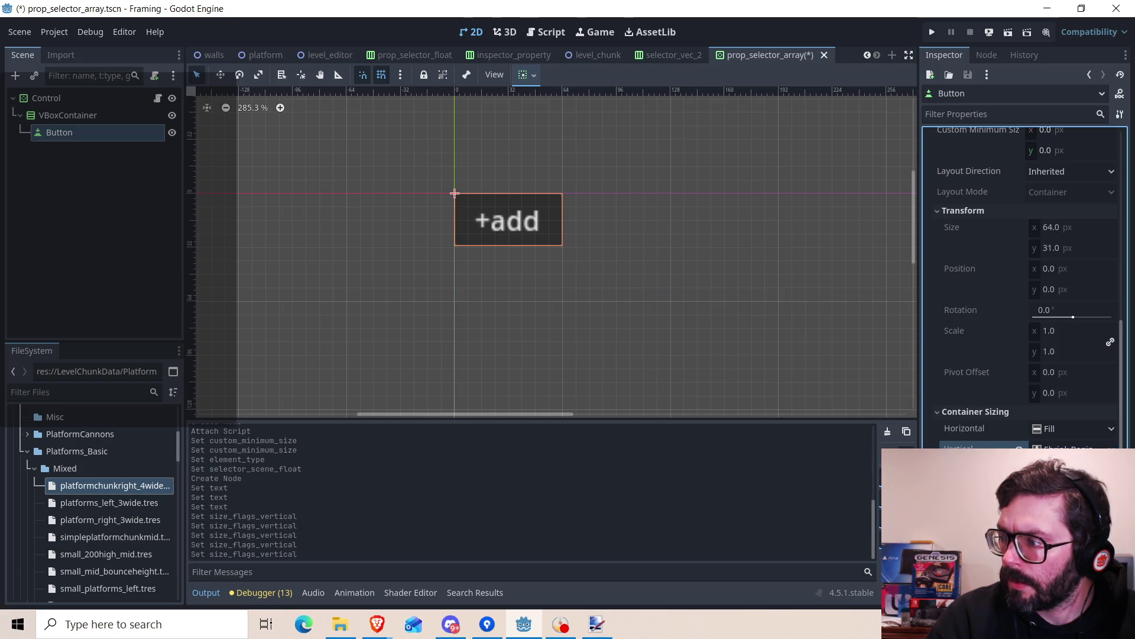
pyautogui.scroll(5, 1048, 388)
pyautogui.click(1055, 391)
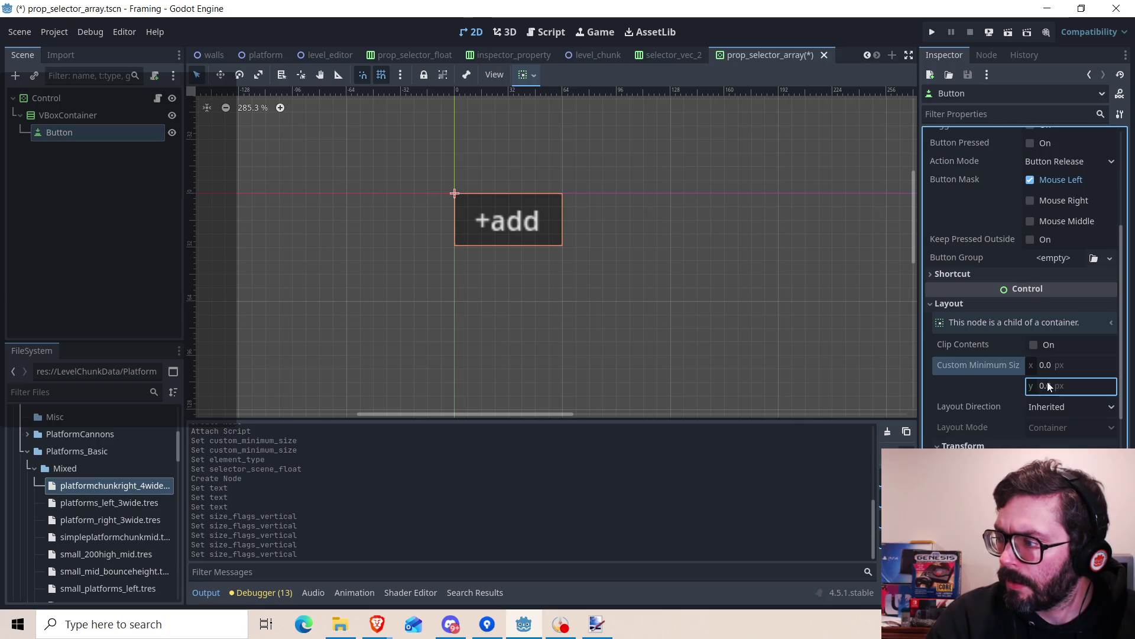
pyautogui.press('Escape')
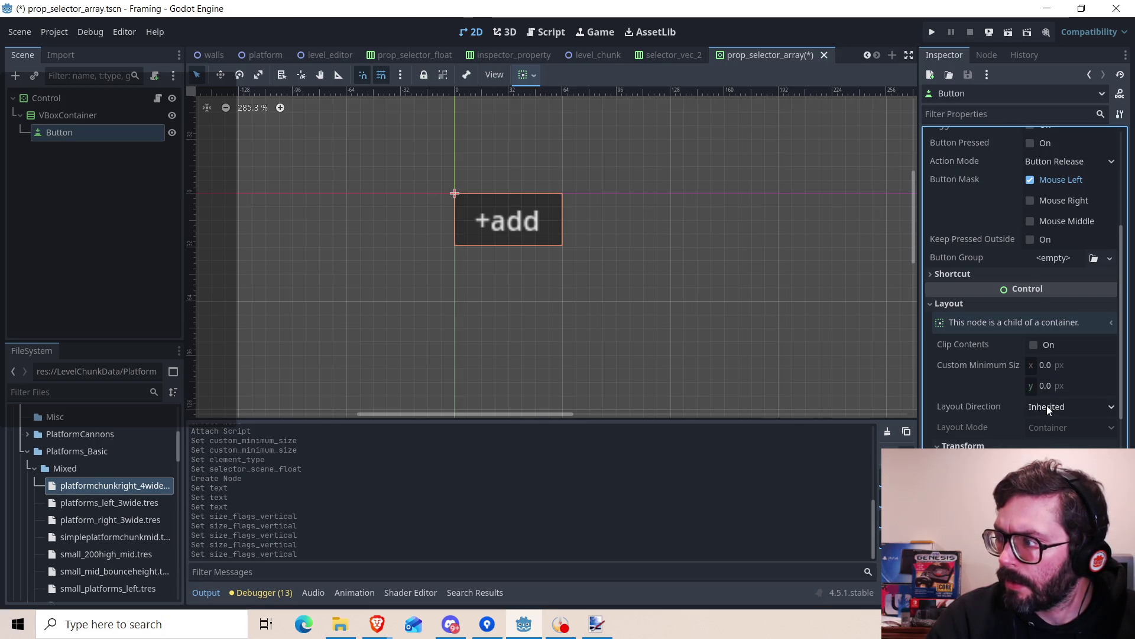
# Step: Set the button's custom minimum height to 18 px, after first trying 32
pyautogui.scroll(5, 1046, 406)
pyautogui.click(953, 293)
pyautogui.click(963, 280)
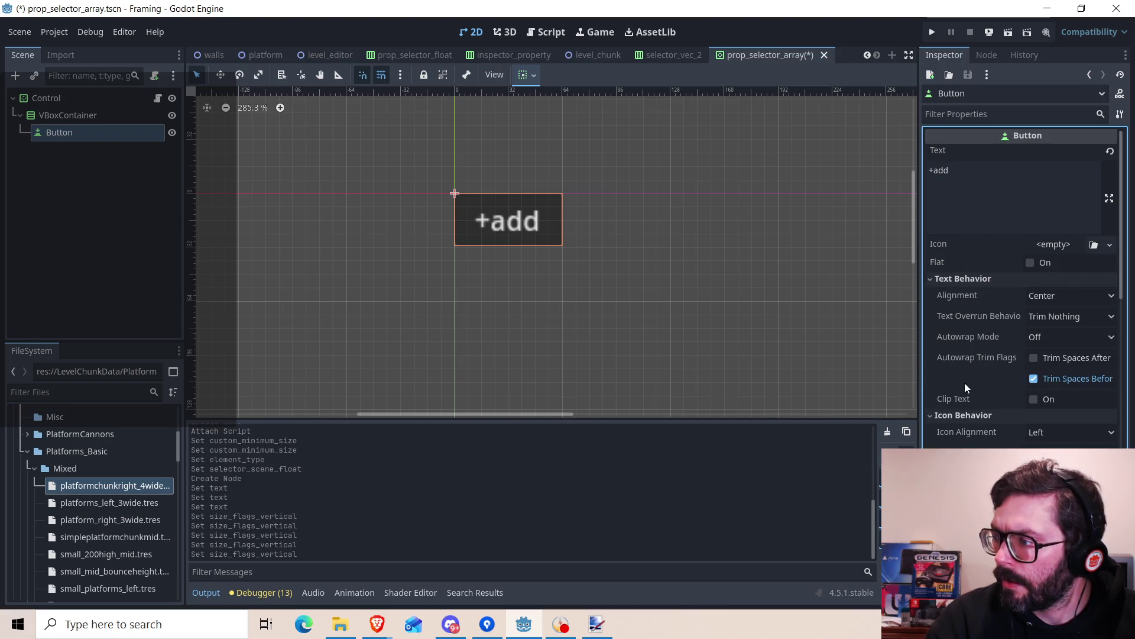
pyautogui.scroll(-1, 964, 384)
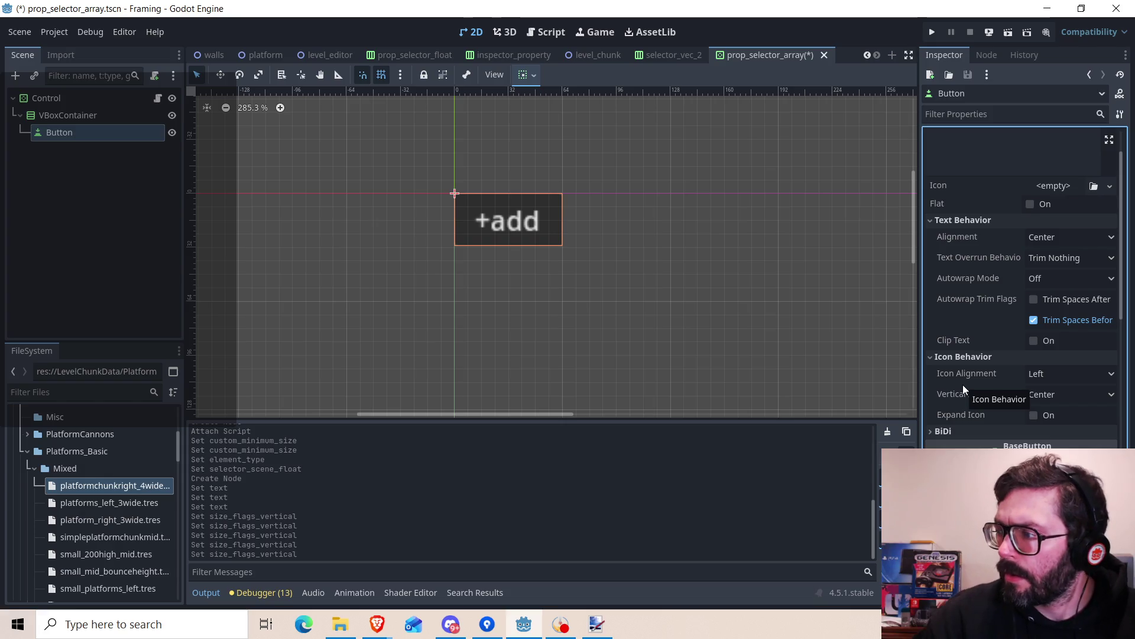
pyautogui.scroll(-2, 970, 432)
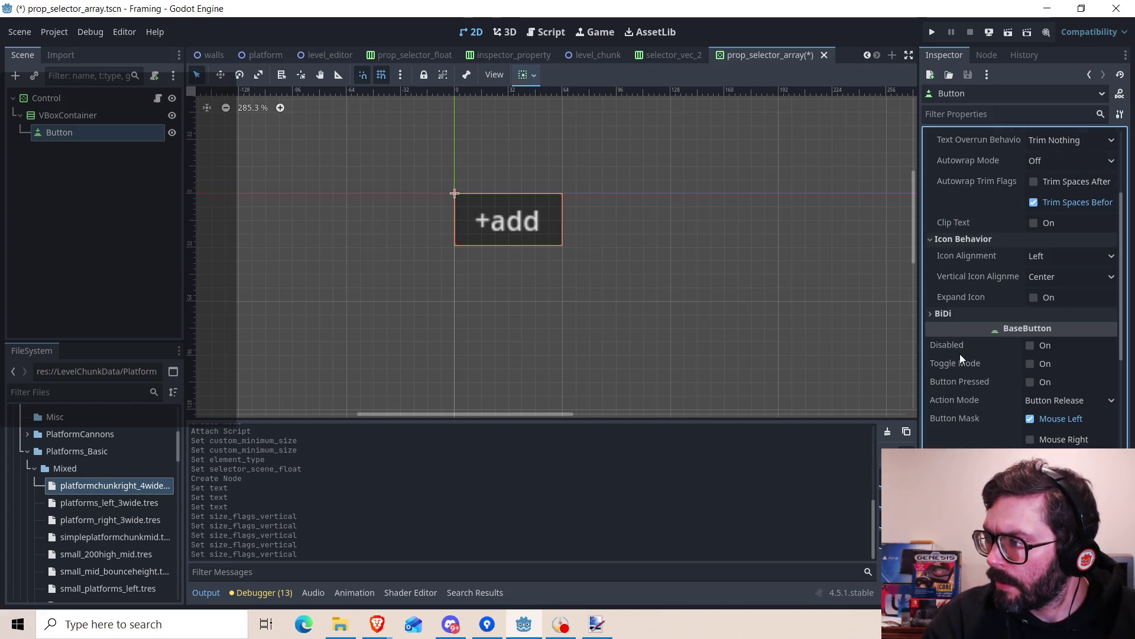
pyautogui.scroll(-4, 975, 399)
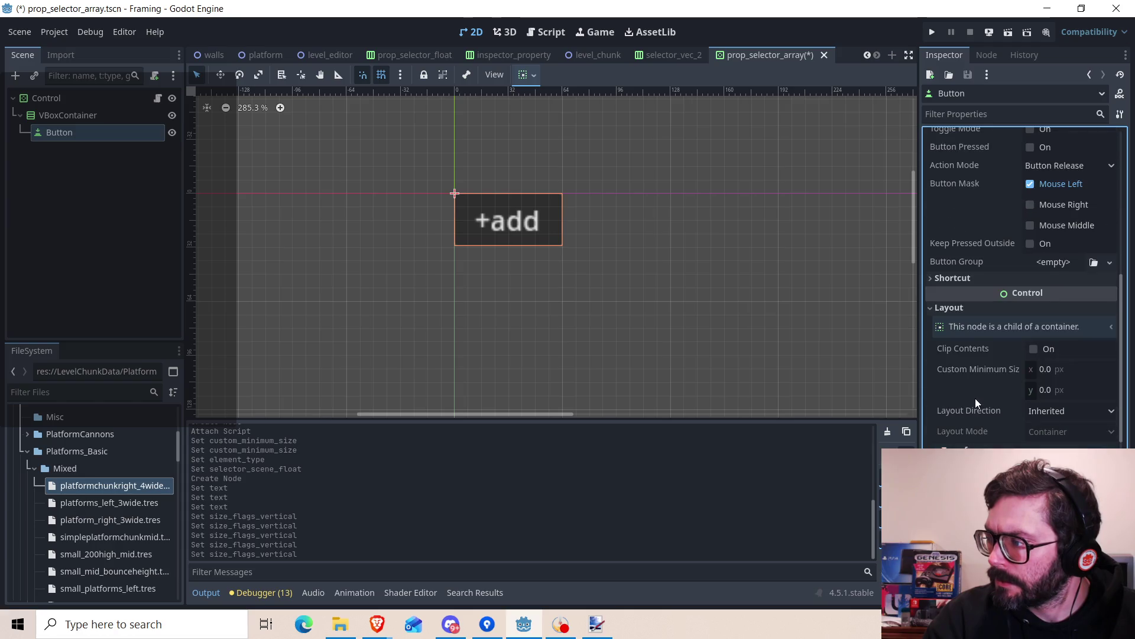
pyautogui.scroll(-1, 974, 335)
pyautogui.click(1048, 331)
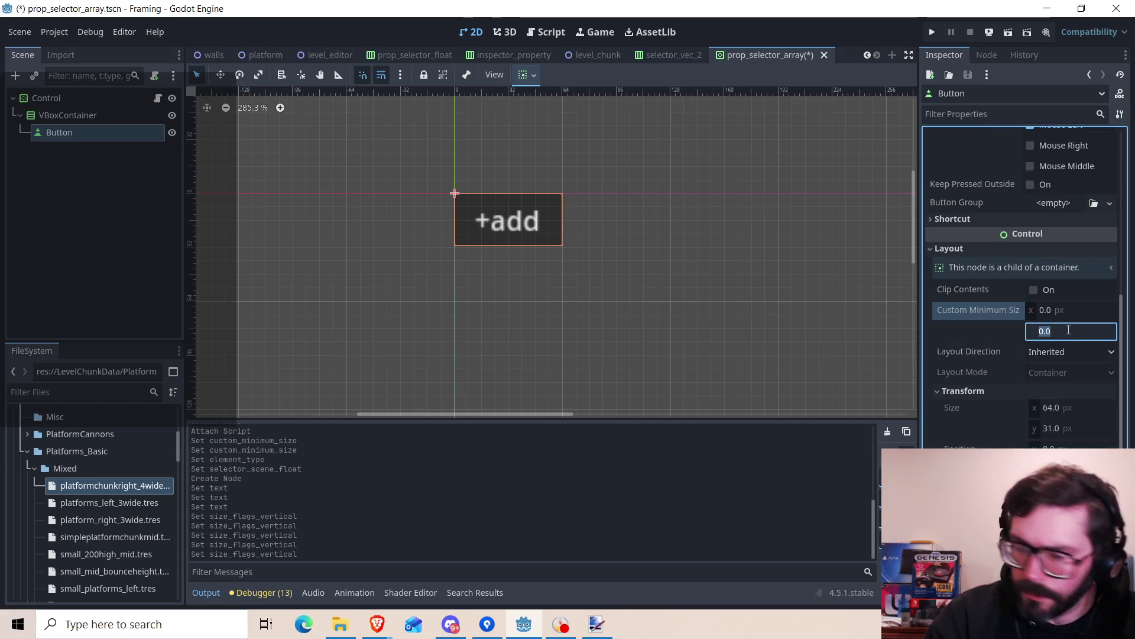
pyautogui.write('32')
pyautogui.press('Return')
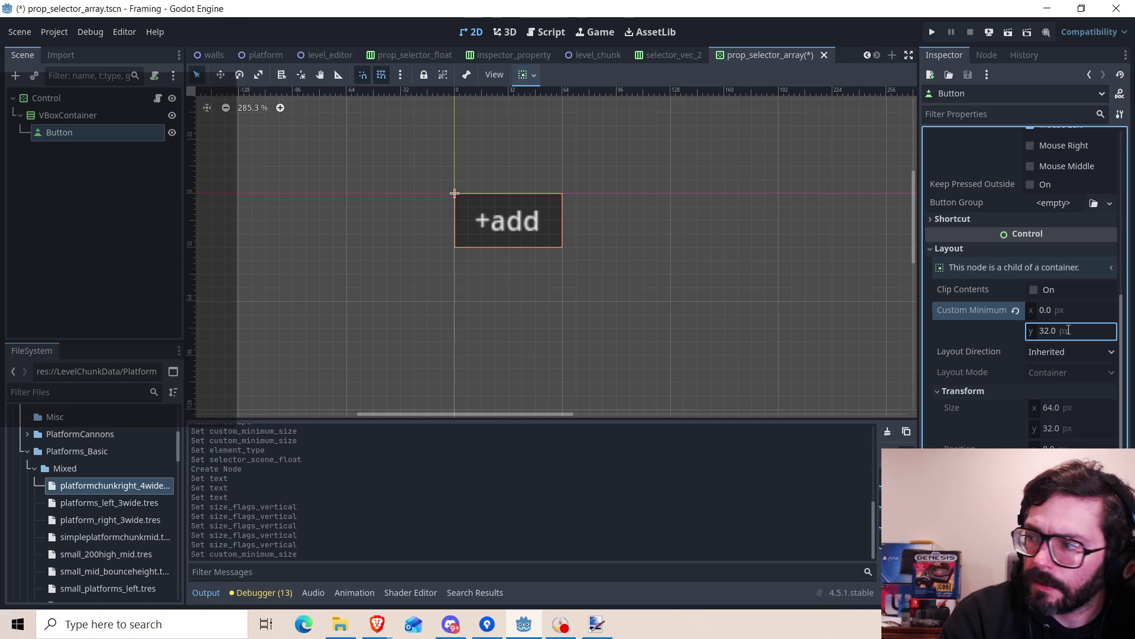
pyautogui.click(1052, 331)
pyautogui.write('18')
pyautogui.press('Return')
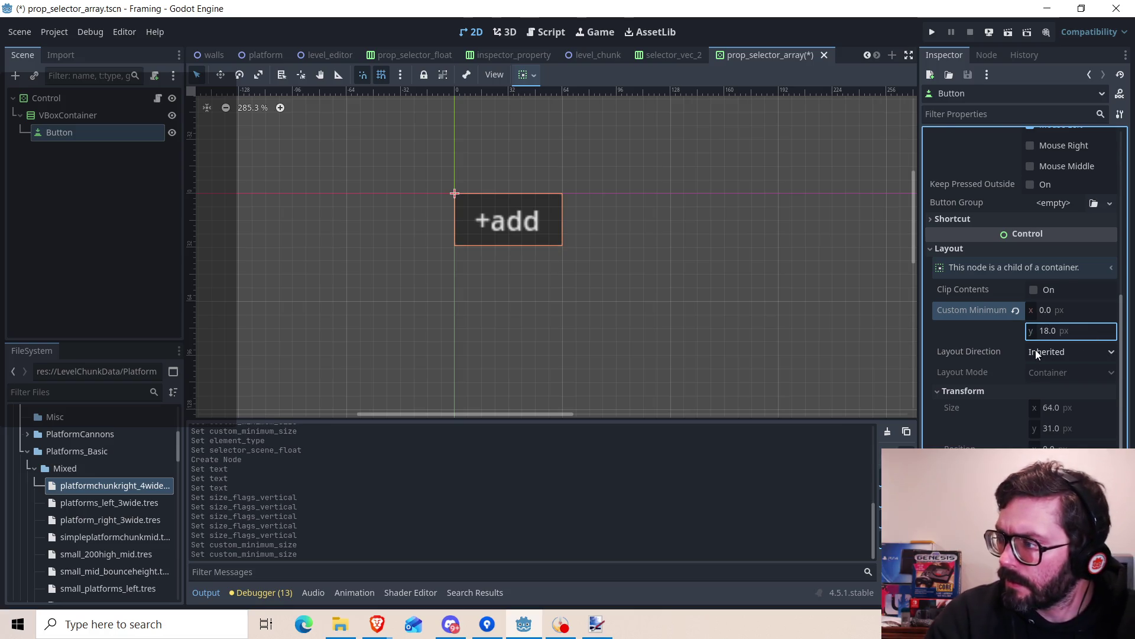
pyautogui.scroll(-2, 1014, 355)
pyautogui.click(1051, 309)
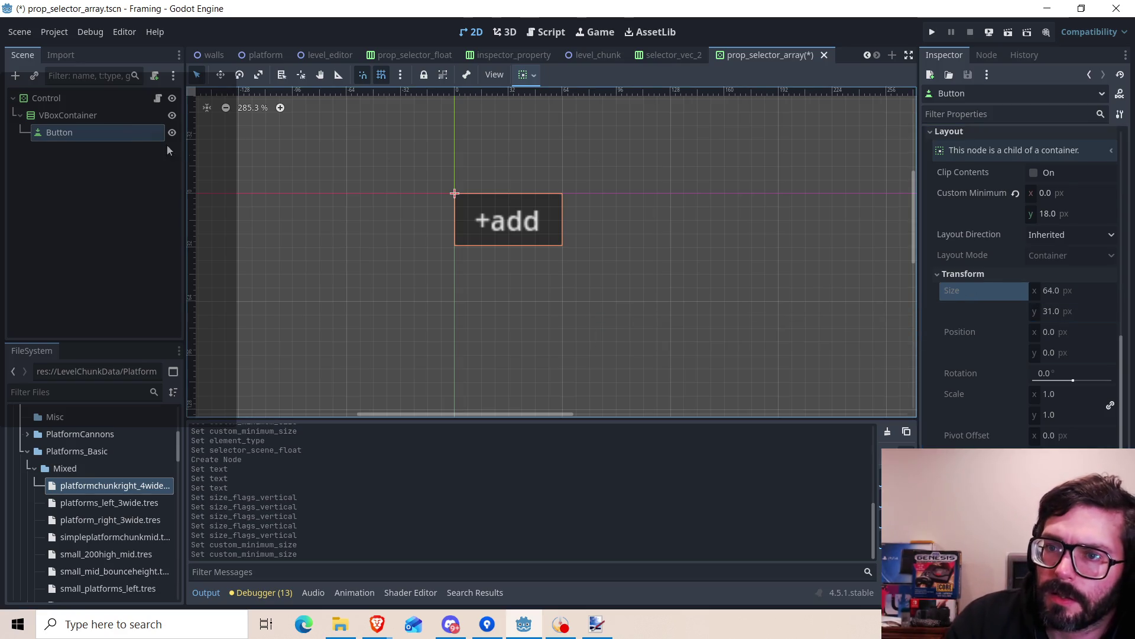
# Step: Review the VBoxContainer's Transform and Container Sizing, leaving sizing at Fill
pyautogui.click(128, 118)
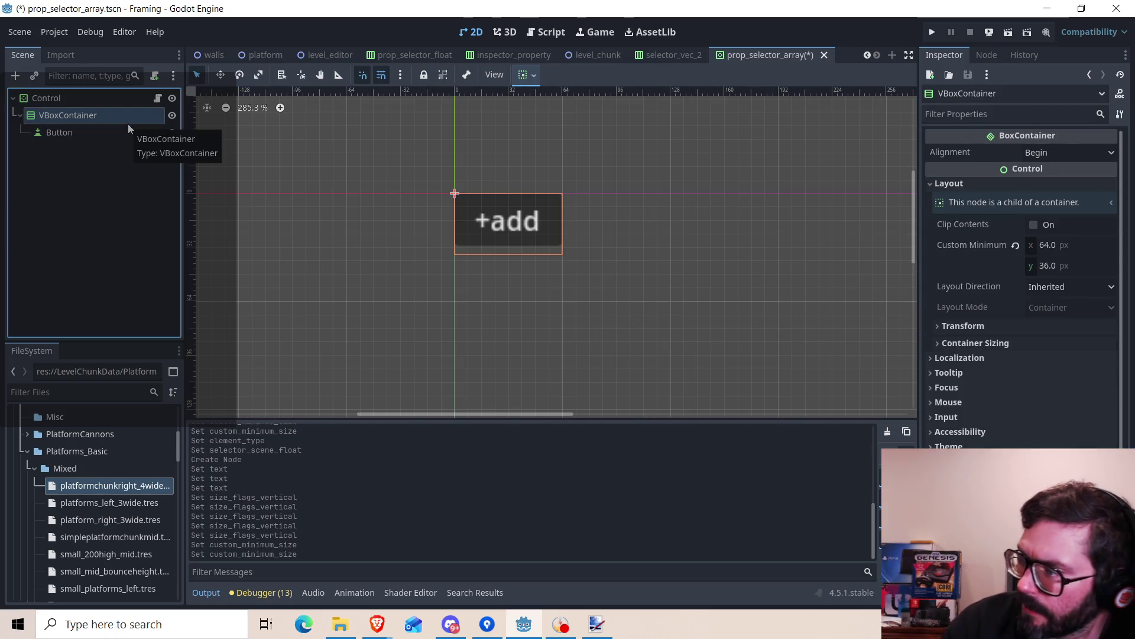
pyautogui.click(958, 343)
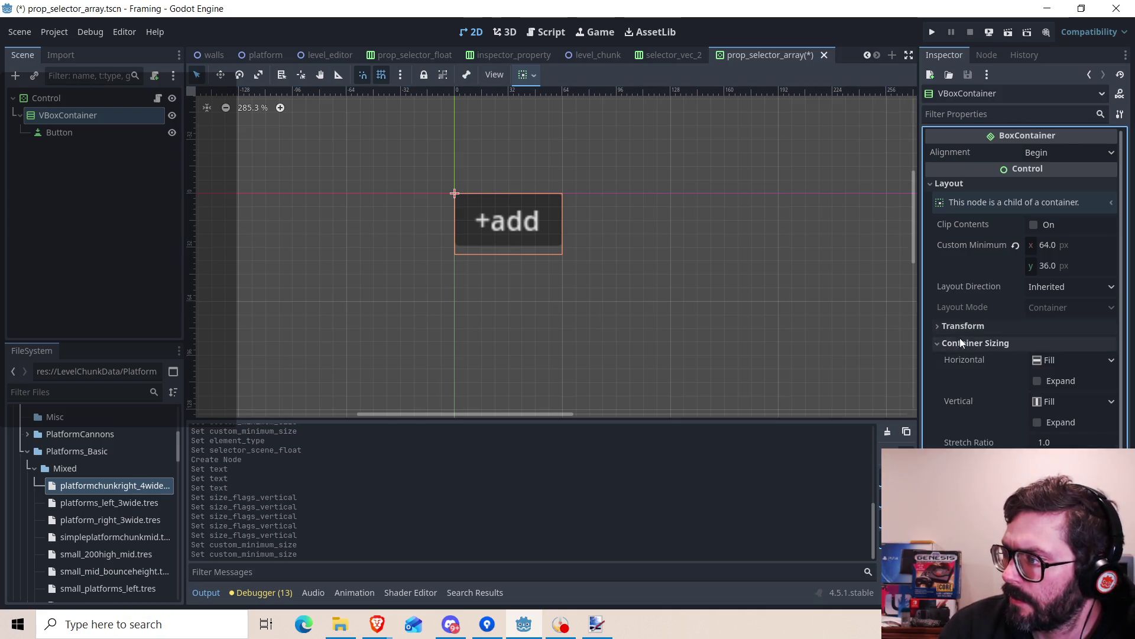
pyautogui.click(964, 324)
pyautogui.scroll(-5, 959, 275)
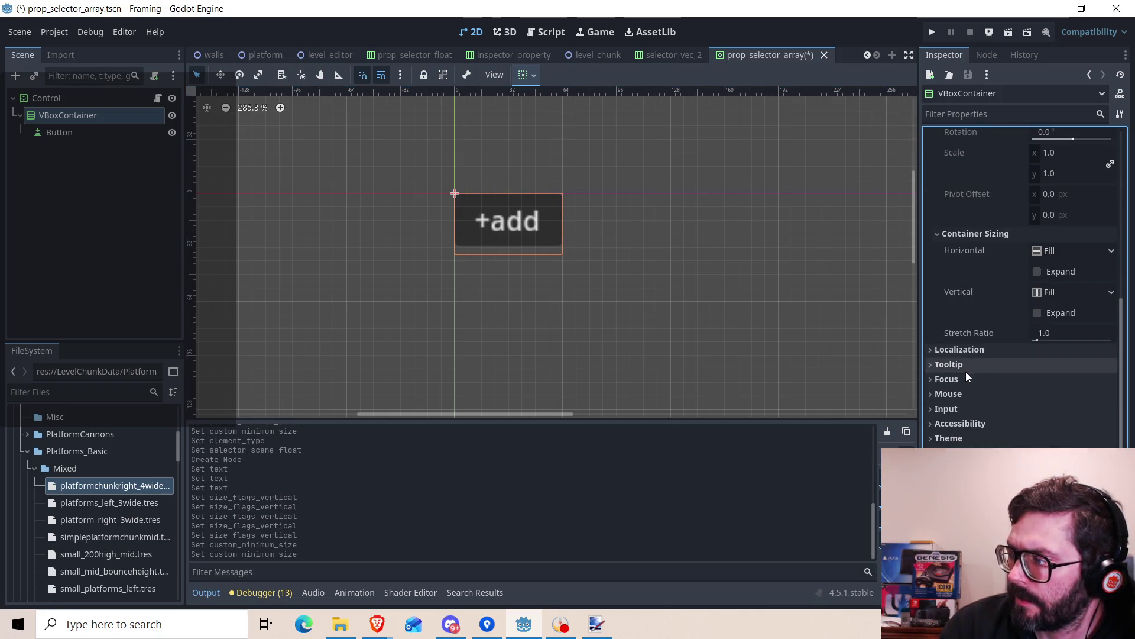
pyautogui.scroll(-2, 961, 409)
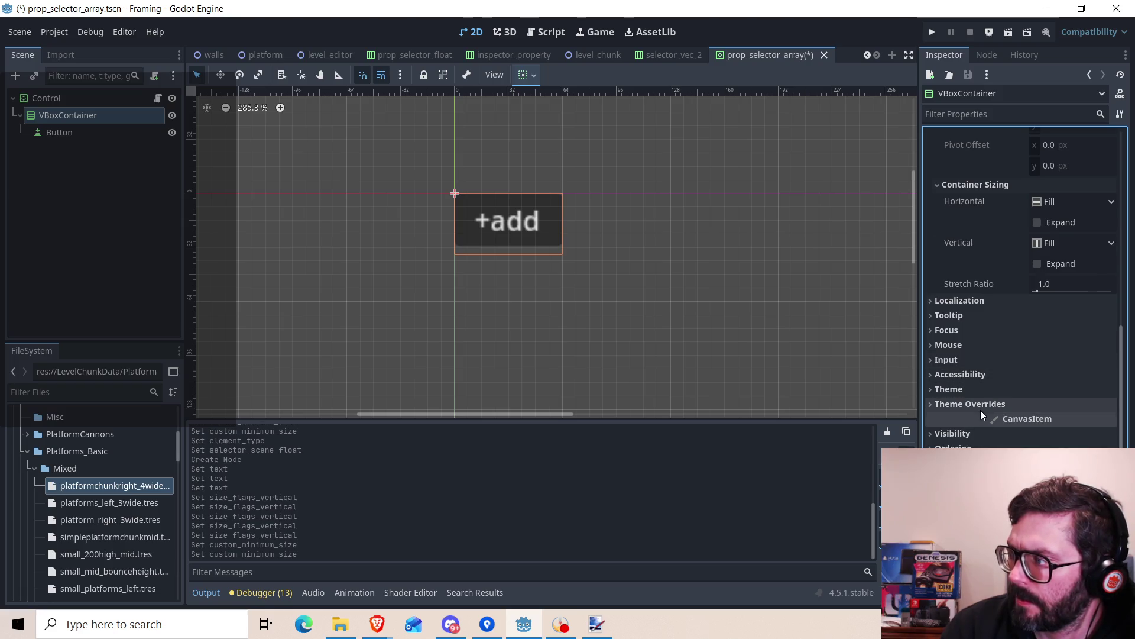
pyautogui.scroll(2, 980, 409)
pyautogui.moveTo(954, 359)
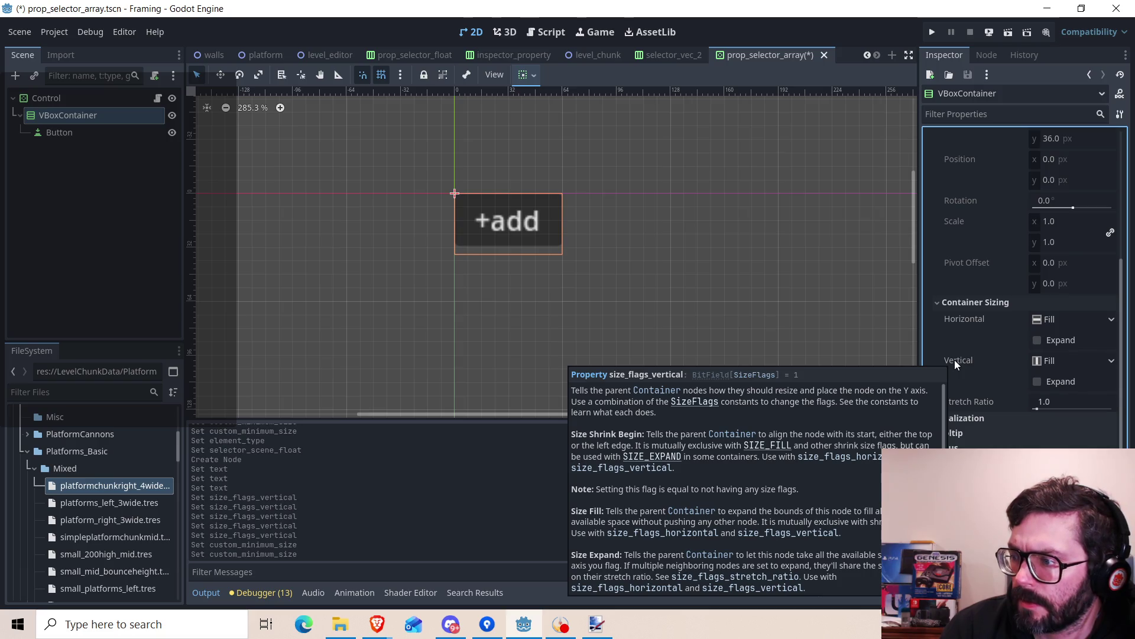
pyautogui.scroll(2, 980, 363)
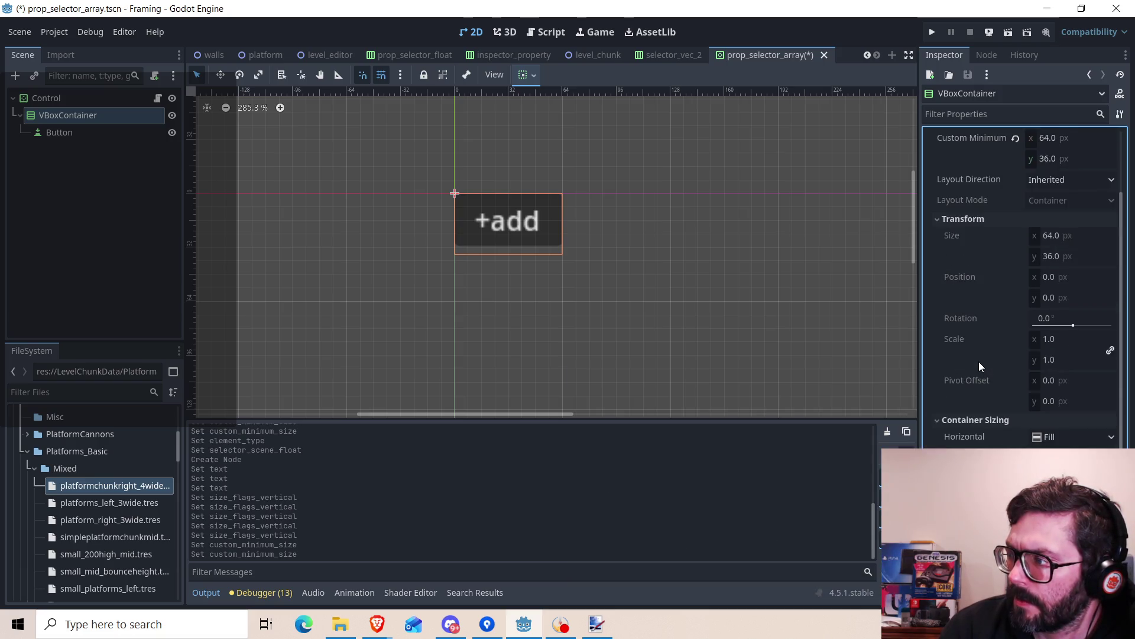
pyautogui.scroll(2, 953, 367)
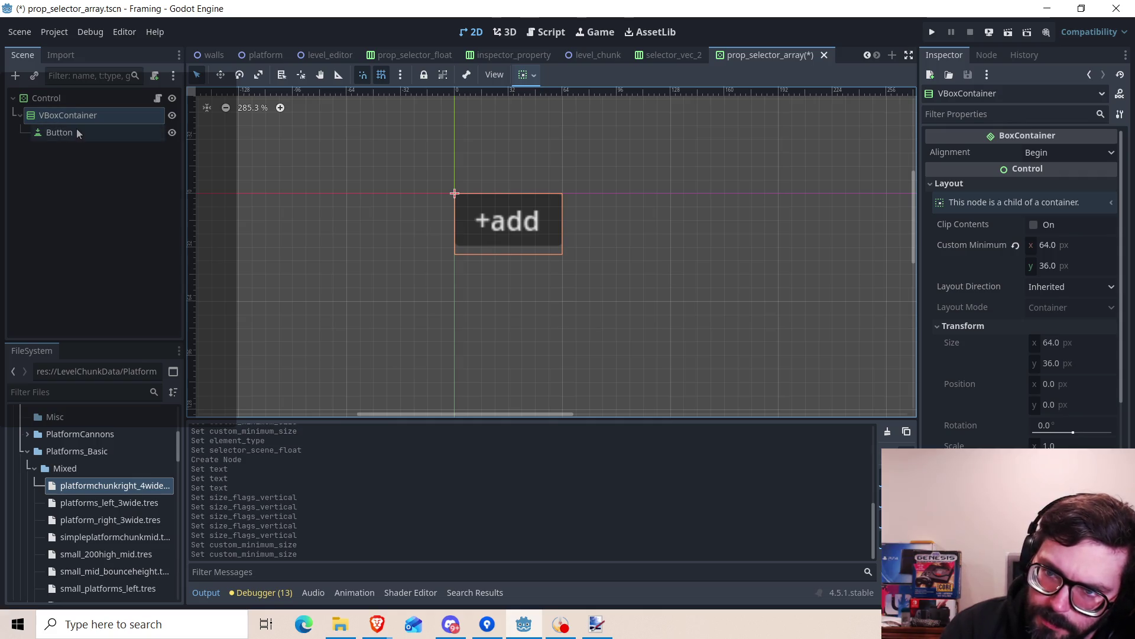
# Step: Duplicate the +add Button node to create Button2 below it in the VBoxContainer
pyautogui.click(56, 134)
pyautogui.rightClick(56, 134)
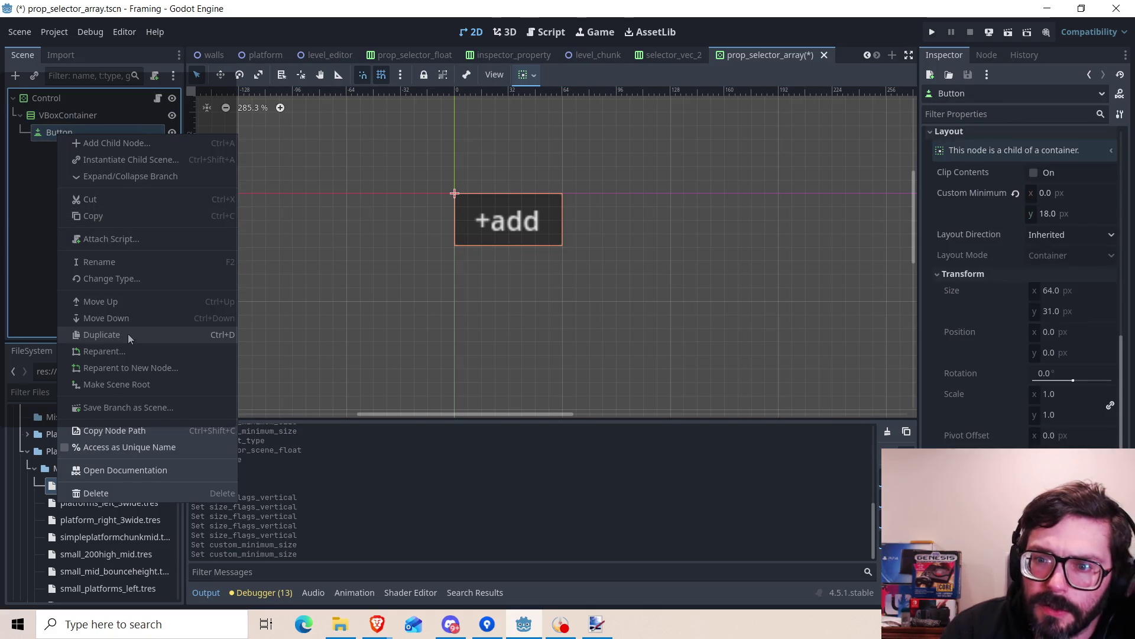
pyautogui.click(129, 335)
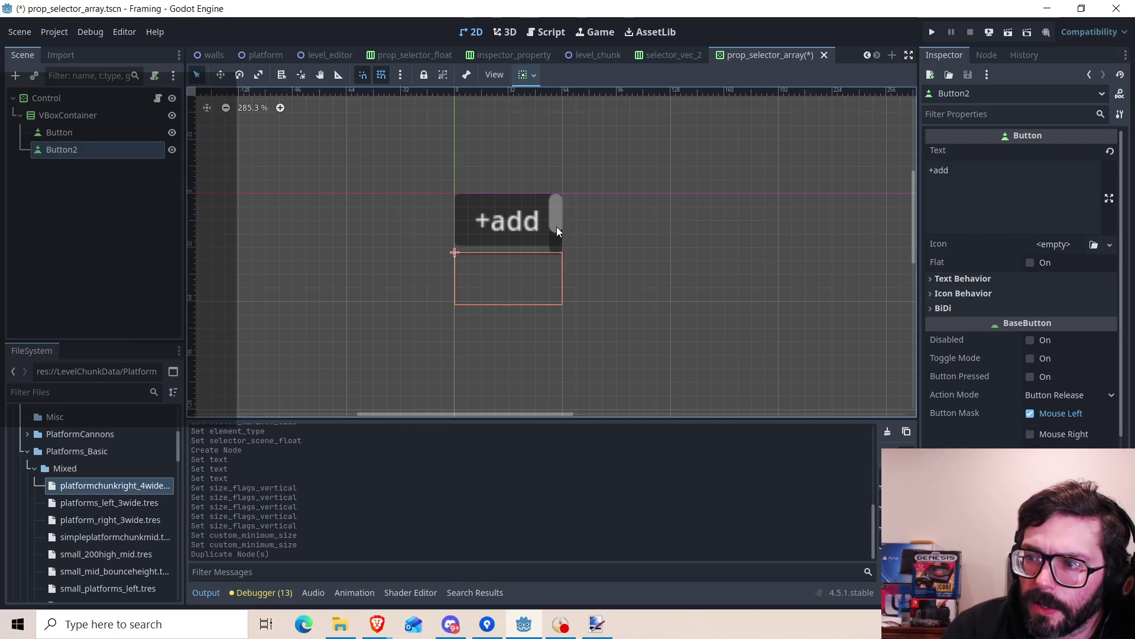
pyautogui.moveTo(557, 229); pyautogui.dragTo(555, 246)
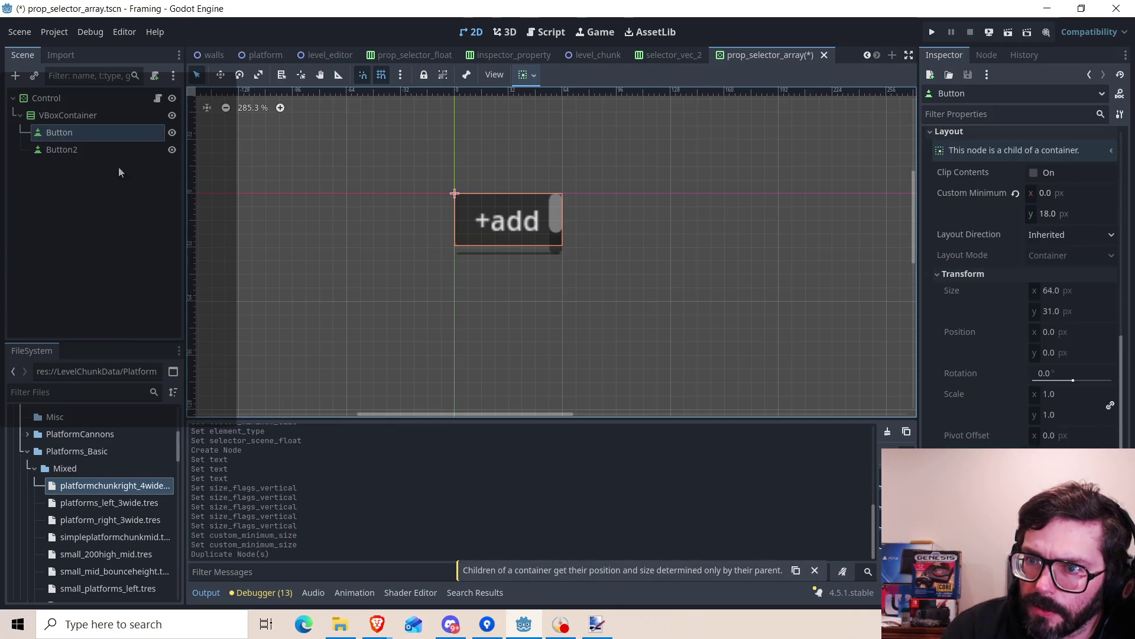
pyautogui.click(84, 145)
pyautogui.click(83, 133)
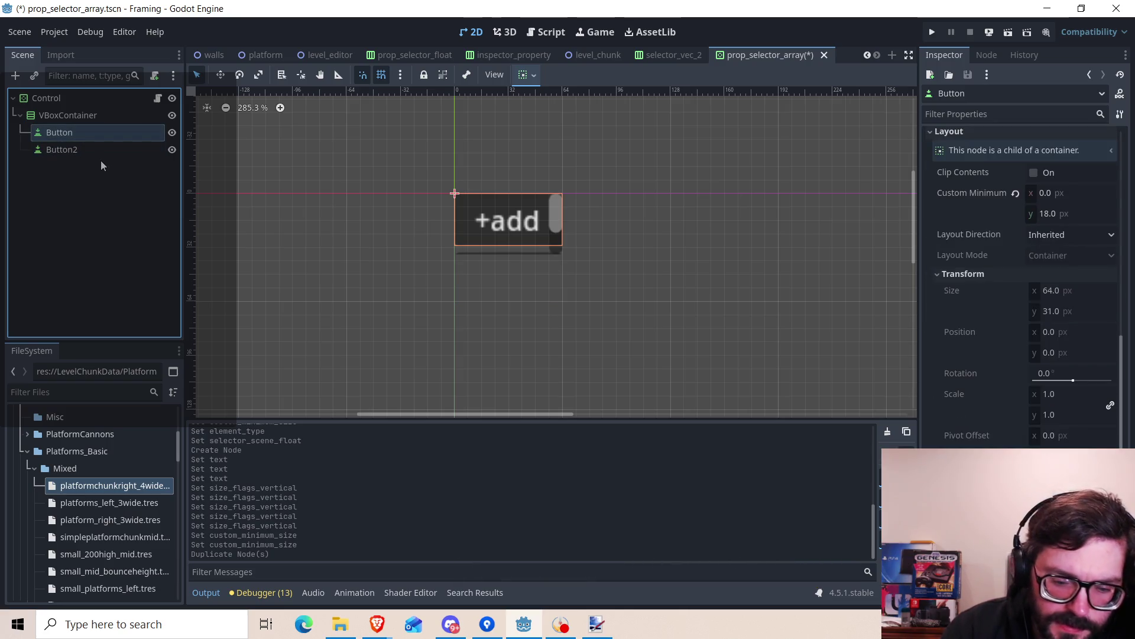
# Step: Inspect Button2's layout properties, trying a stretch ratio change and undoing it
pyautogui.click(100, 151)
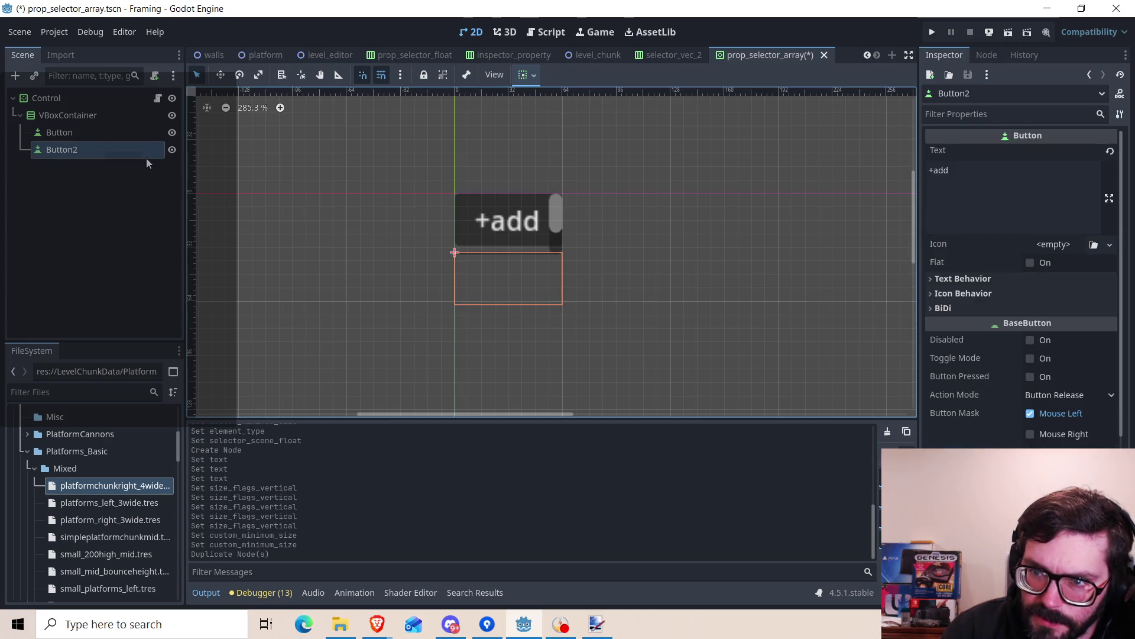
pyautogui.click(106, 132)
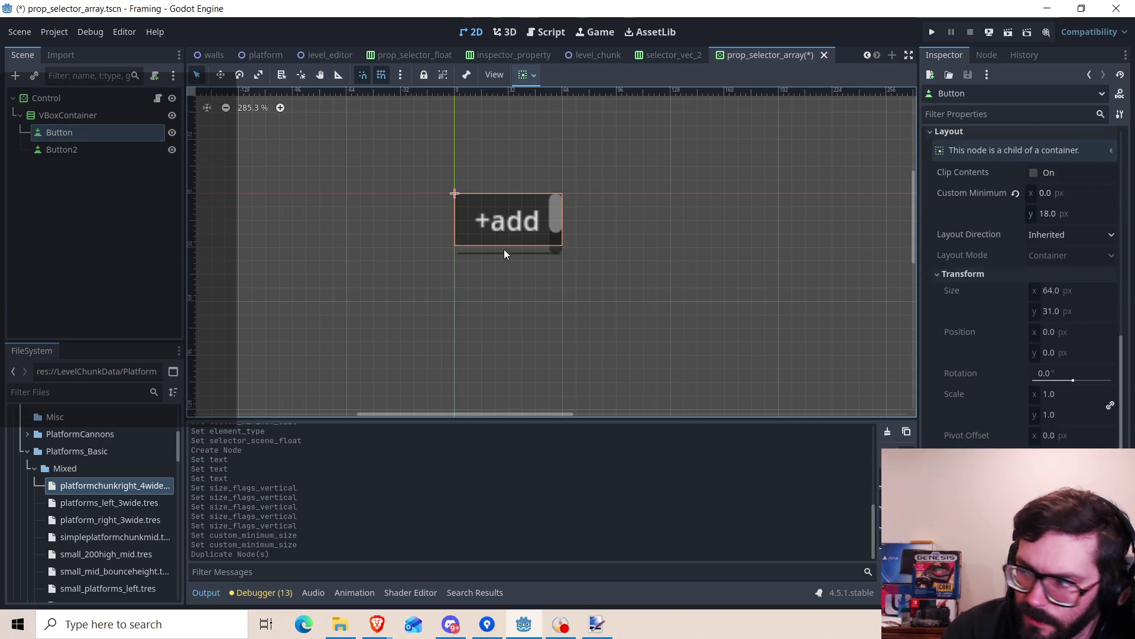
pyautogui.click(88, 149)
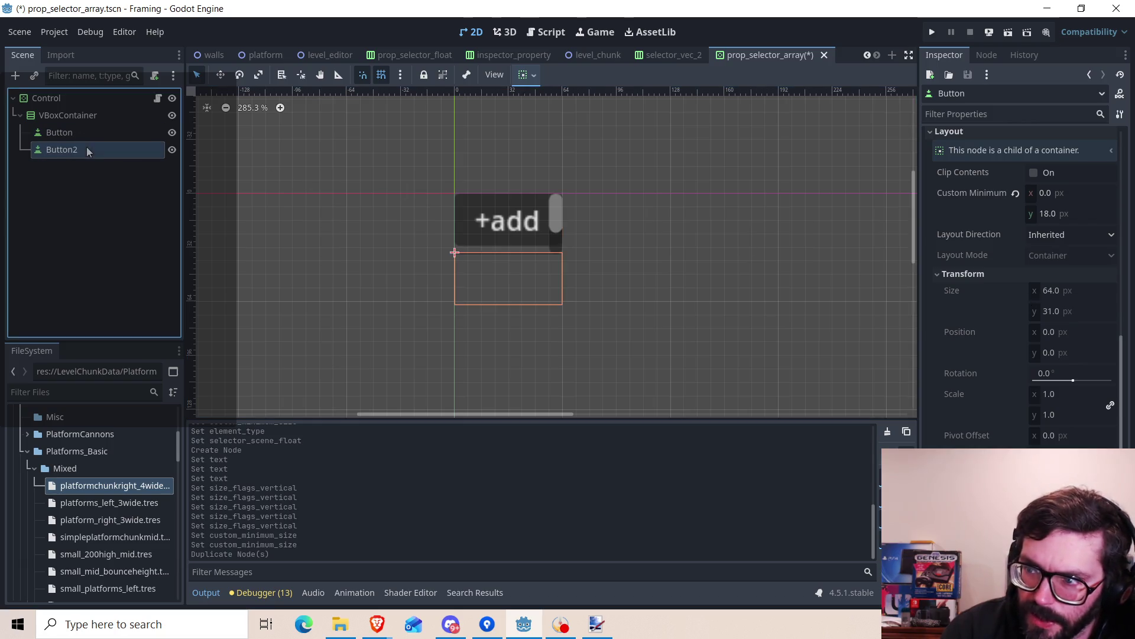
pyautogui.scroll(-4, 977, 400)
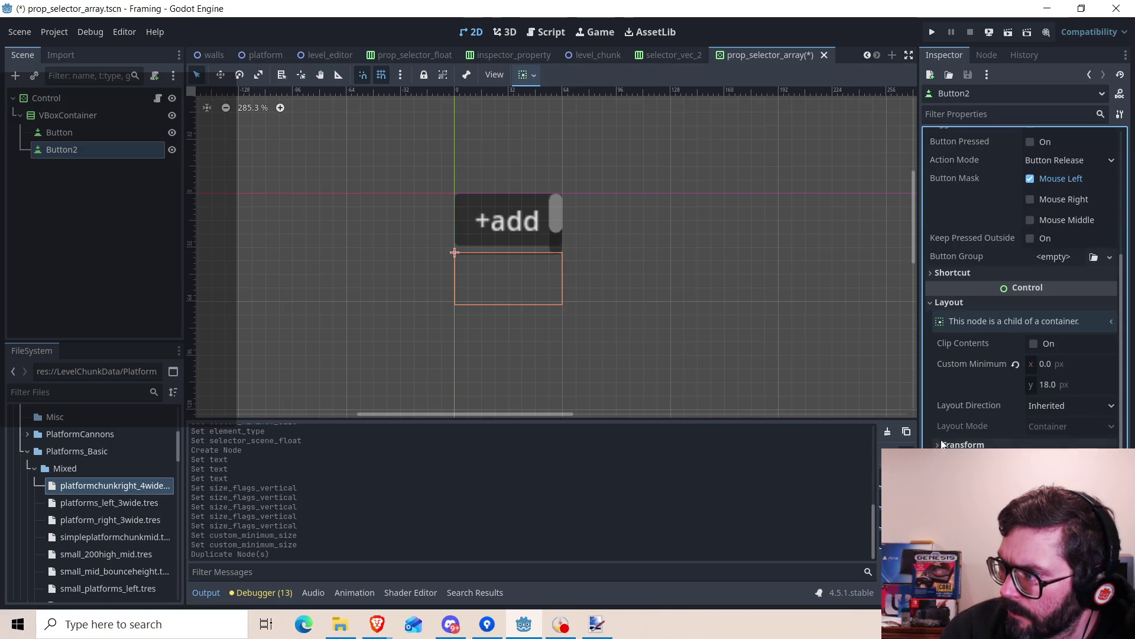
pyautogui.scroll(-3, 1005, 355)
pyautogui.scroll(-1, 1023, 284)
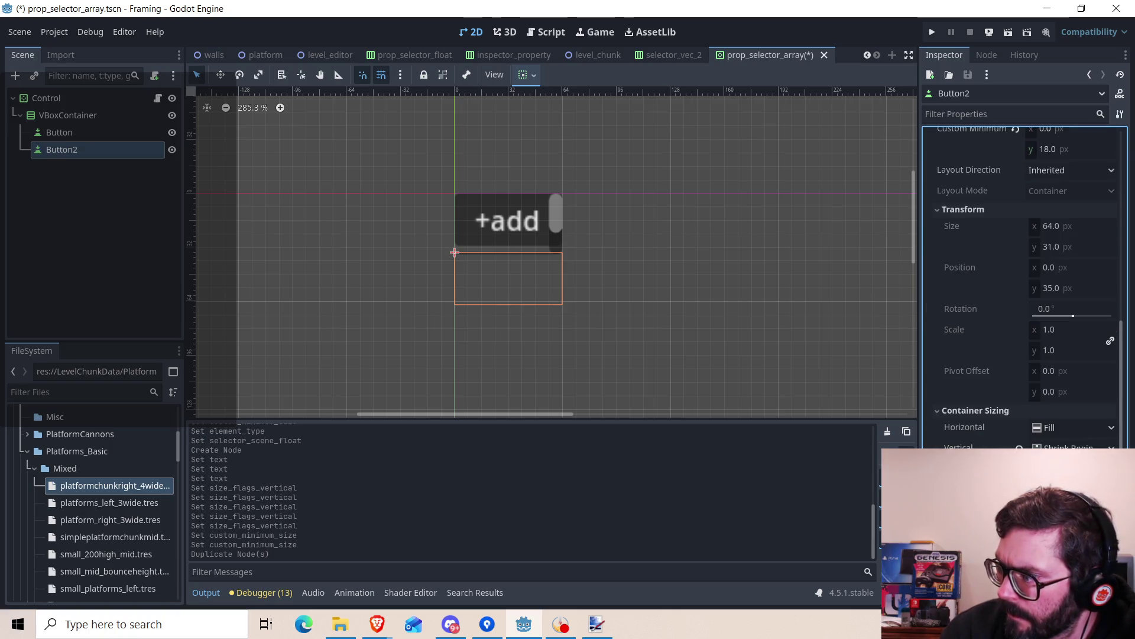
pyautogui.press('Return')
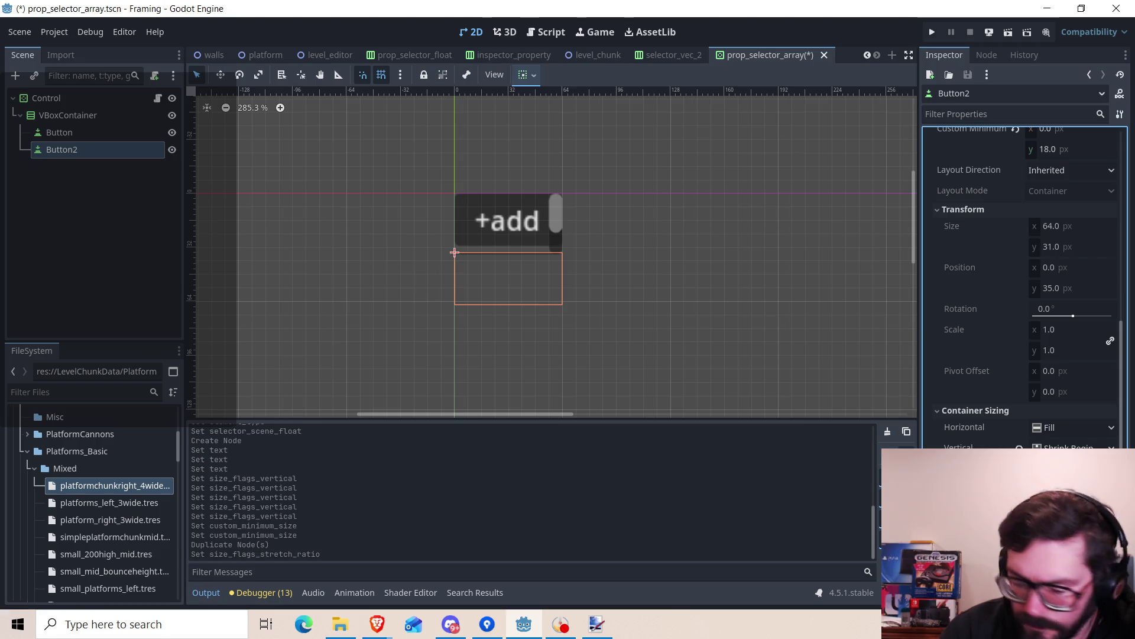
pyautogui.hotkey('ctrl', 'z')
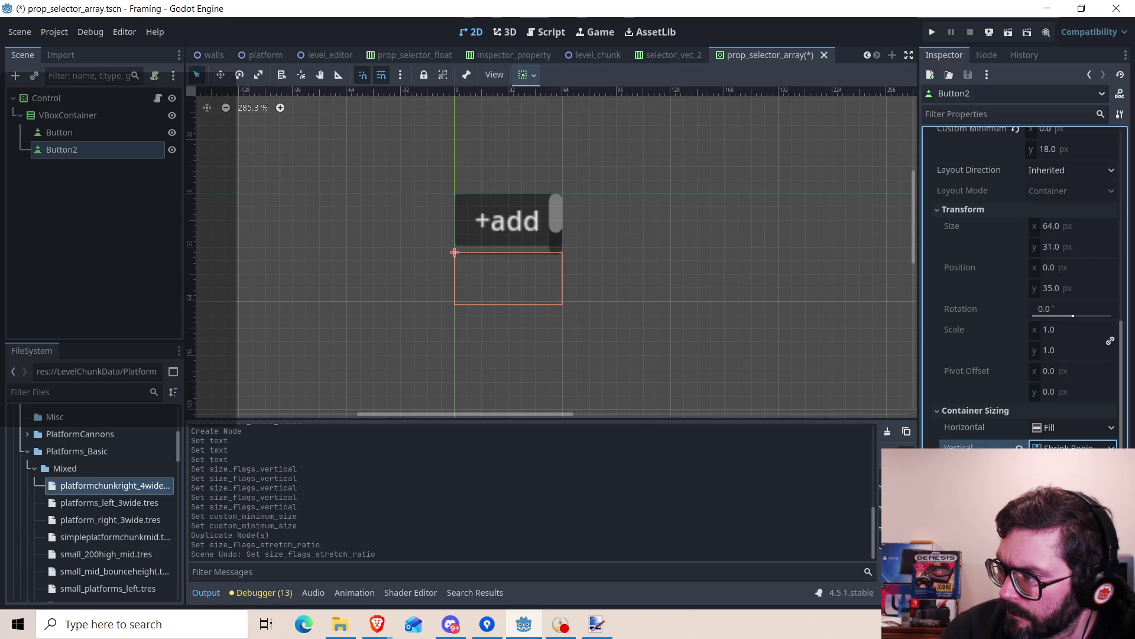
# Step: Keep Button2's vertical container sizing at Shrink Begin
pyautogui.click(1073, 448)
pyautogui.scroll(-2, 1023, 295)
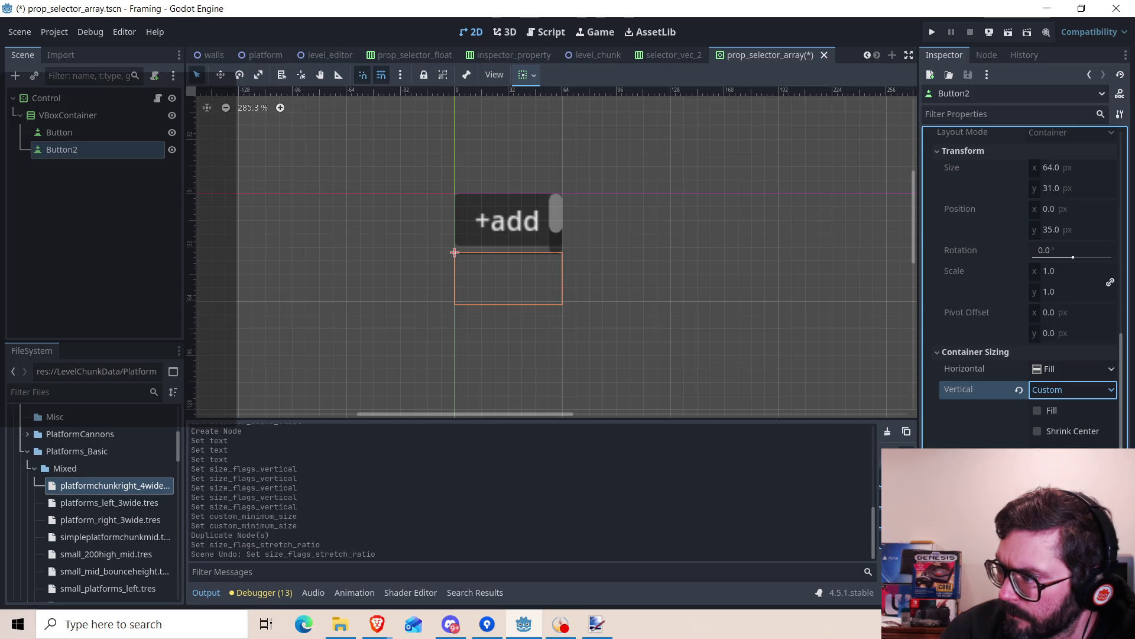
pyautogui.click(1053, 451)
pyautogui.click(1056, 393)
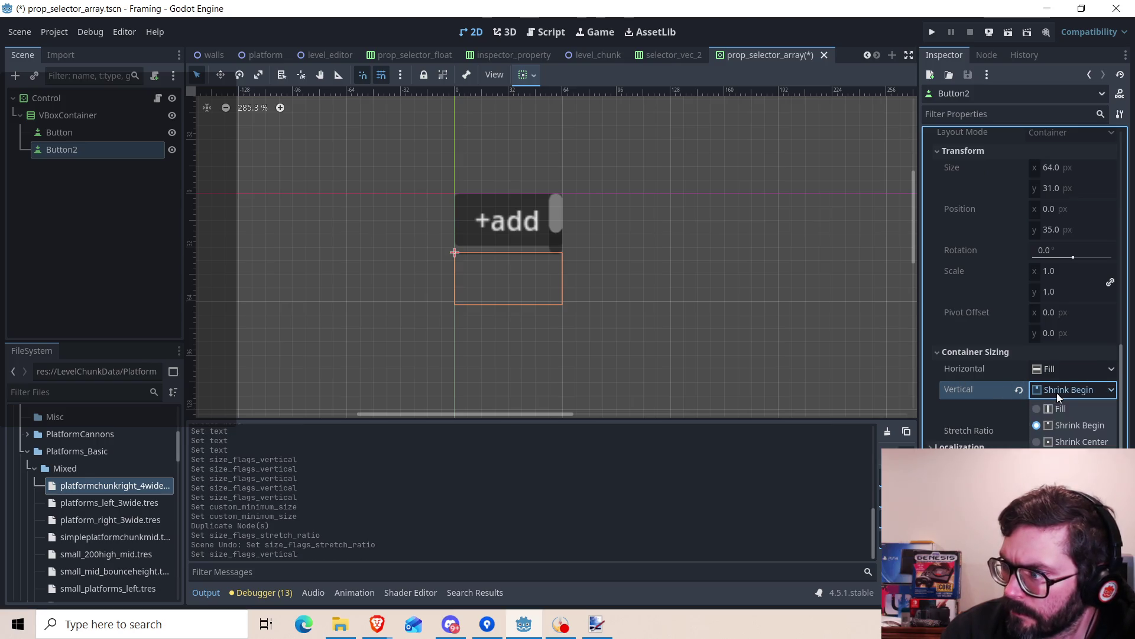
pyautogui.click(1048, 393)
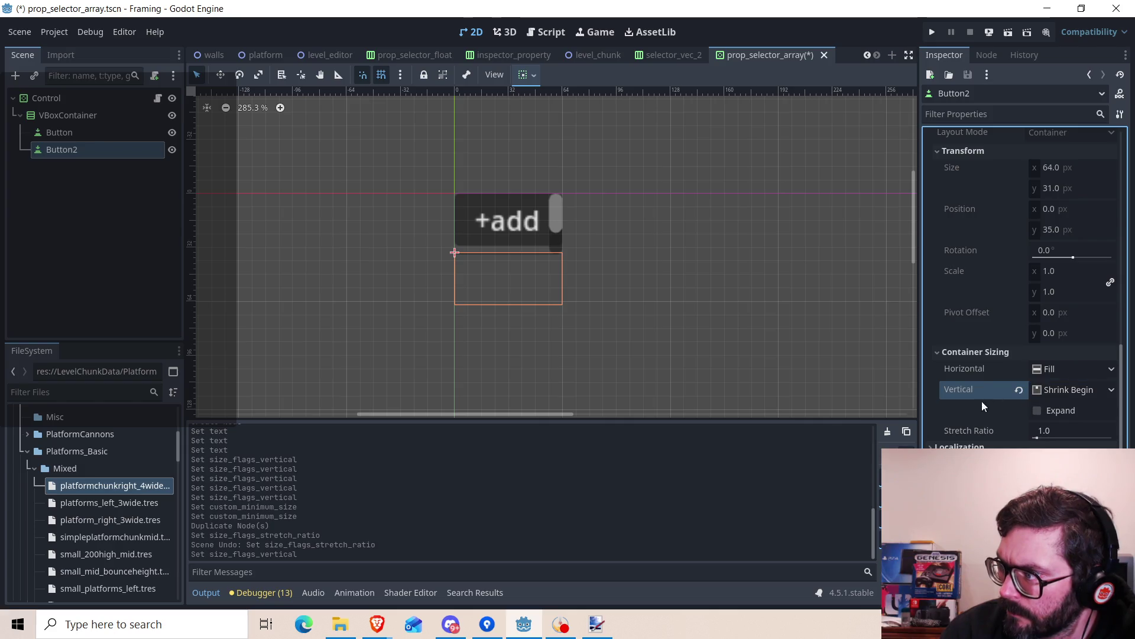
pyautogui.scroll(10, 982, 403)
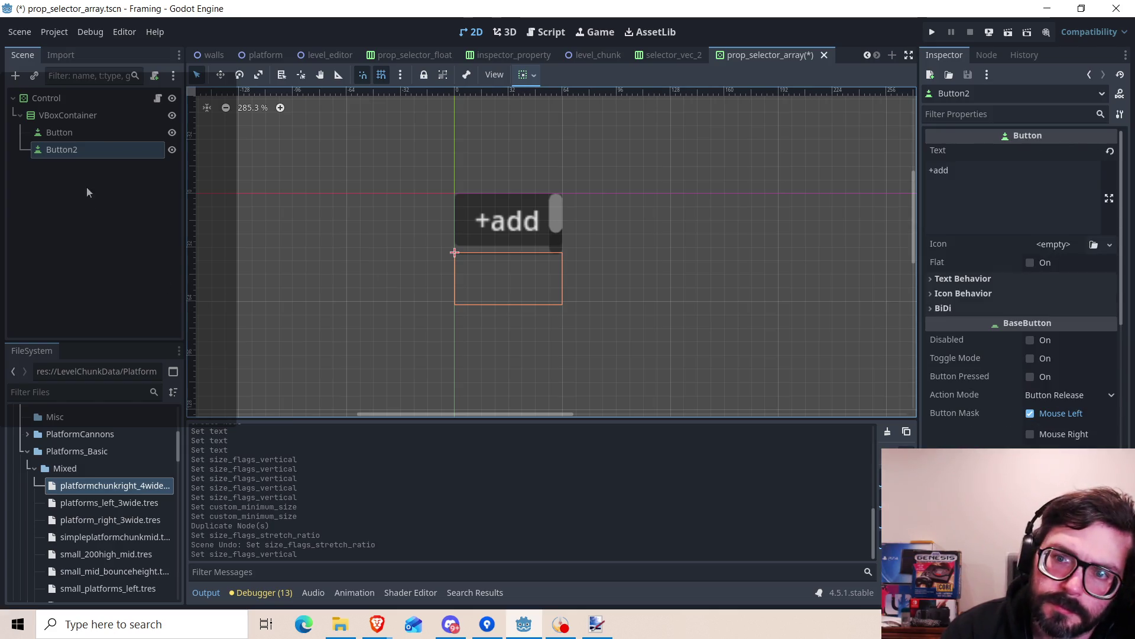
pyautogui.click(59, 132)
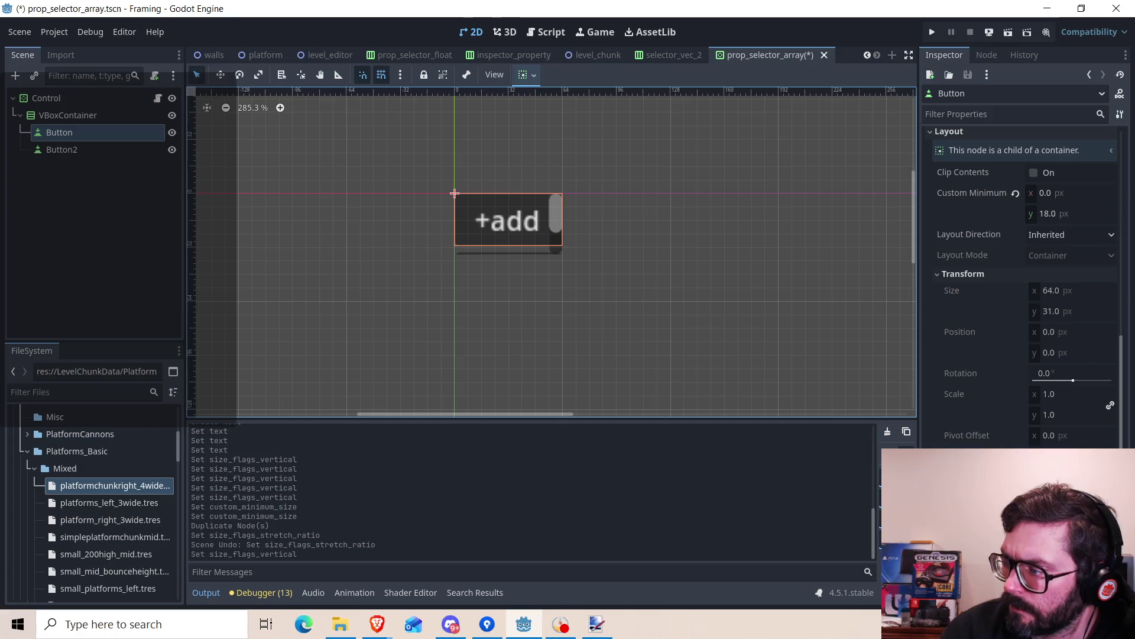
pyautogui.scroll(-5, 1022, 266)
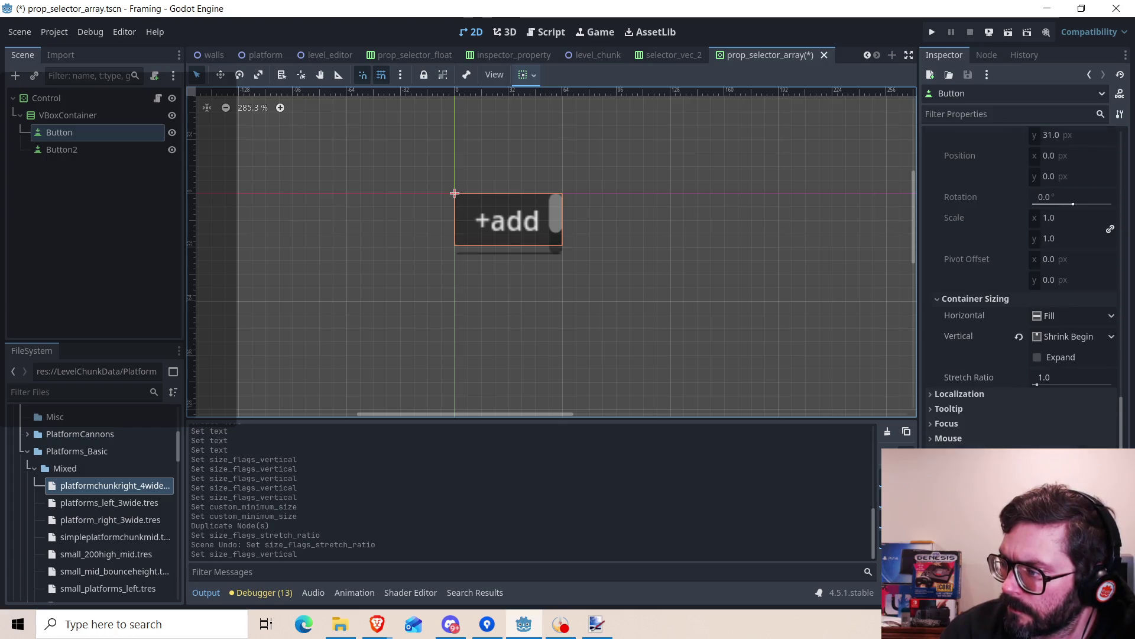
pyautogui.scroll(6, 1057, 441)
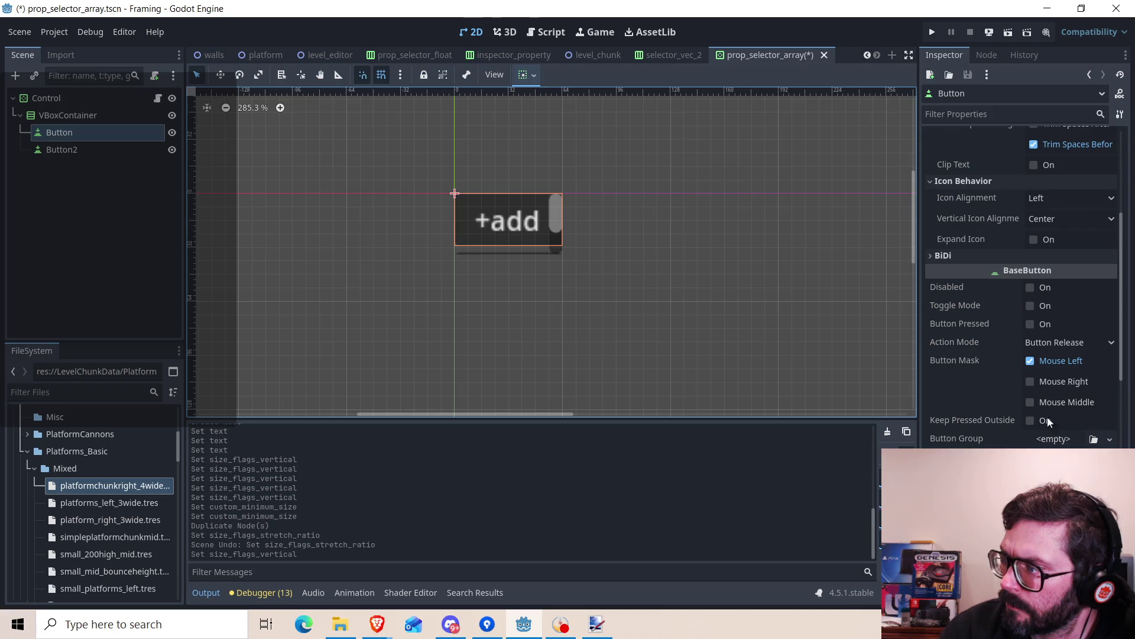
pyautogui.scroll(3, 998, 389)
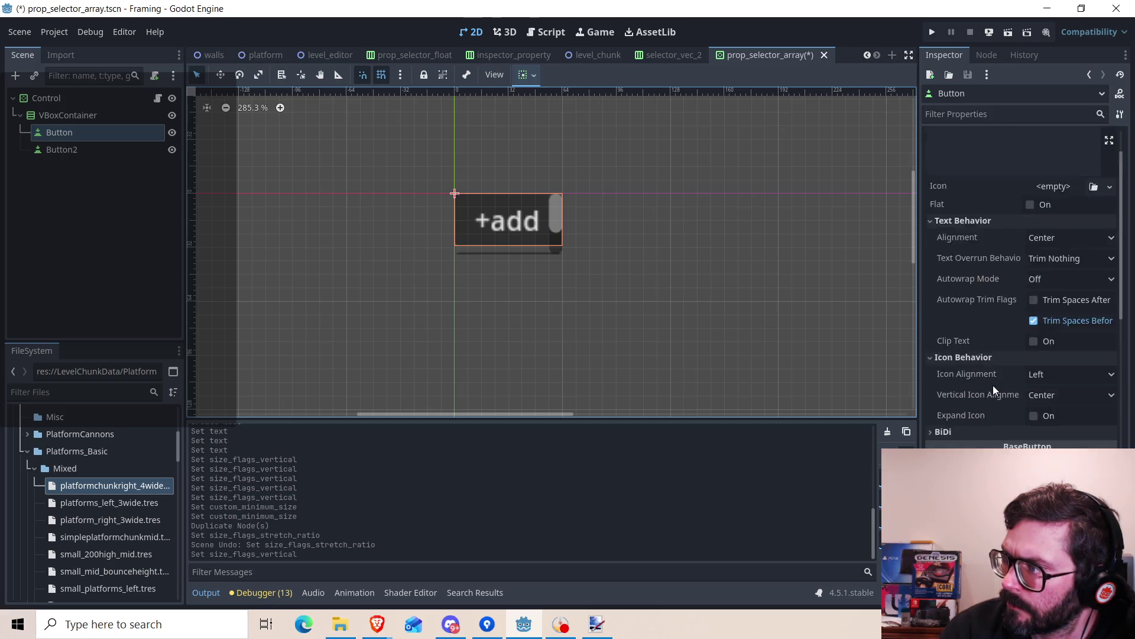
pyautogui.scroll(1, 992, 385)
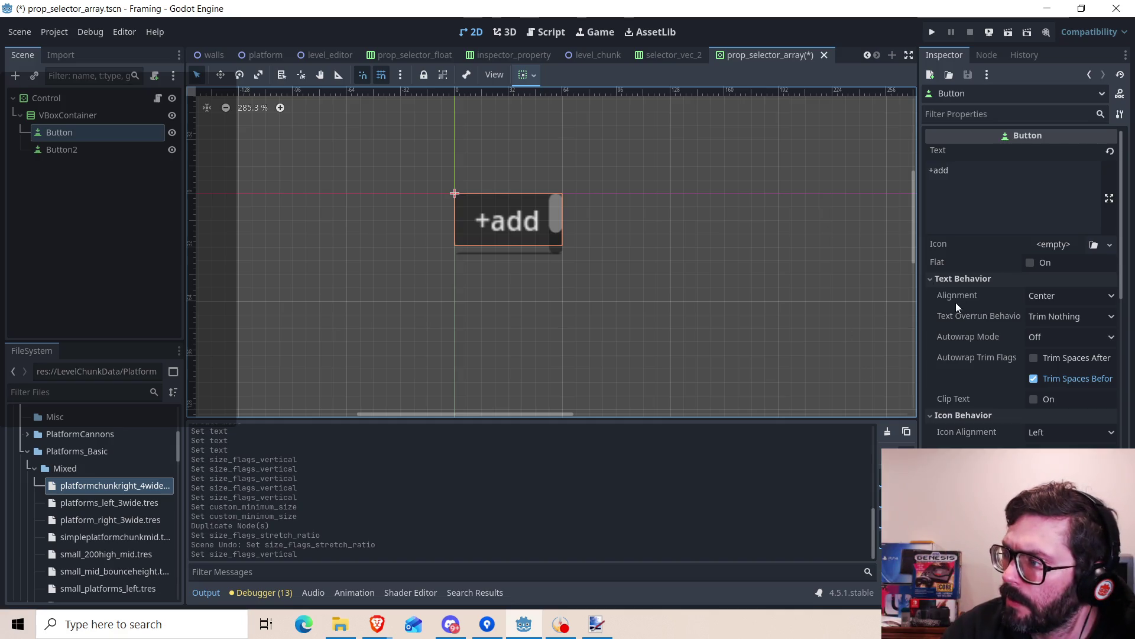
pyautogui.scroll(-6, 943, 364)
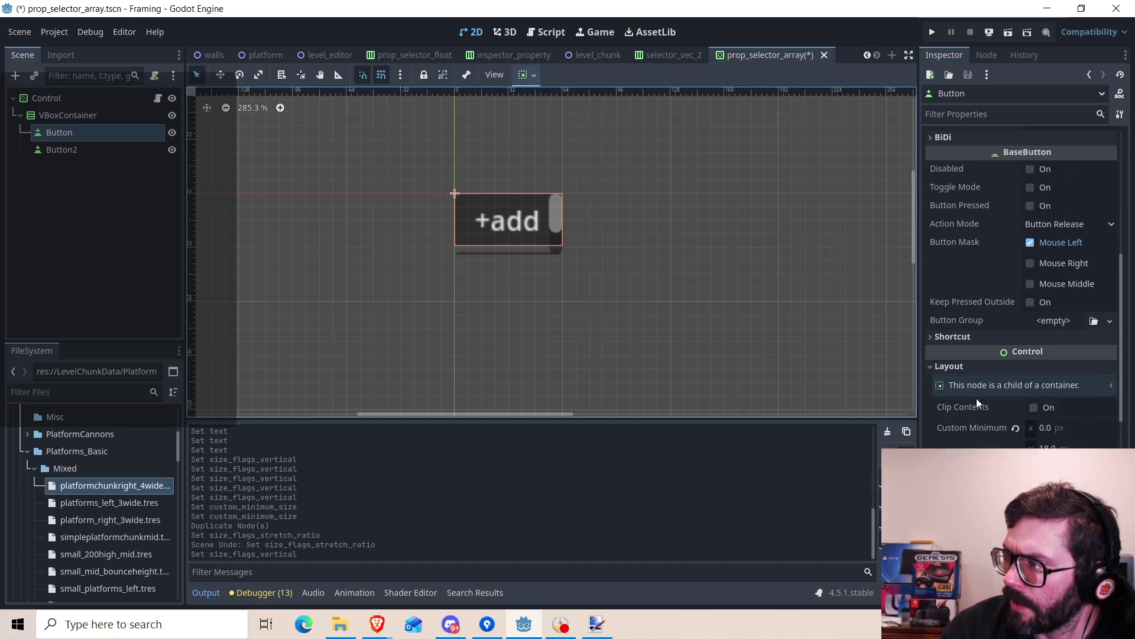
pyautogui.scroll(-8, 951, 336)
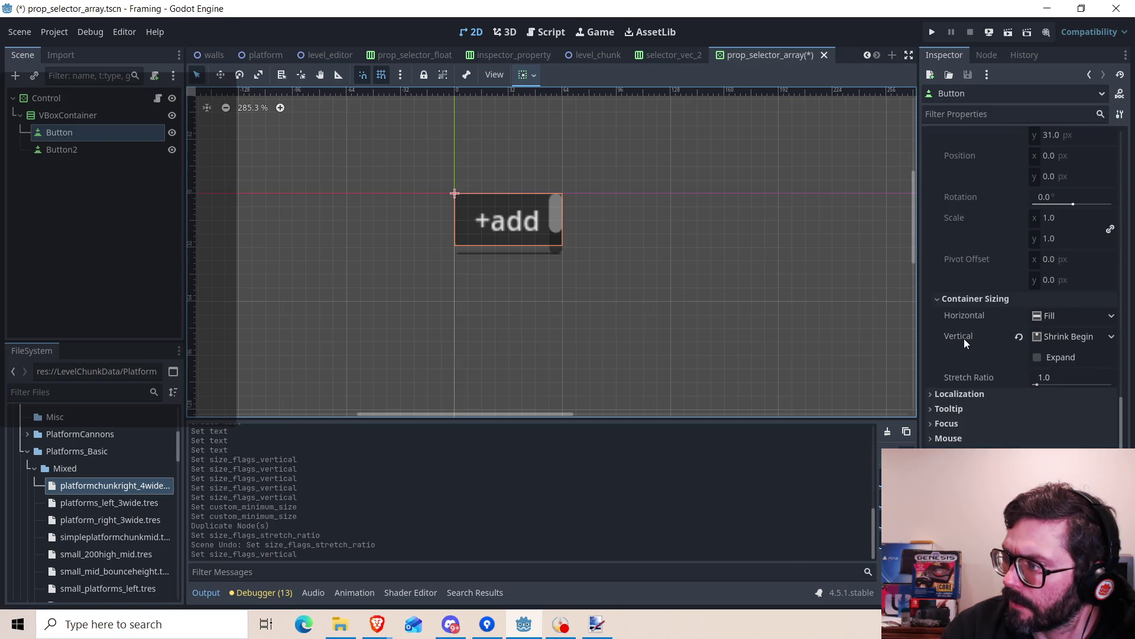
pyautogui.moveTo(964, 339)
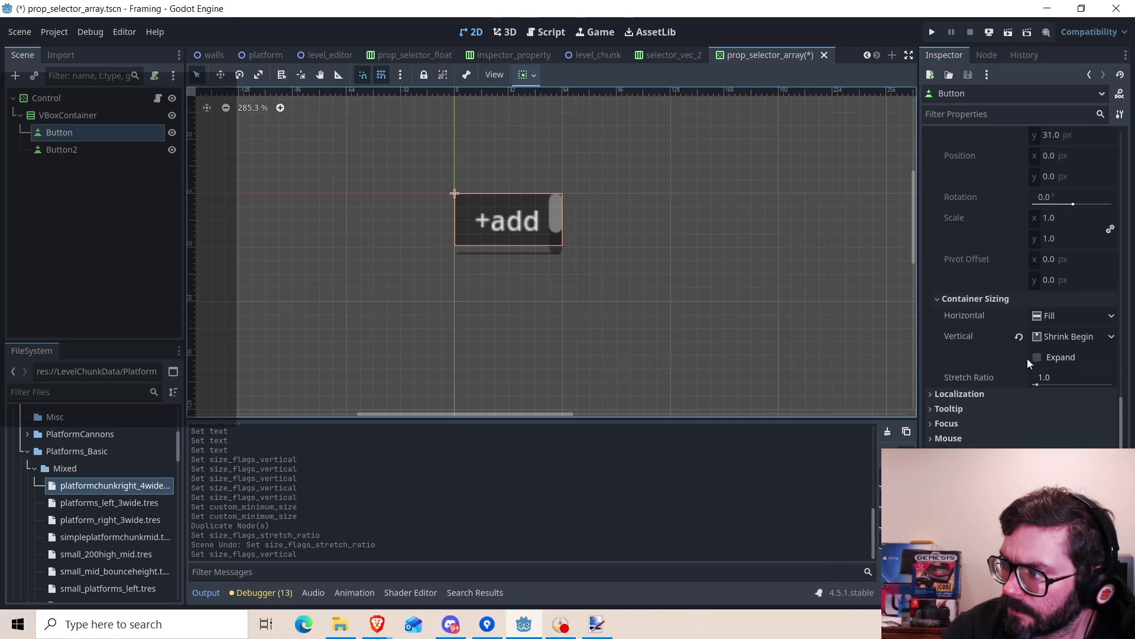
pyautogui.click(1045, 358)
pyautogui.scroll(3, 1005, 334)
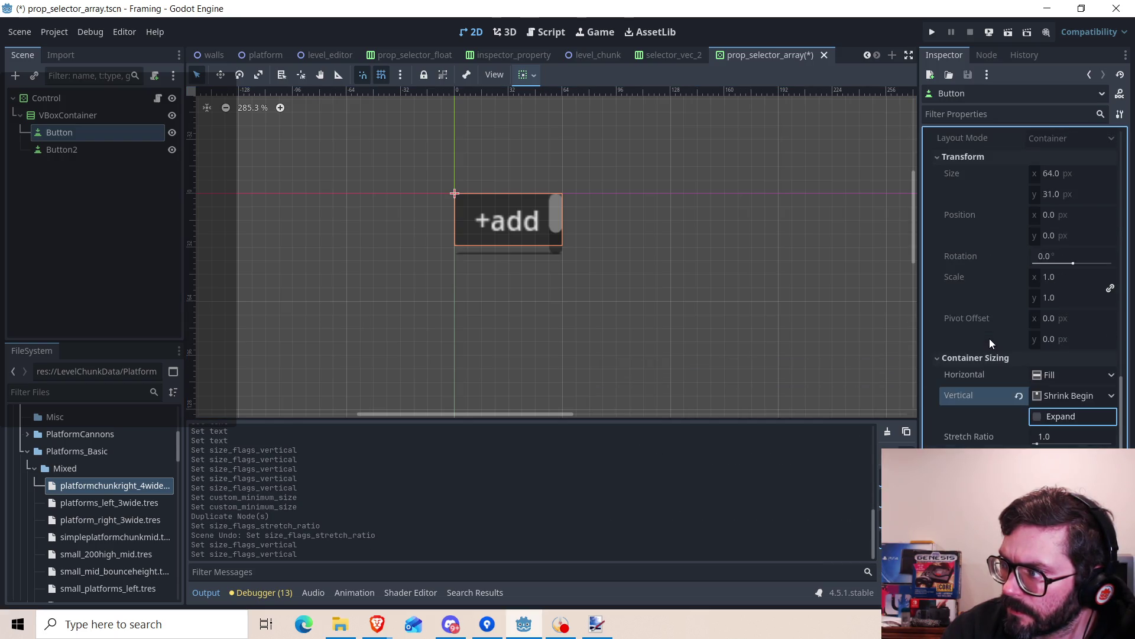
pyautogui.click(1049, 253)
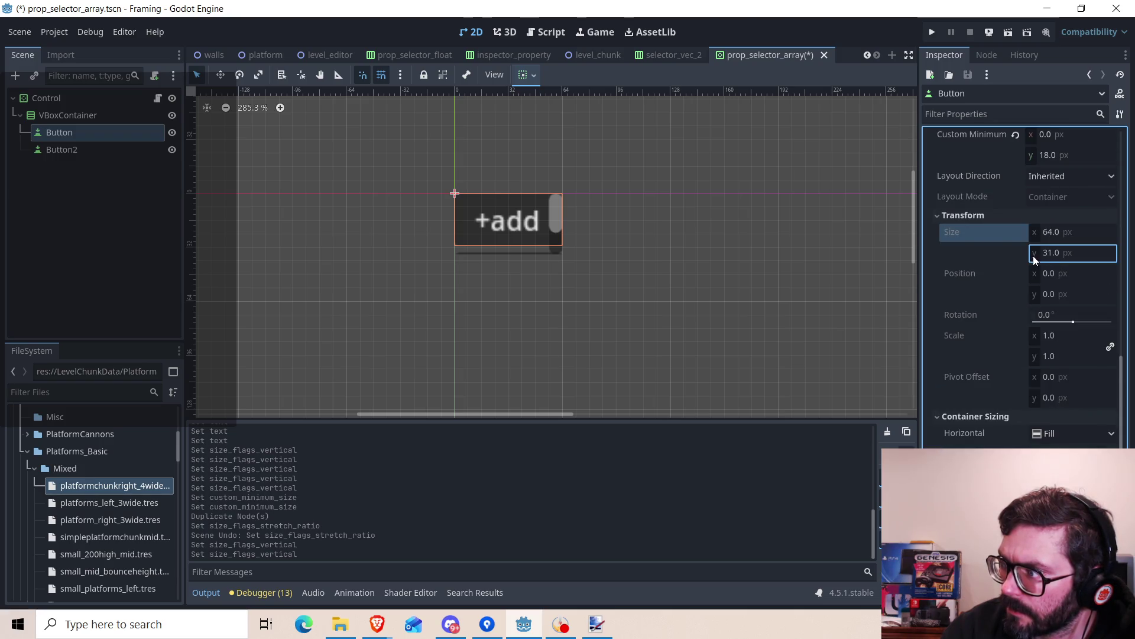
pyautogui.scroll(3, 993, 258)
pyautogui.click(1052, 273)
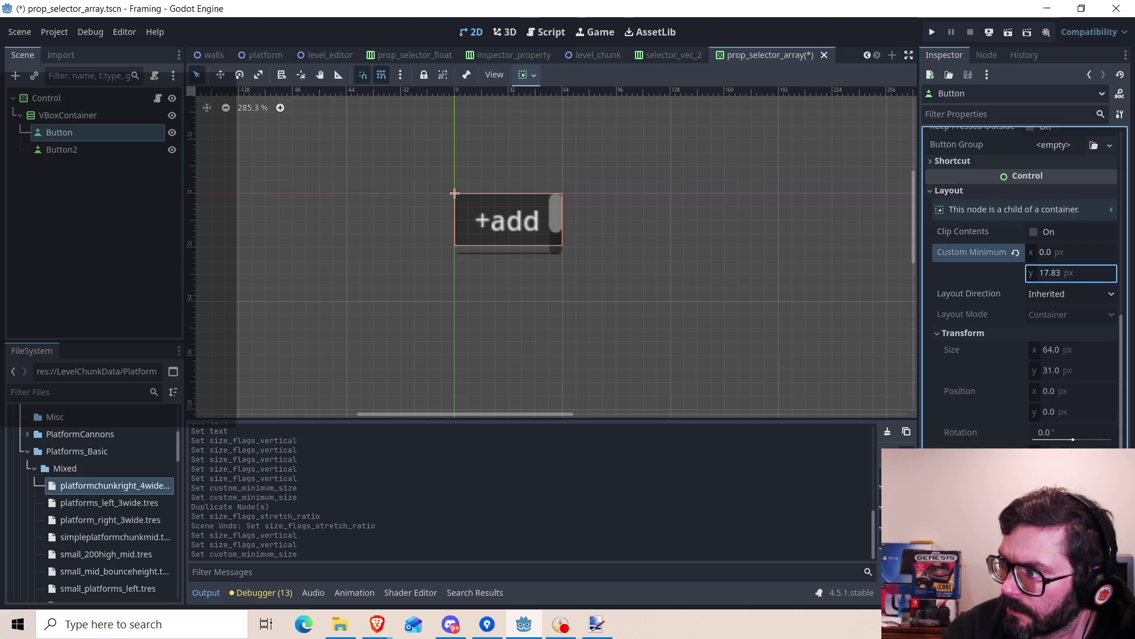
pyautogui.write('18')
pyautogui.press('Return')
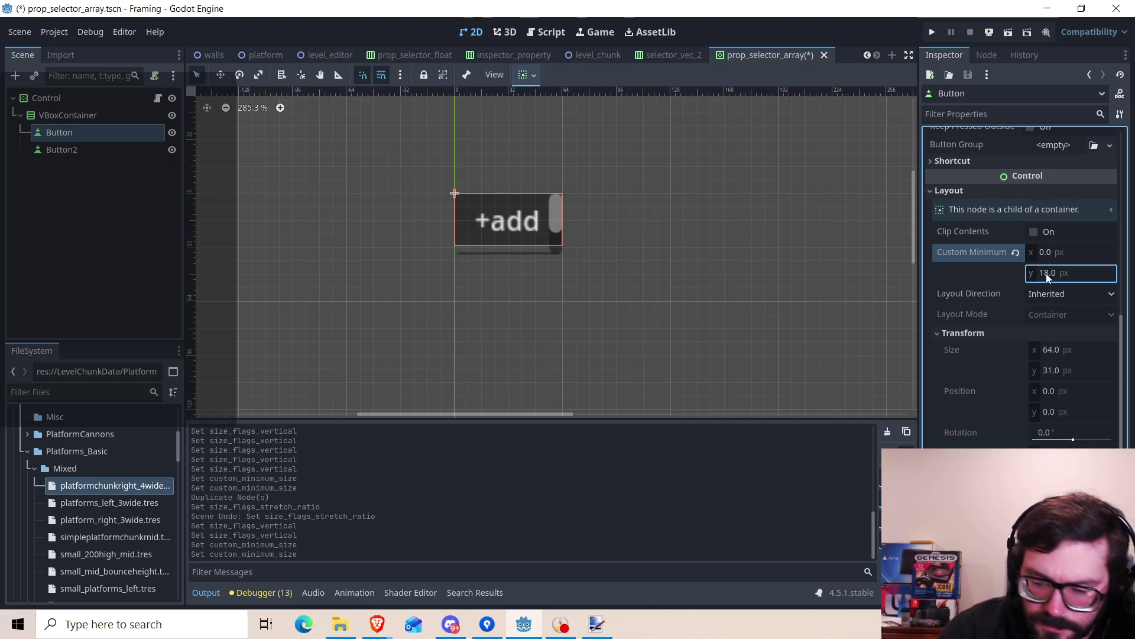
pyautogui.scroll(-4, 988, 353)
pyautogui.scroll(1, 988, 360)
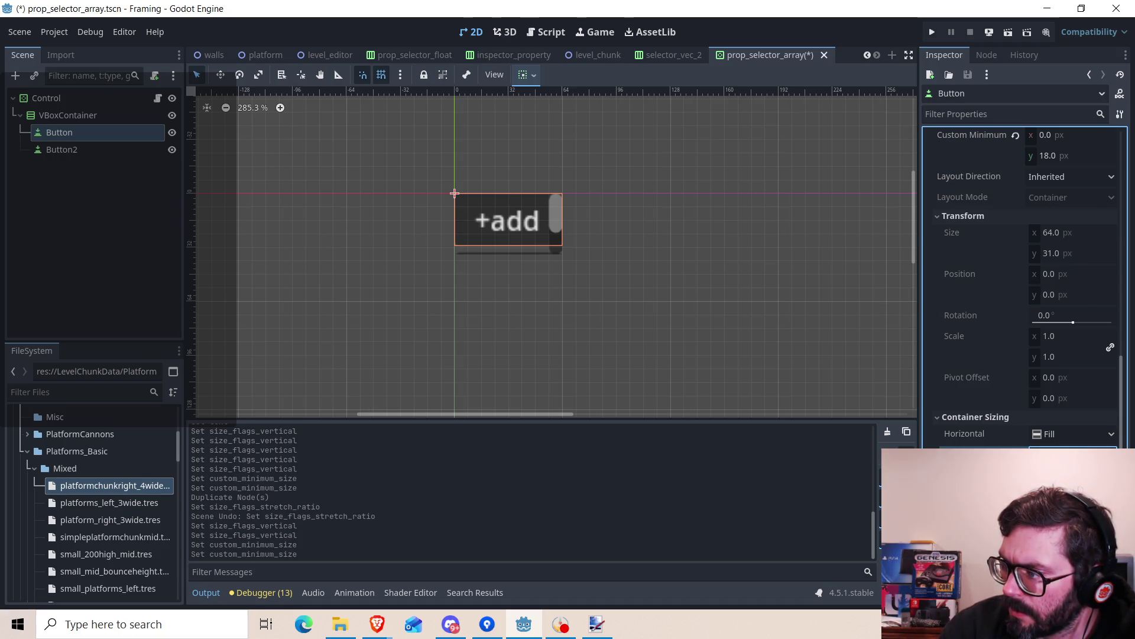
pyautogui.scroll(5, 987, 448)
pyautogui.scroll(4, 987, 447)
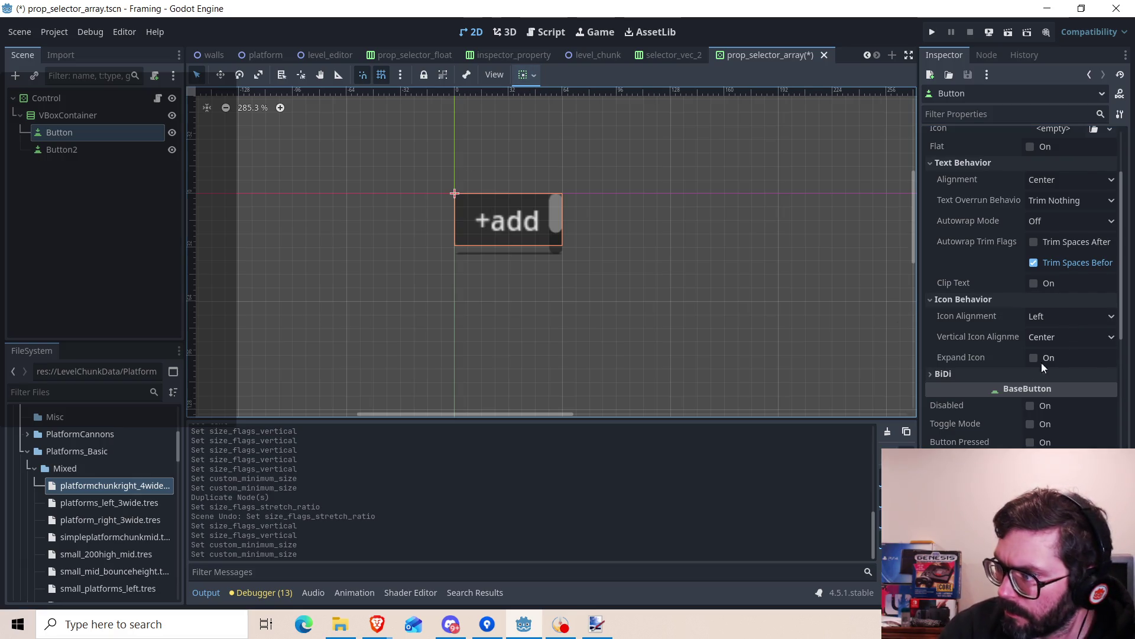
pyautogui.scroll(-8, 968, 379)
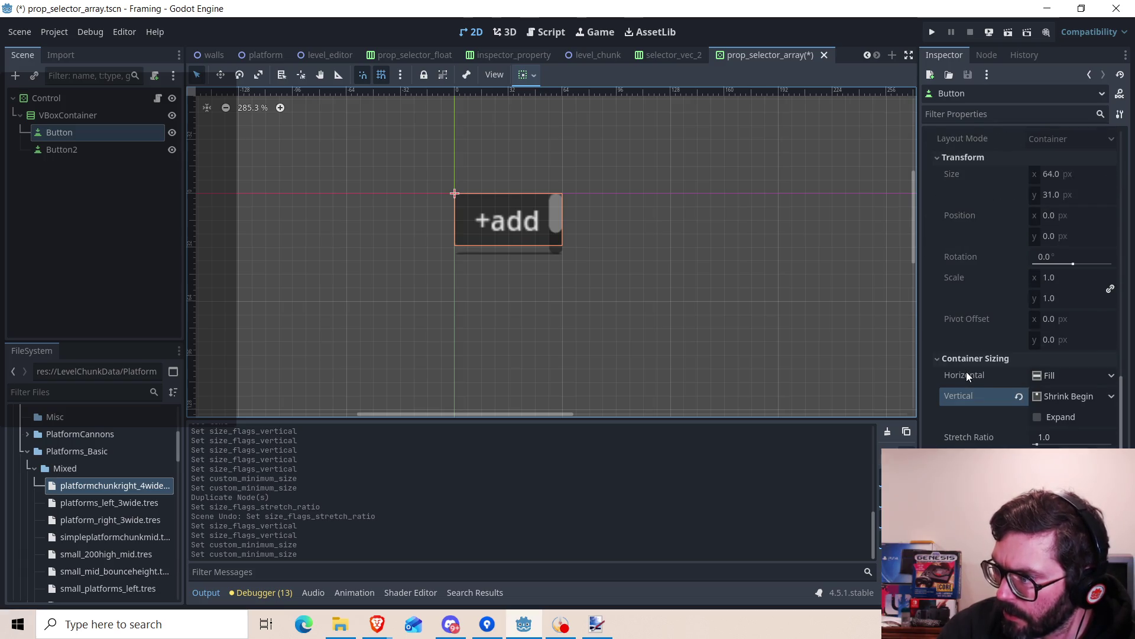
pyautogui.scroll(-3, 966, 371)
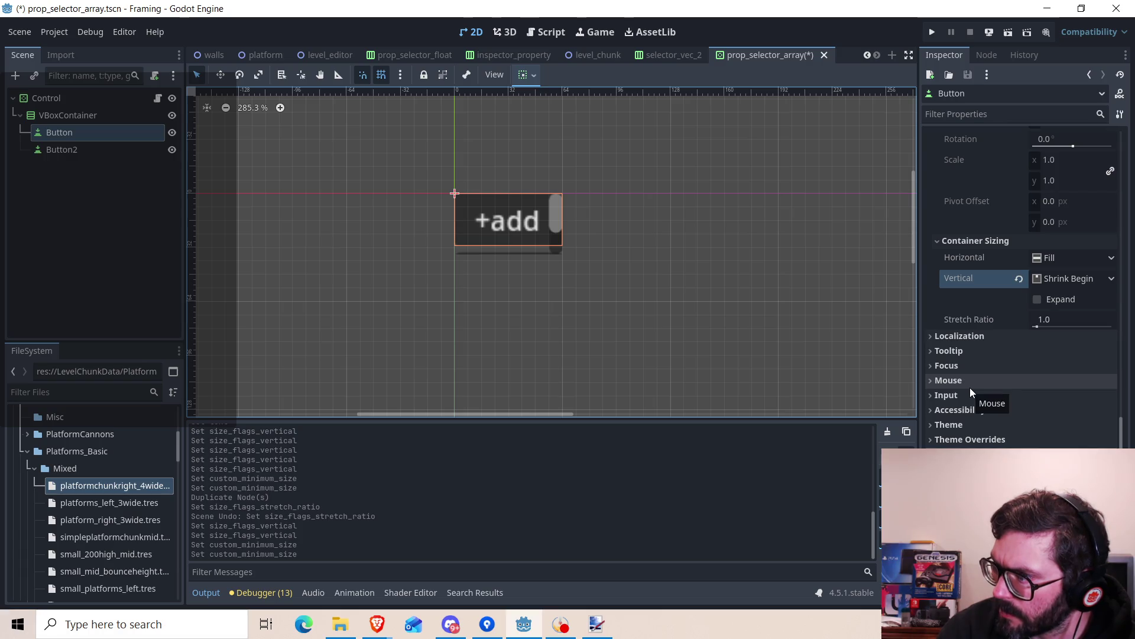
pyautogui.scroll(2, 970, 388)
pyautogui.scroll(-2, 970, 388)
pyautogui.scroll(2, 970, 388)
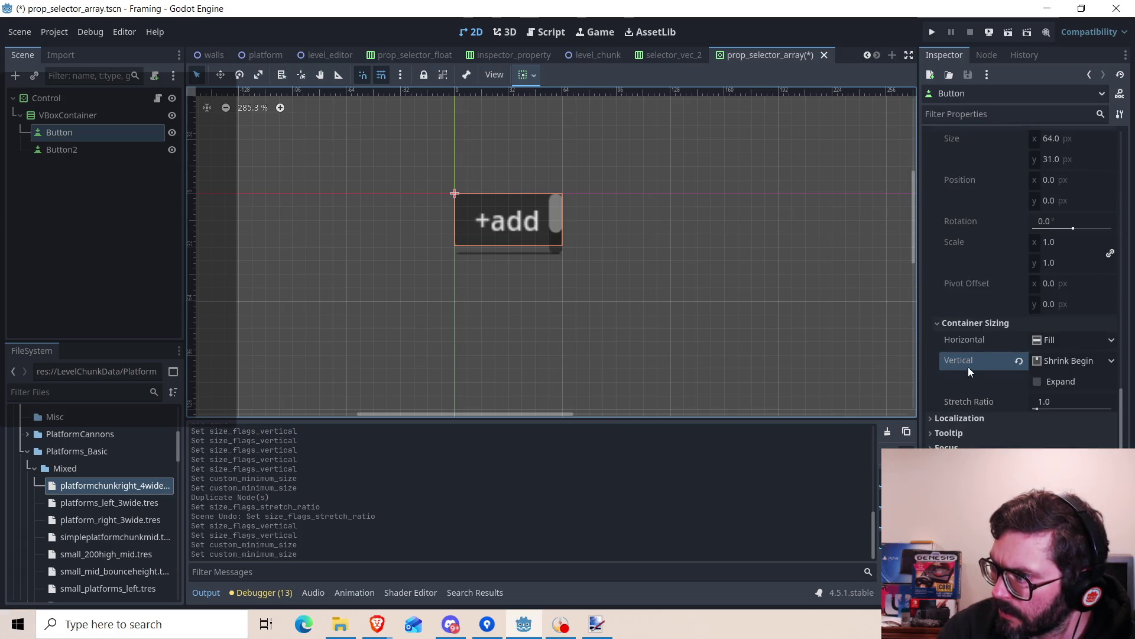
pyautogui.scroll(3, 964, 362)
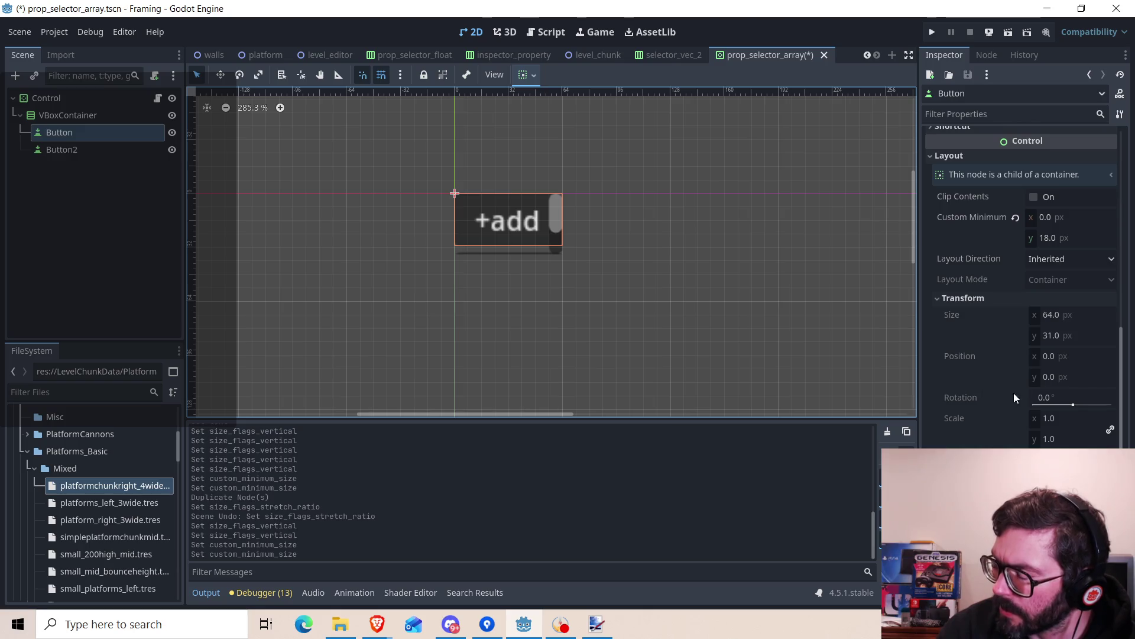
pyautogui.moveTo(970, 262)
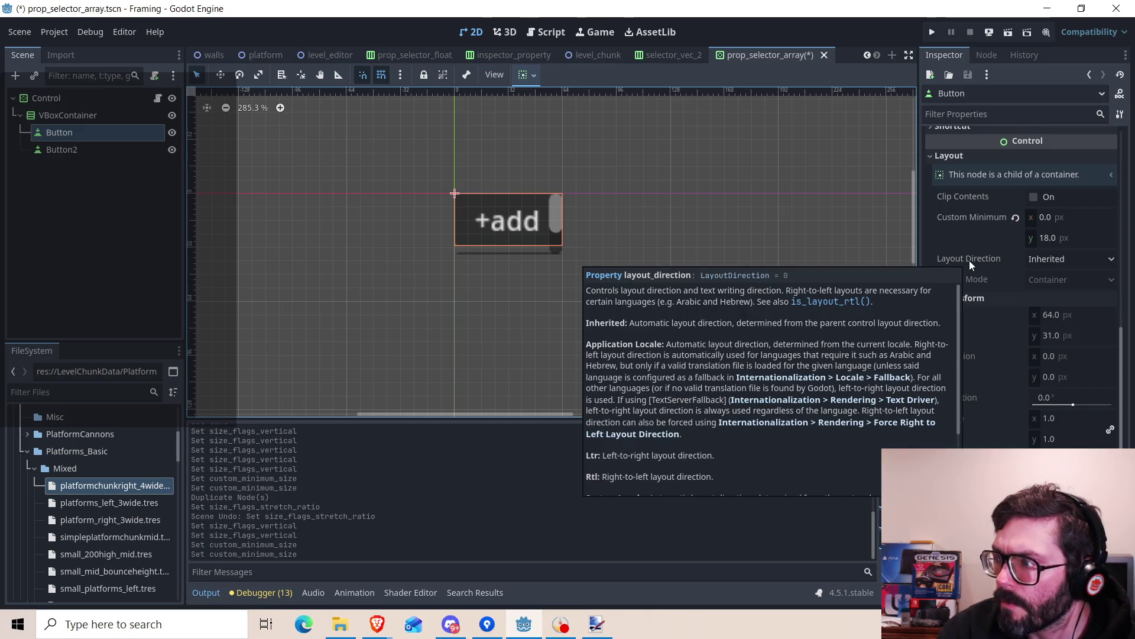
pyautogui.click(1056, 261)
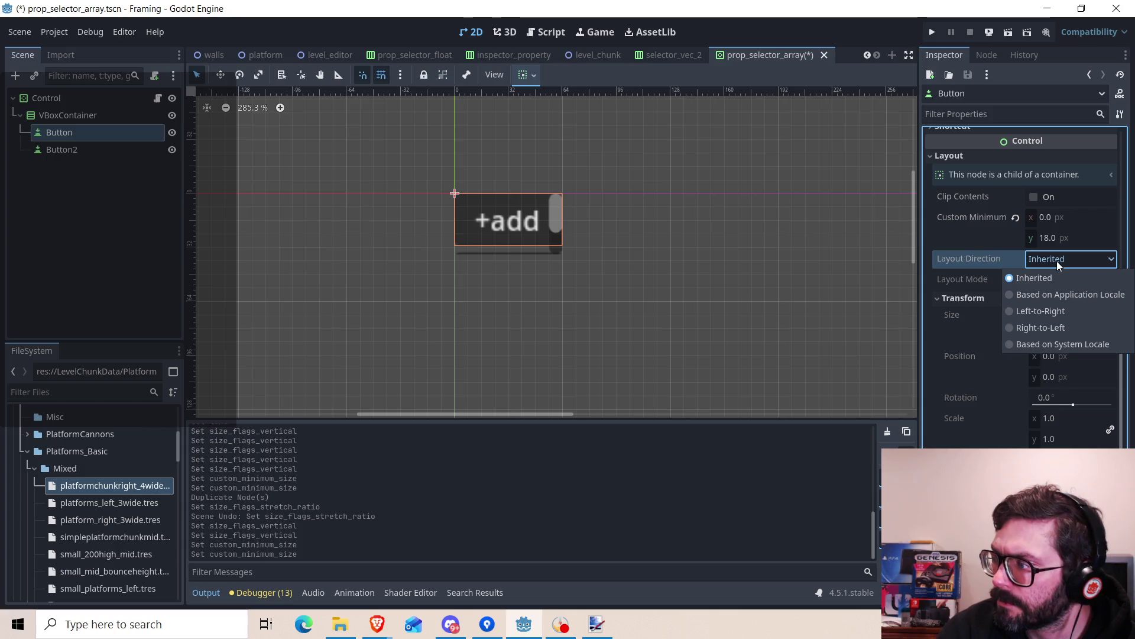
pyautogui.click(1056, 261)
pyautogui.scroll(3, 964, 301)
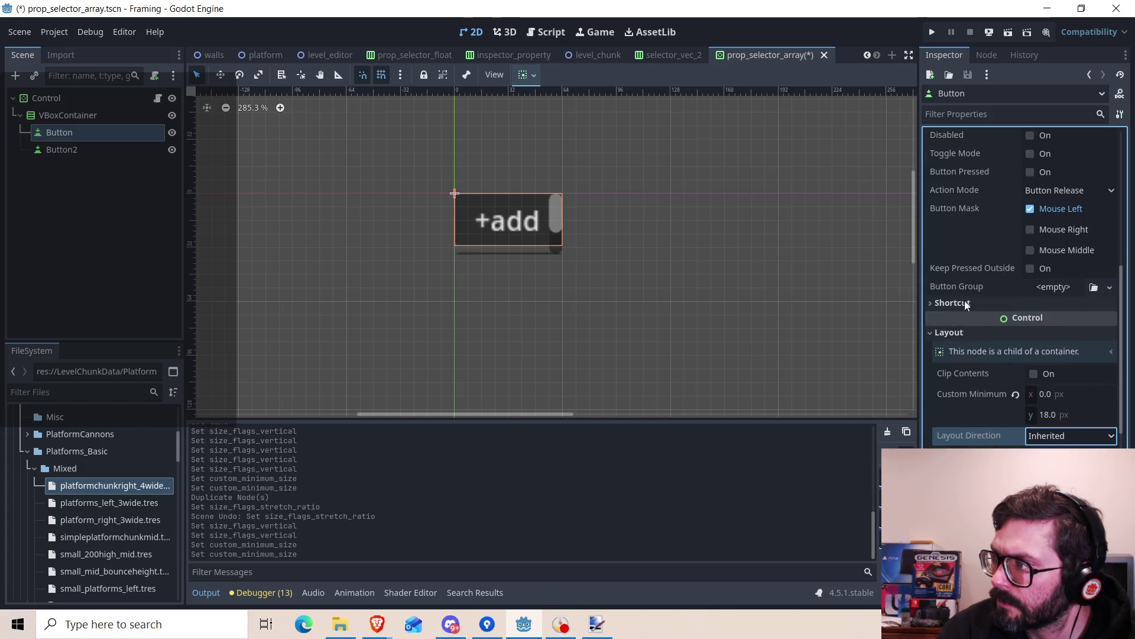
pyautogui.moveTo(963, 368)
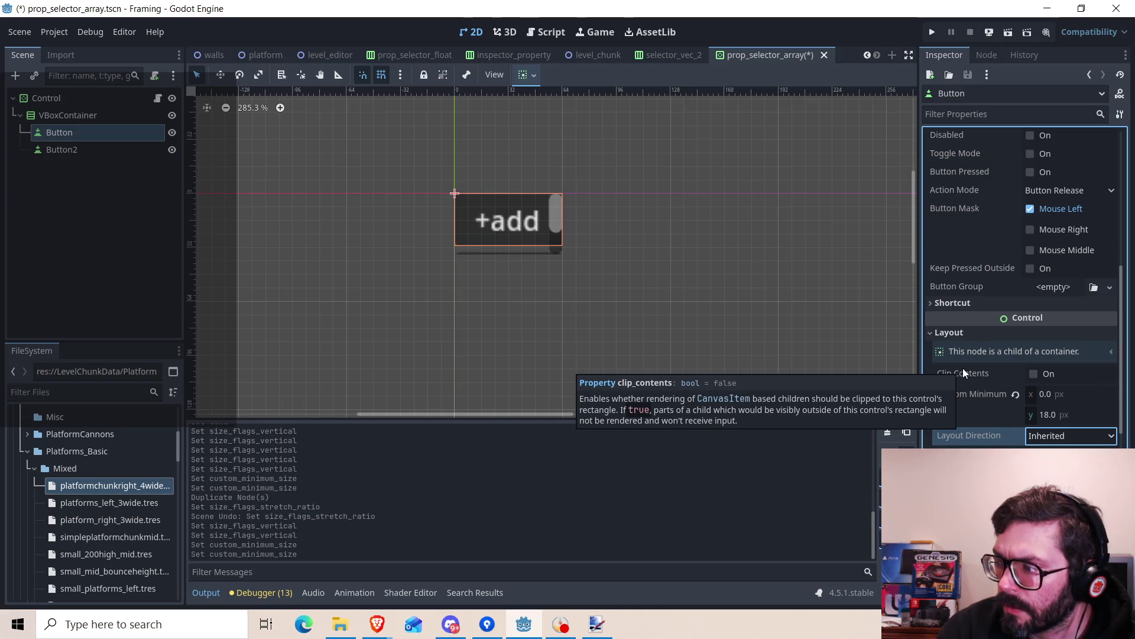
pyautogui.scroll(1, 946, 363)
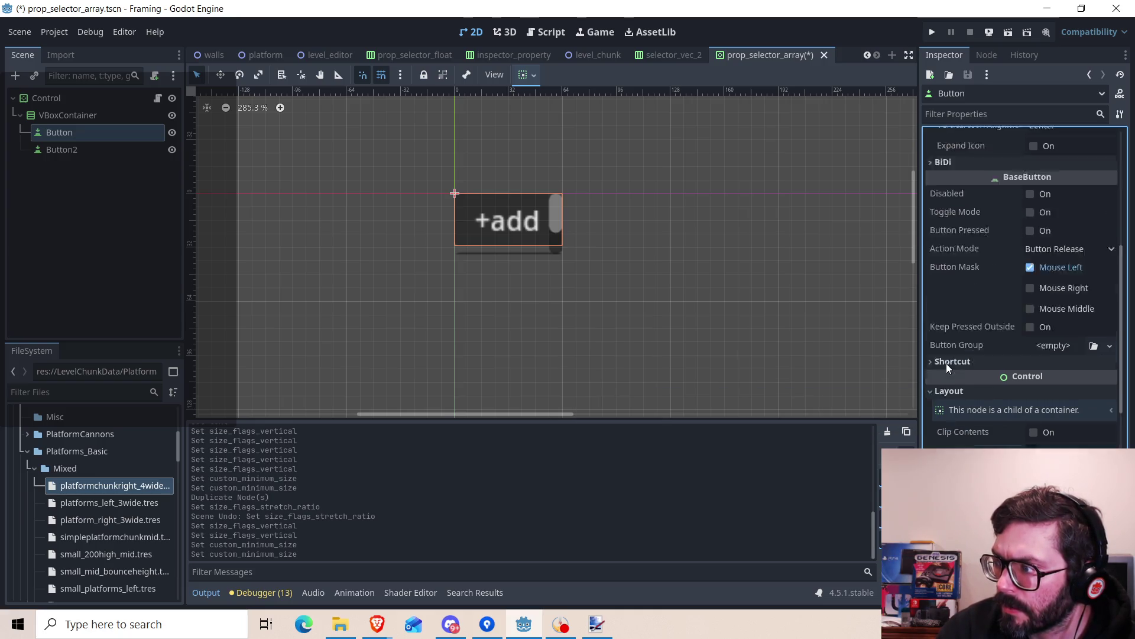
pyautogui.click(935, 361)
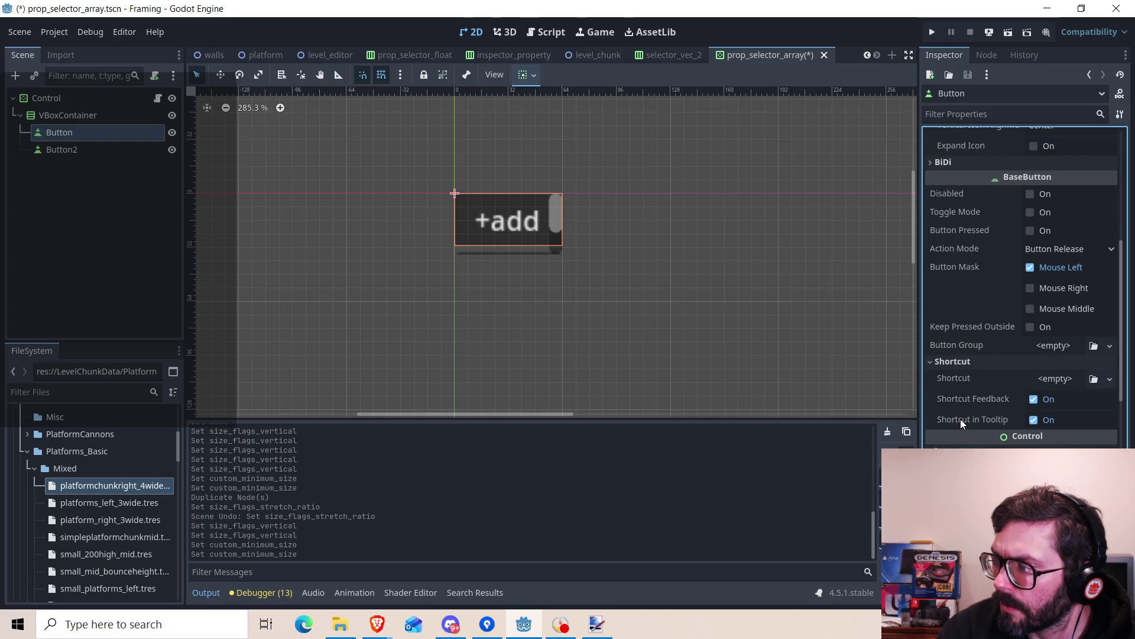
pyautogui.scroll(1, 961, 420)
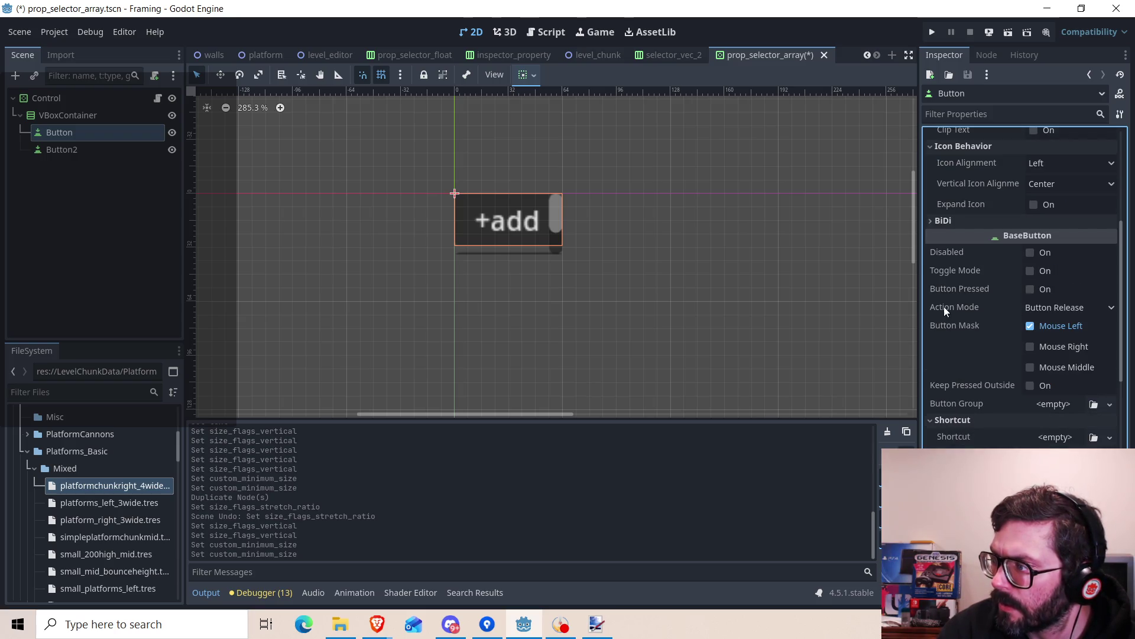
pyautogui.scroll(3, 945, 336)
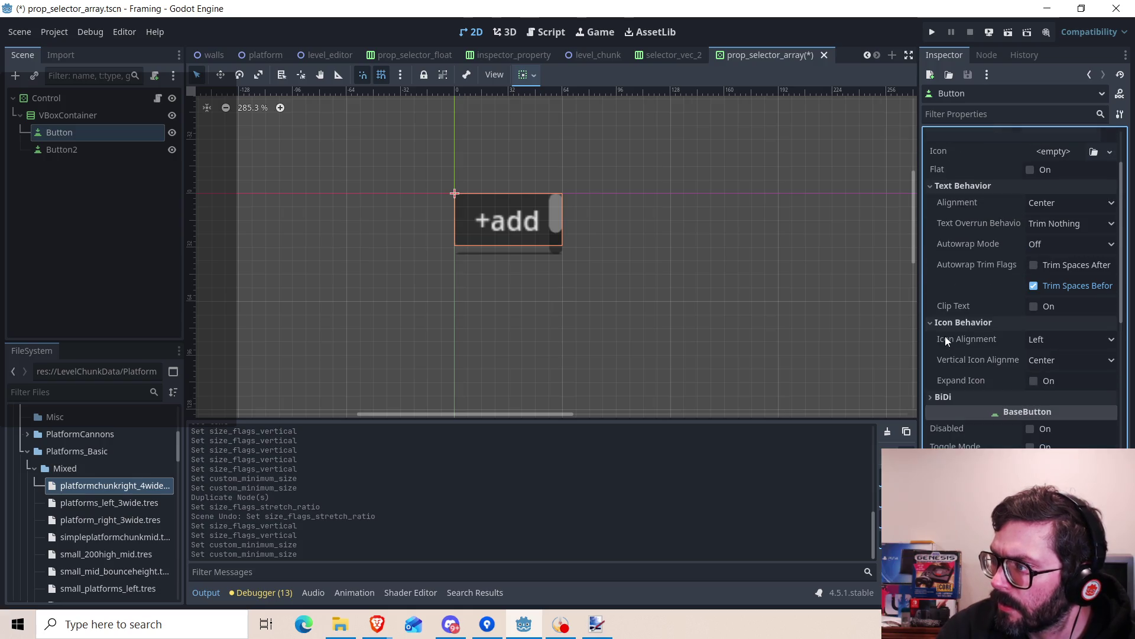
pyautogui.click(932, 397)
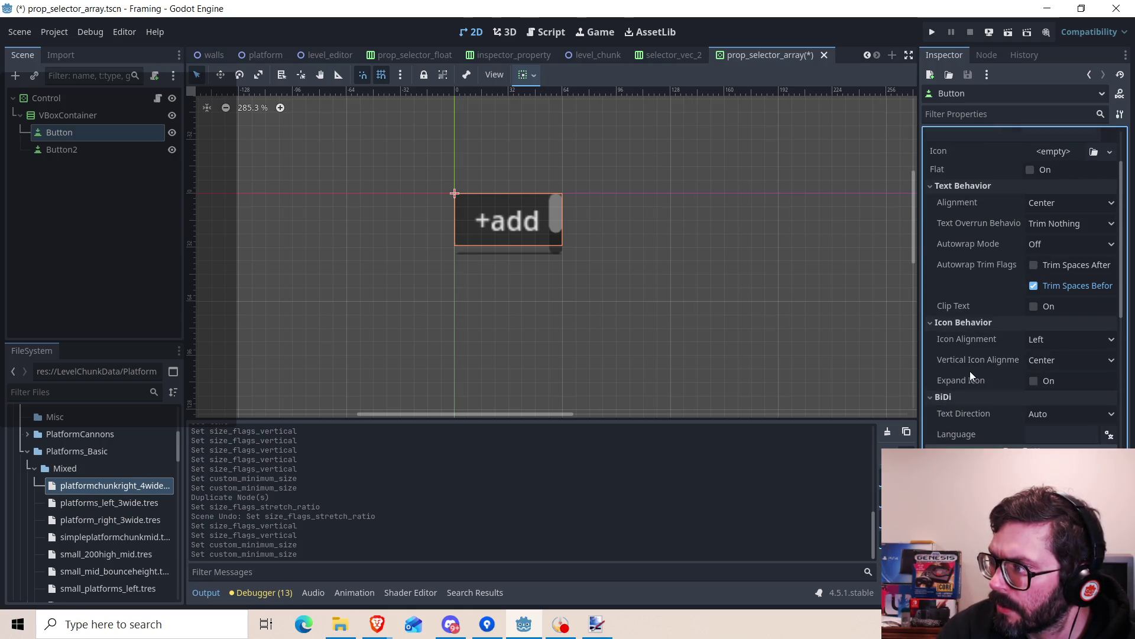
pyautogui.scroll(2, 969, 371)
# Step: Erase the '+add' text from both Button and Button2
pyautogui.press('BackSpace')
pyautogui.press('BackSpace')
pyautogui.press('BackSpace')
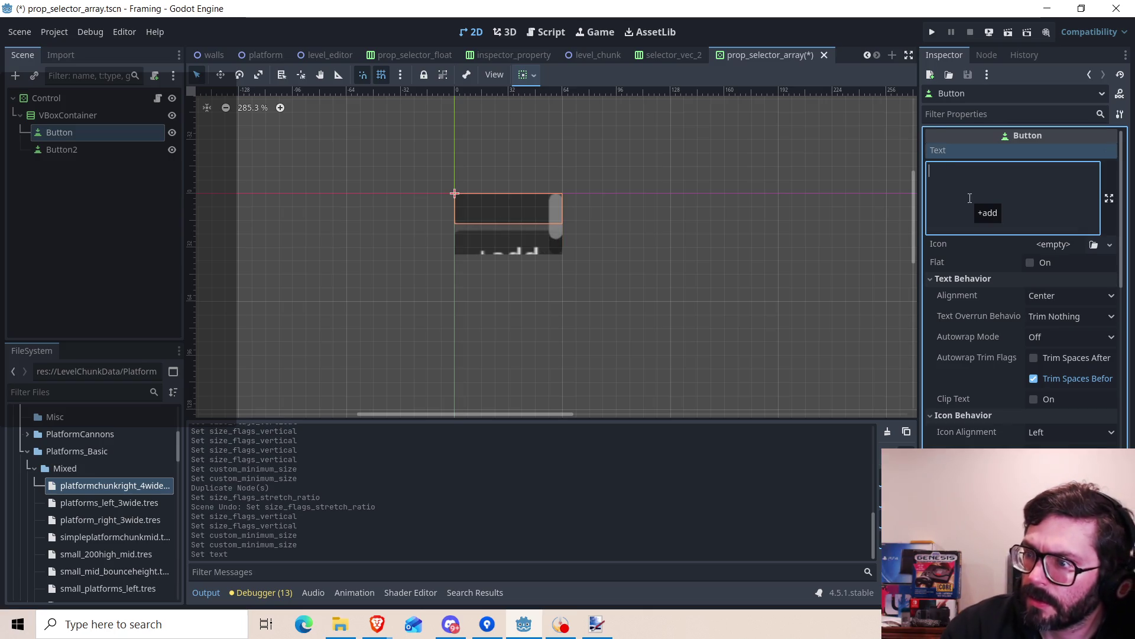
pyautogui.click(524, 240)
pyautogui.click(996, 196)
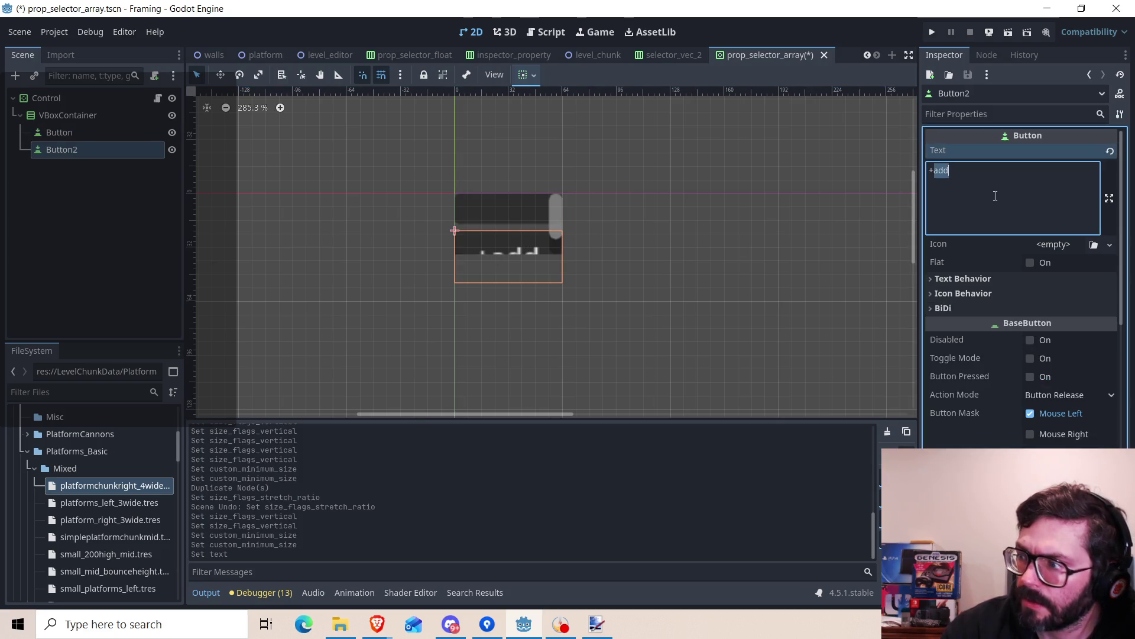
pyautogui.press('BackSpace')
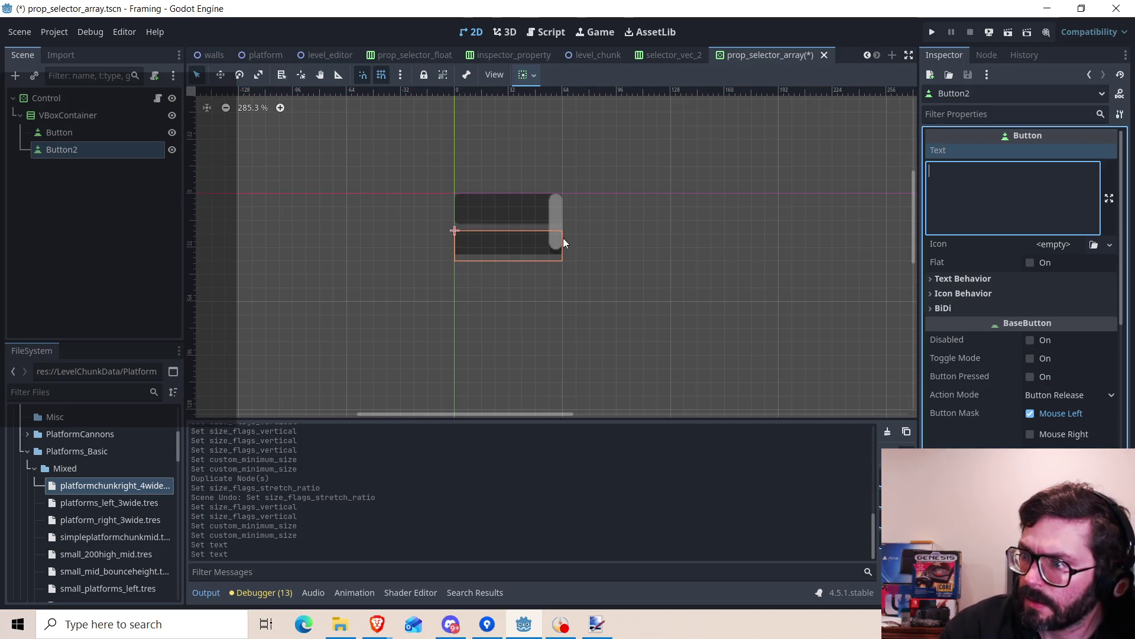
# Step: Enable the first Button's Theme Overrides font size and set it to 12 px
pyautogui.click(475, 218)
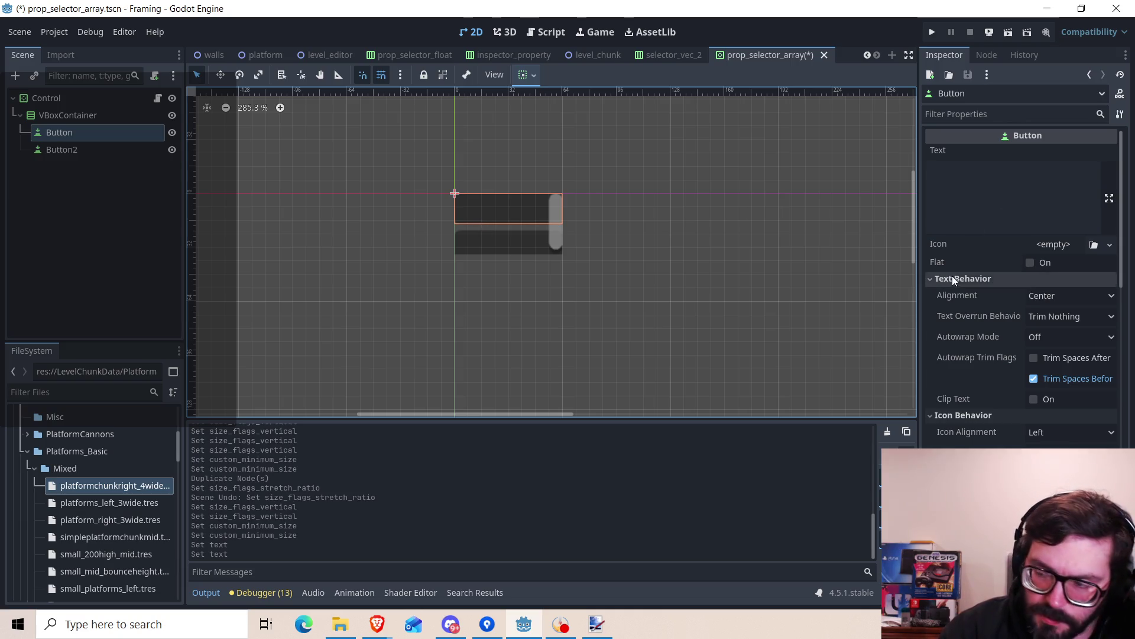
pyautogui.scroll(-15, 1011, 423)
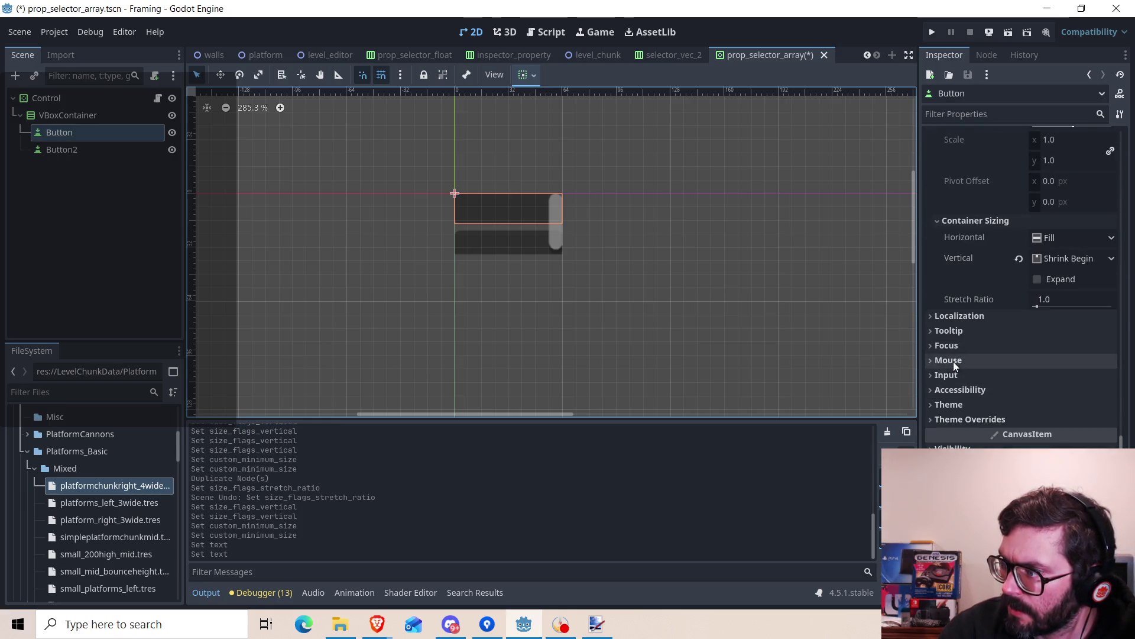
pyautogui.click(961, 404)
pyautogui.click(961, 404)
pyautogui.click(962, 419)
pyautogui.scroll(-2, 958, 408)
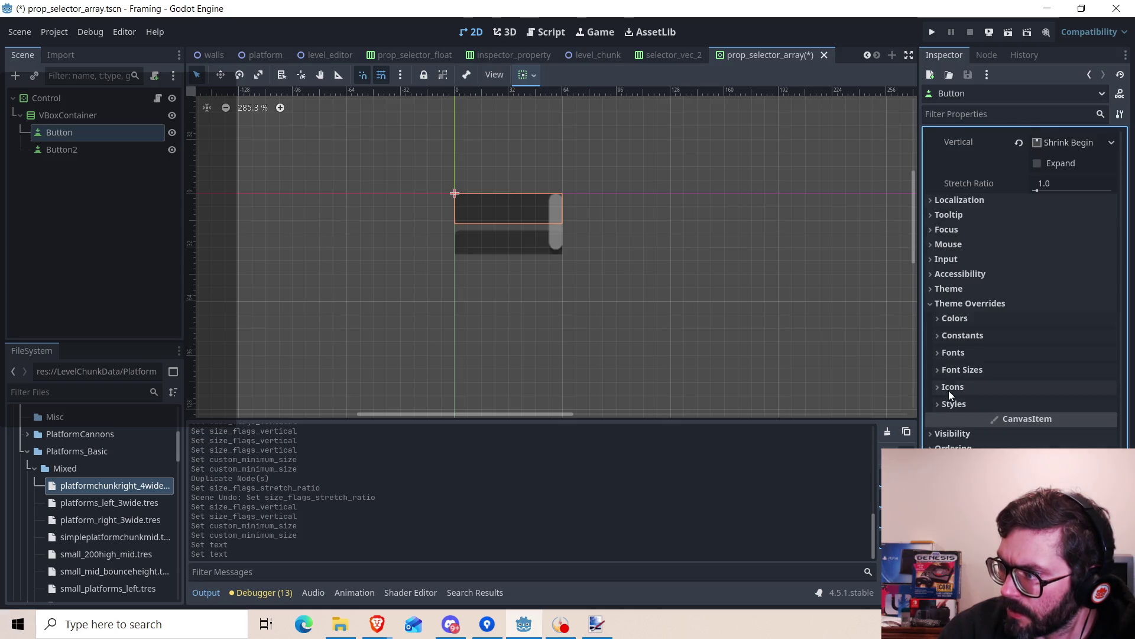
pyautogui.click(950, 357)
pyautogui.click(959, 389)
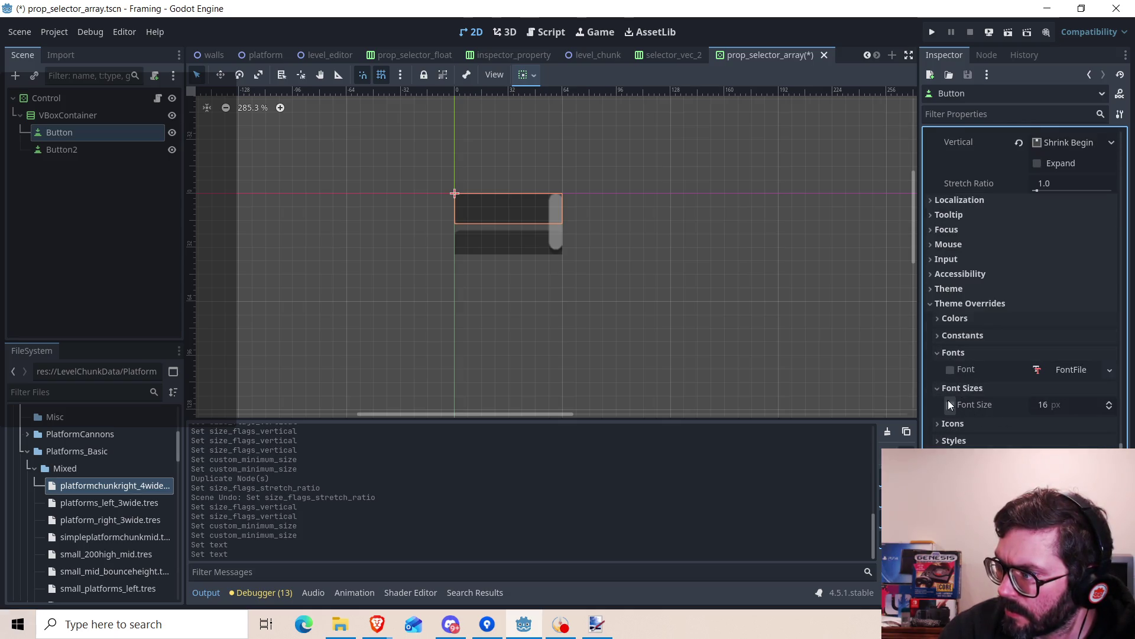
pyautogui.click(949, 402)
pyautogui.click(1111, 412)
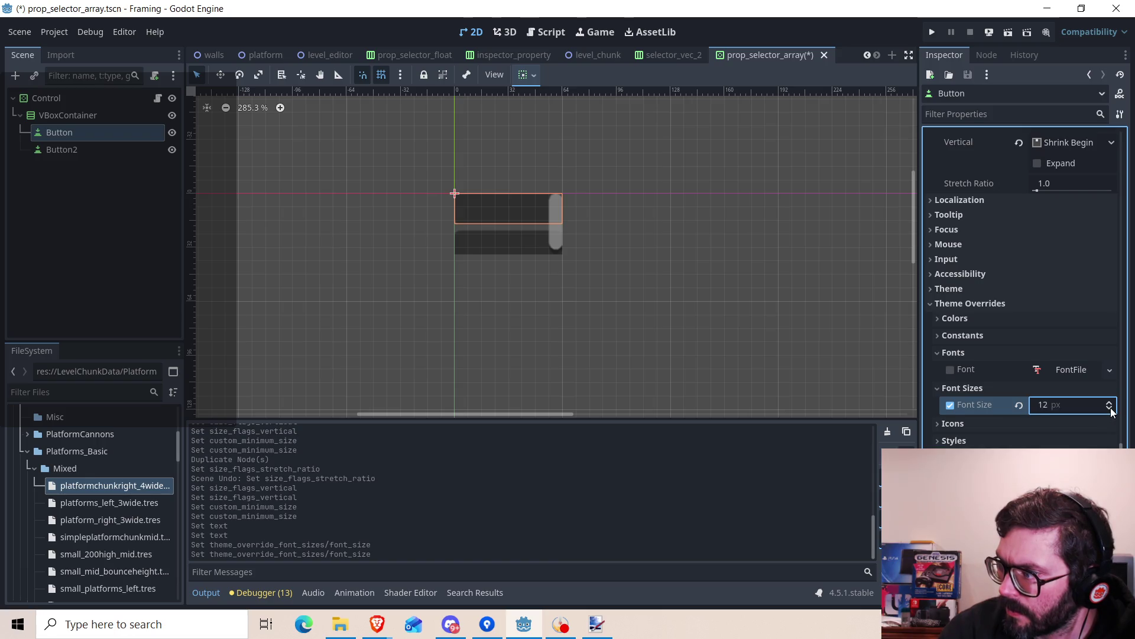
pyautogui.scroll(10, 996, 346)
# Step: Restore the first Button's text to '+add'
pyautogui.scroll(10, 996, 346)
pyautogui.scroll(3, 976, 244)
pyautogui.click(970, 174)
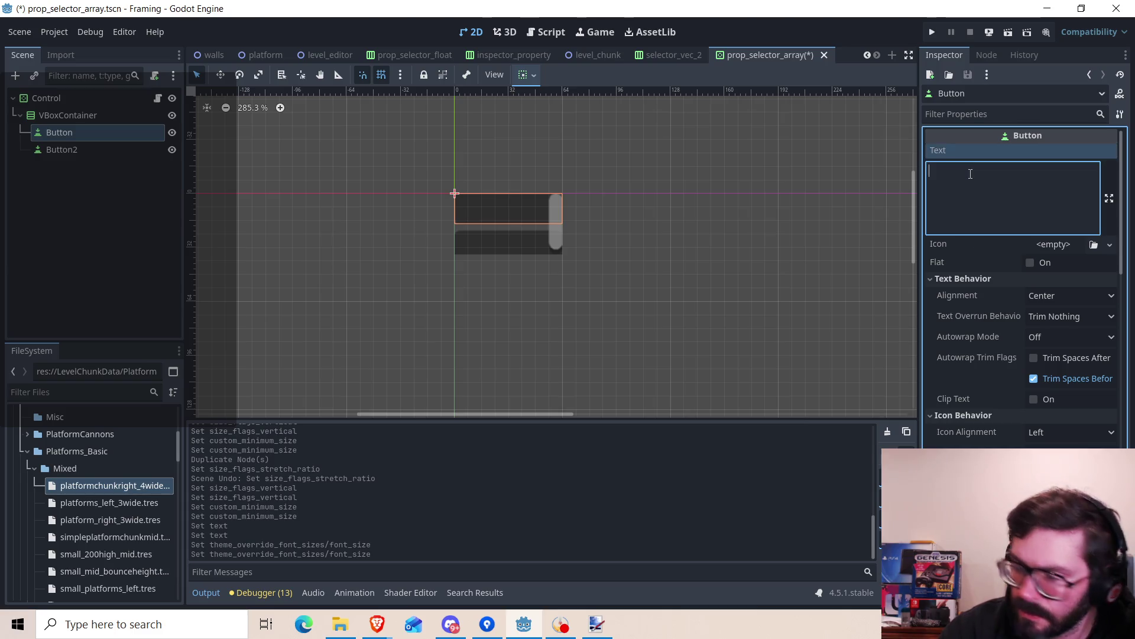
pyautogui.write('+a')
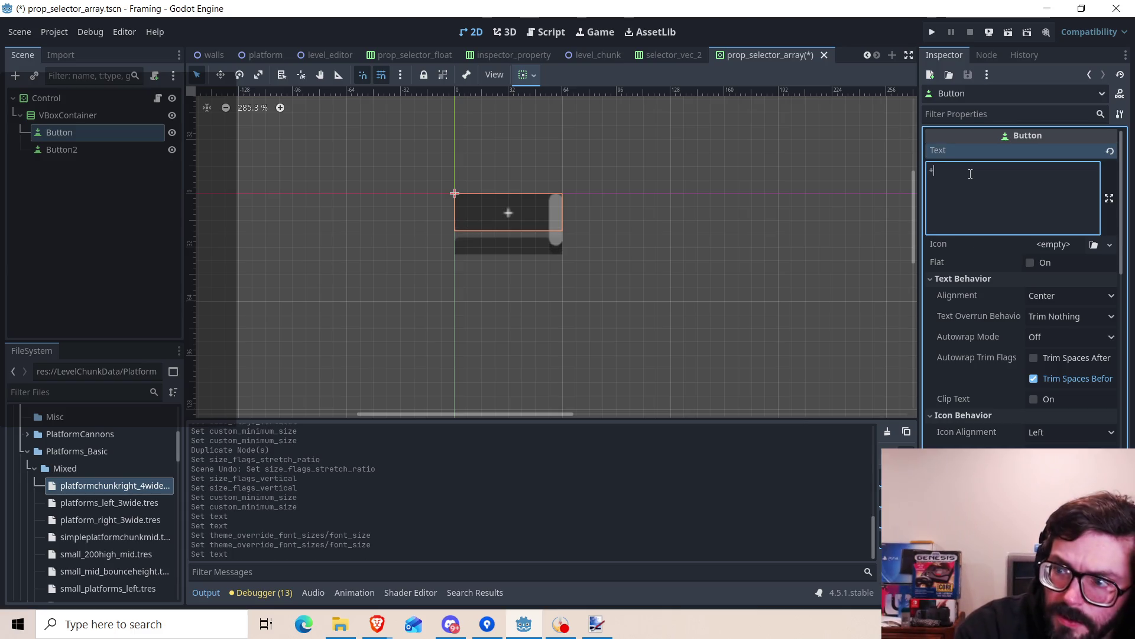
pyautogui.write('dd')
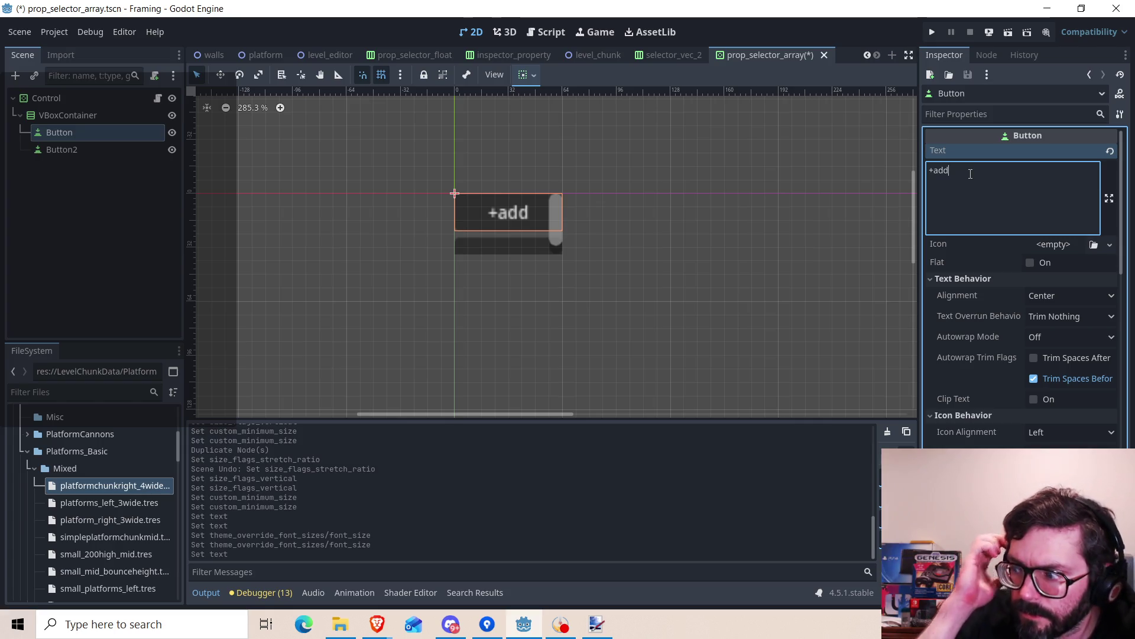
# Step: Expand the Theme Overrides Constants section for the Button
pyautogui.scroll(-10, 995, 353)
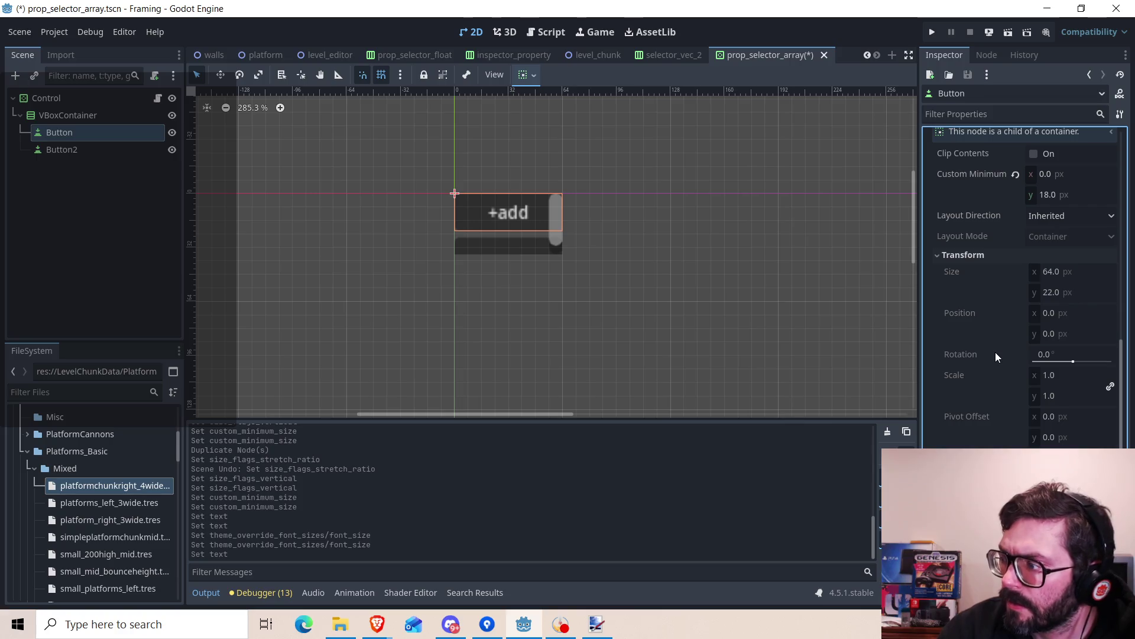
pyautogui.scroll(-5, 995, 353)
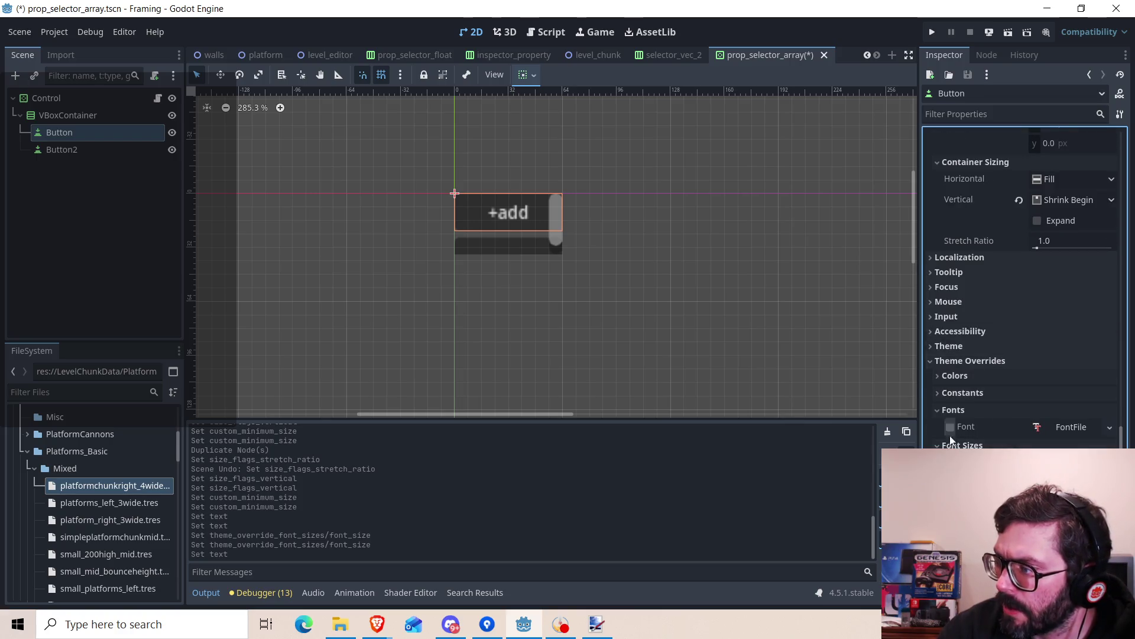
pyautogui.scroll(-3, 994, 353)
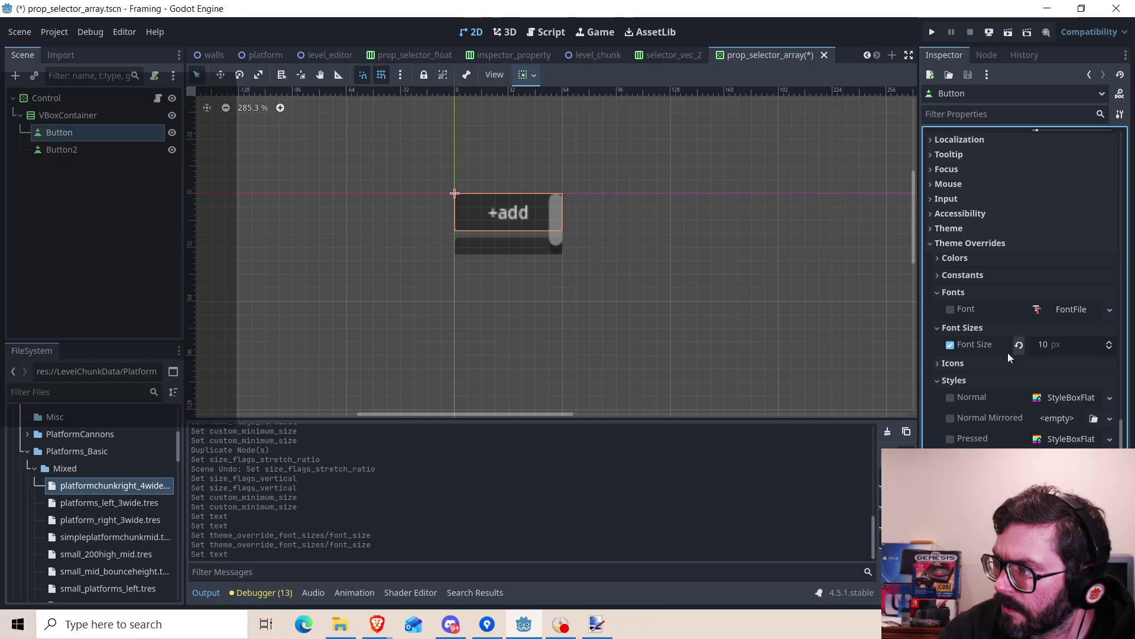
pyautogui.click(960, 275)
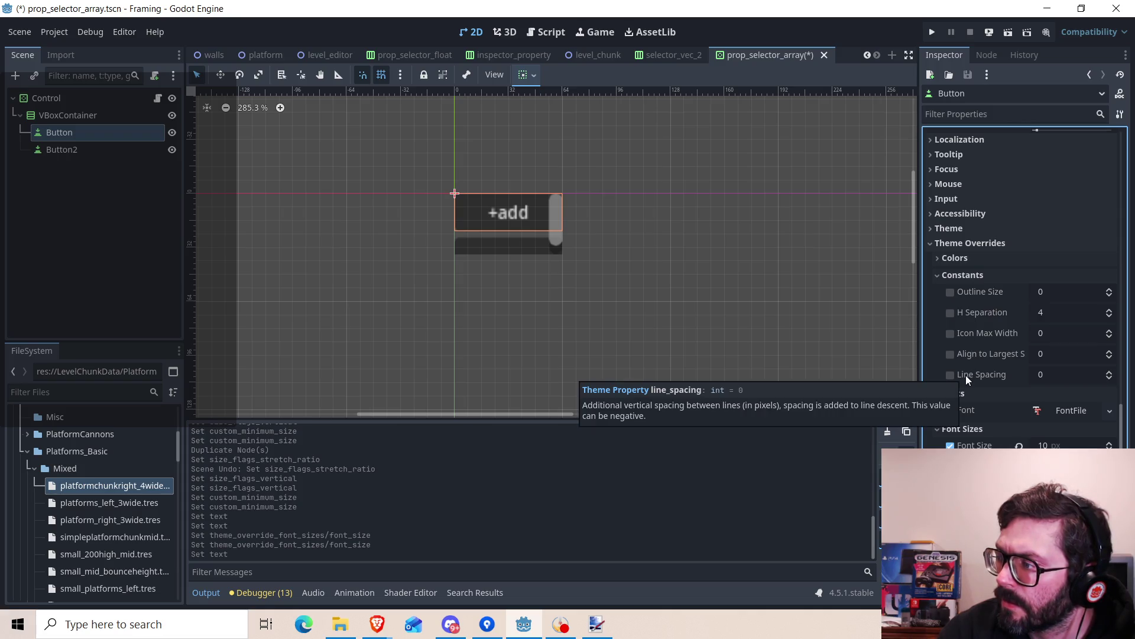
# Step: Add a line spacing override of 0 and drop Squarewave.ttf into the Font override slot
pyautogui.click(1110, 378)
pyautogui.click(1109, 372)
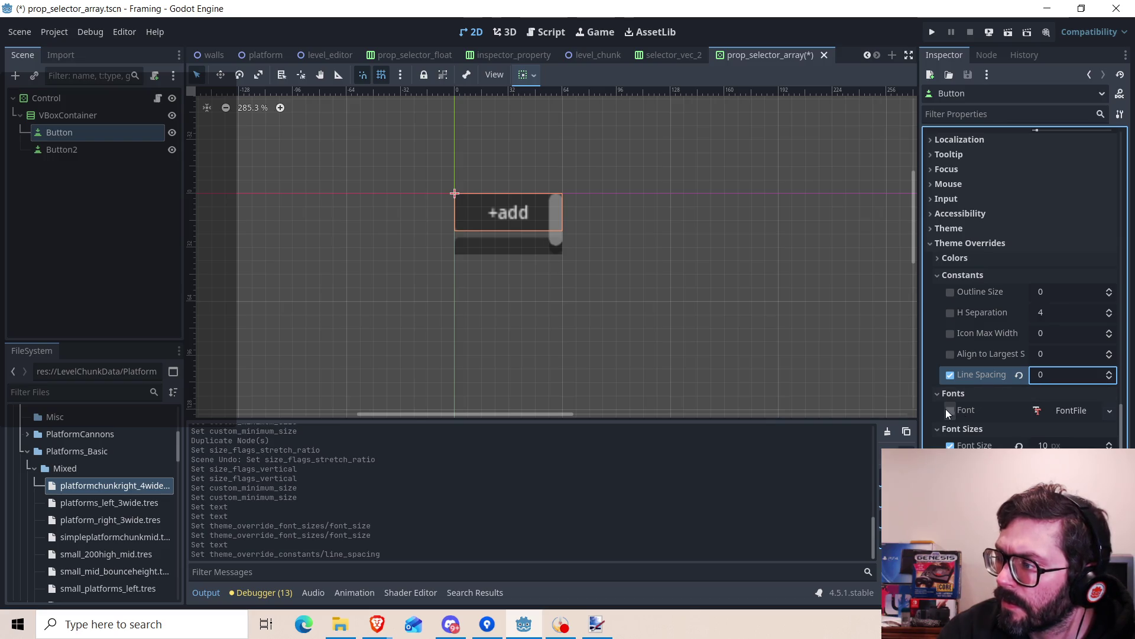
pyautogui.click(1063, 409)
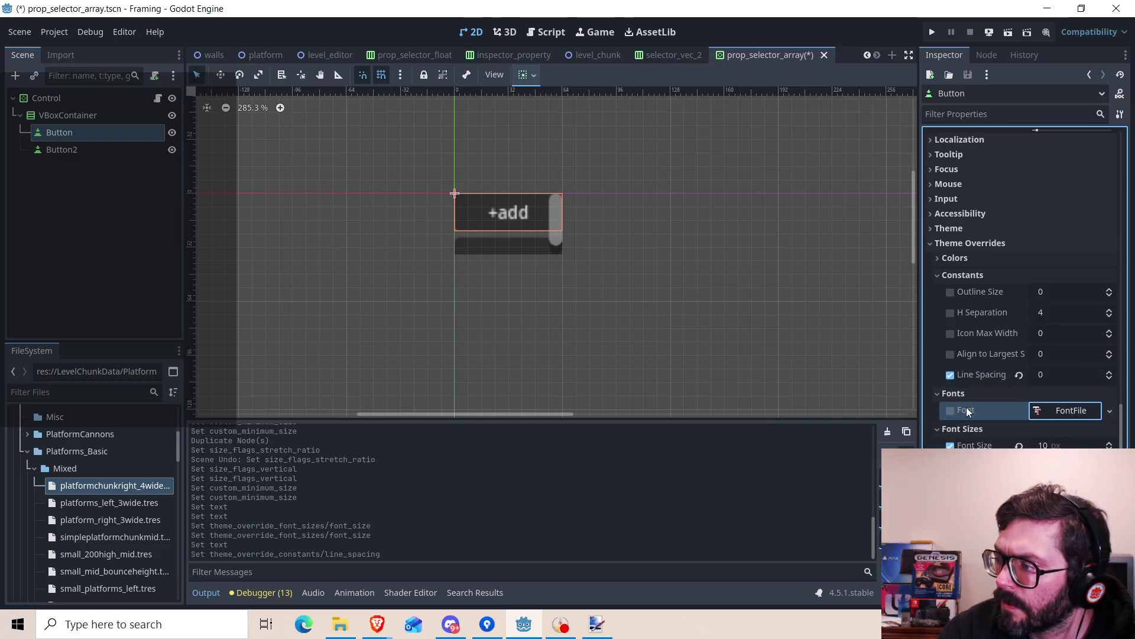
pyautogui.scroll(5, 30, 456)
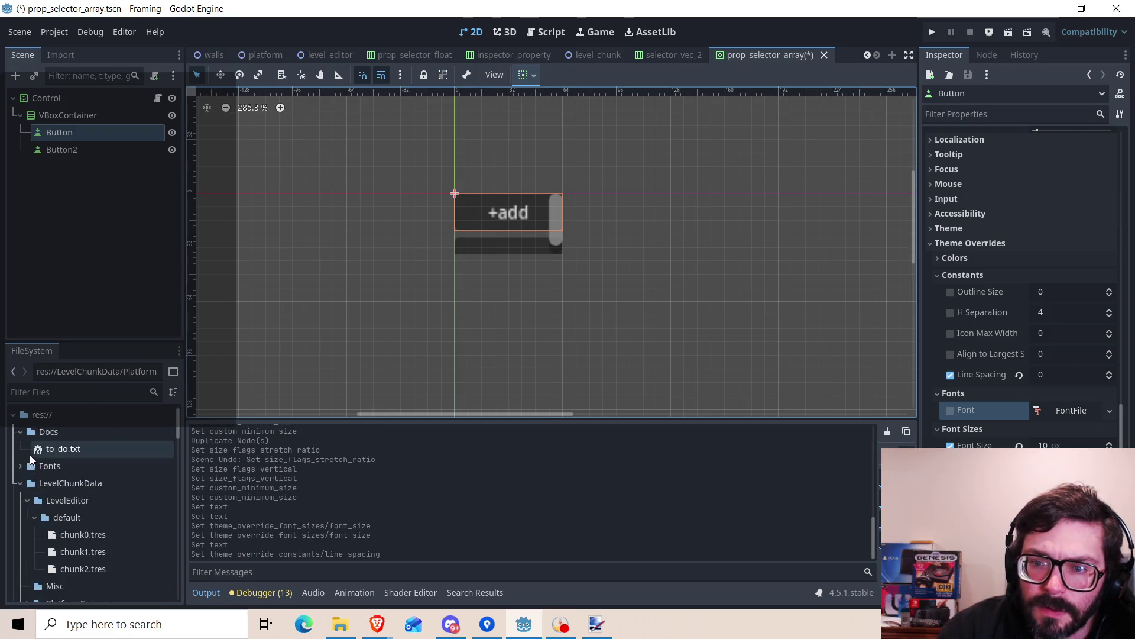
pyautogui.click(20, 467)
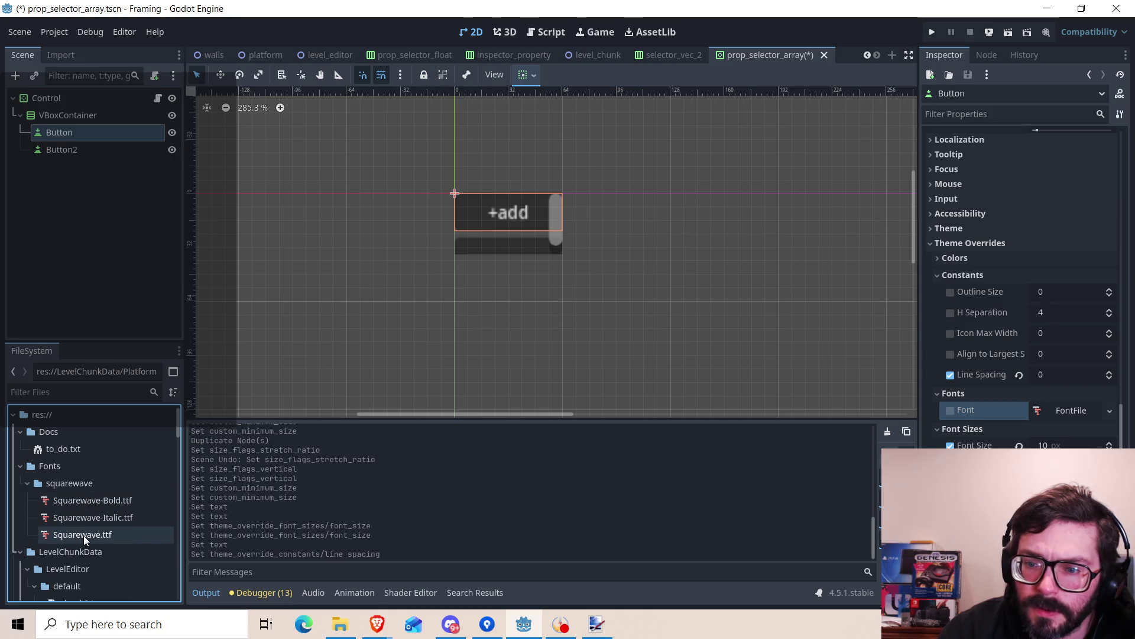
pyautogui.moveTo(83, 534)
pyautogui.mouseDown()
pyautogui.moveTo(496, 532)
pyautogui.moveTo(1052, 418)
pyautogui.mouseUp()
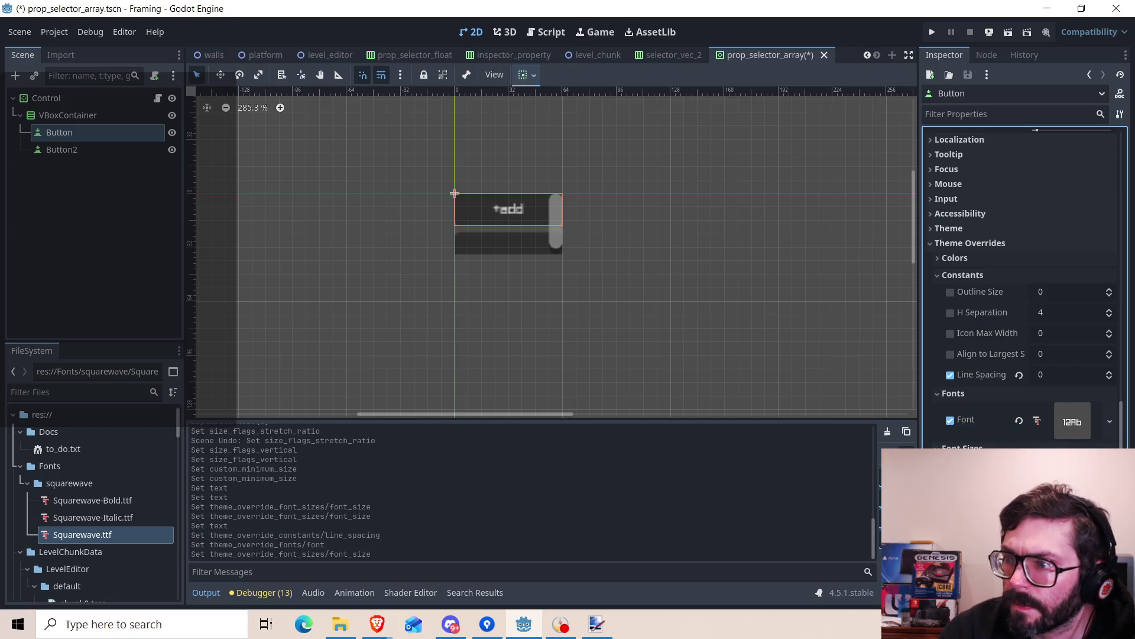
# Step: Raise the font size and assign Squarewave-Bold.ttf as the Button's font override
pyautogui.click(1041, 467)
pyautogui.moveTo(1041, 467)
pyautogui.mouseDown()
pyautogui.moveTo(1064, 467)
pyautogui.moveTo(1047, 467)
pyautogui.mouseUp()
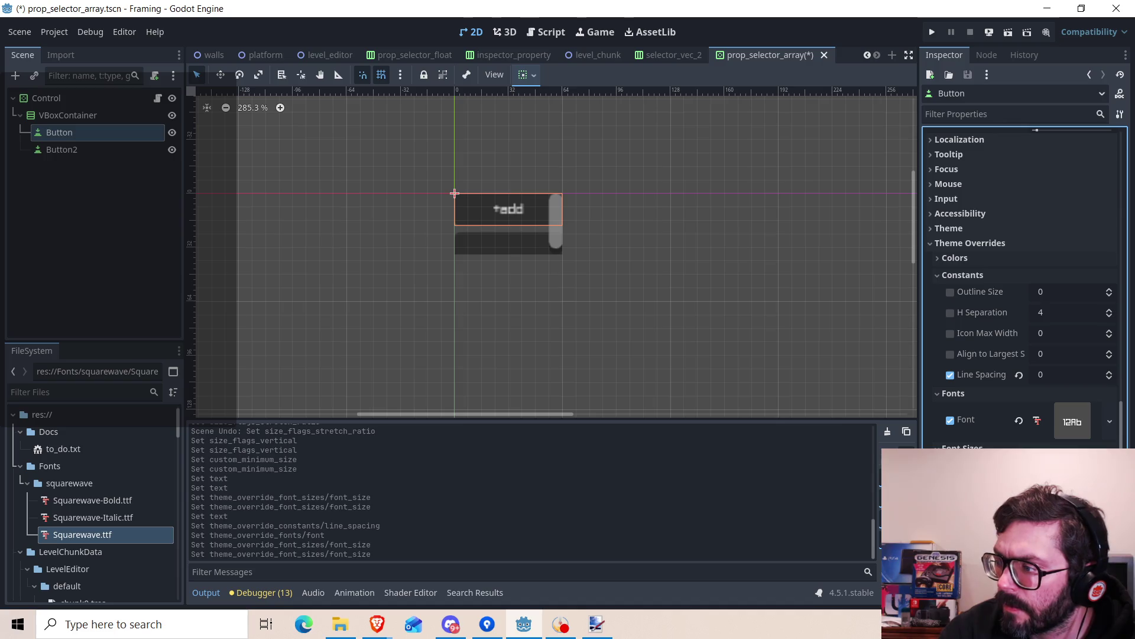
pyautogui.click(975, 424)
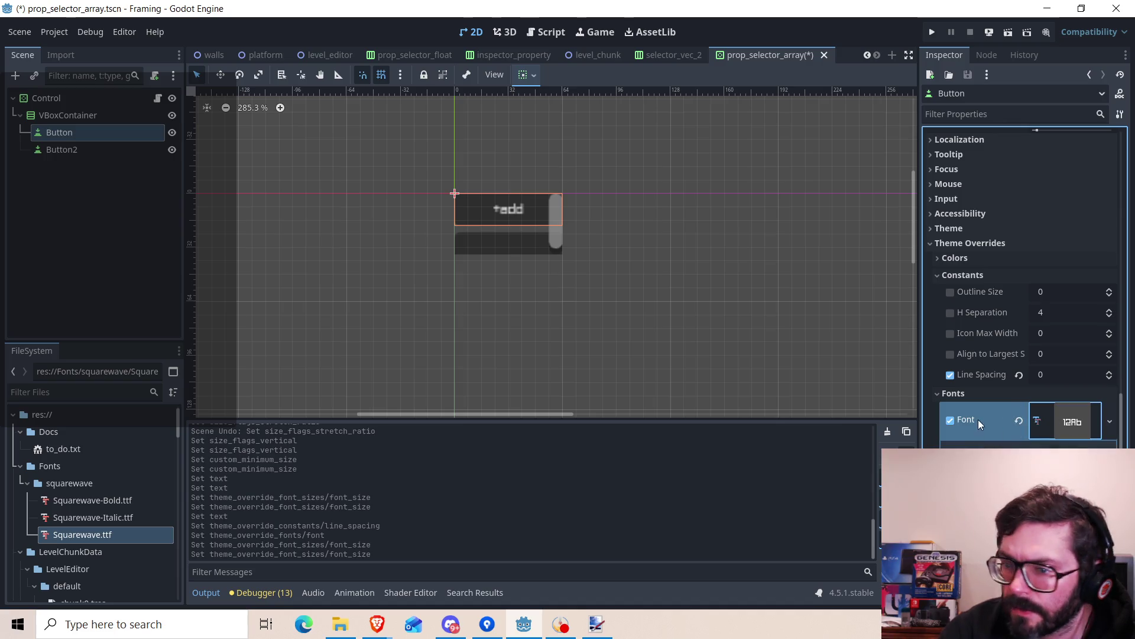
pyautogui.moveTo(115, 499); pyautogui.dragTo(1066, 421)
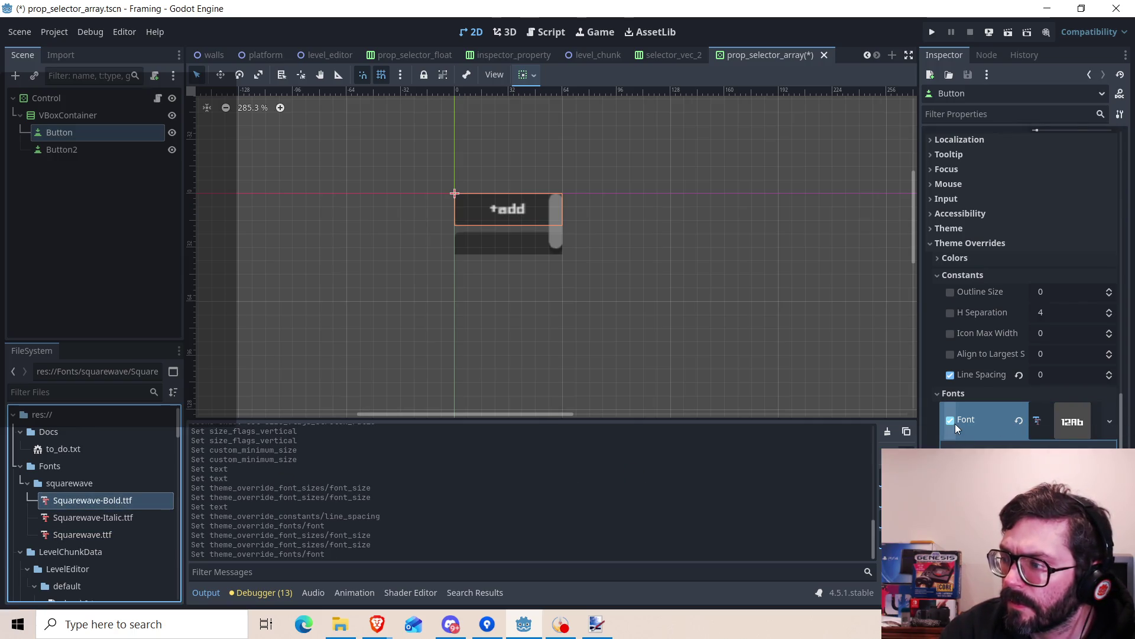
pyautogui.scroll(-8, 615, 323)
pyautogui.scroll(9, 612, 322)
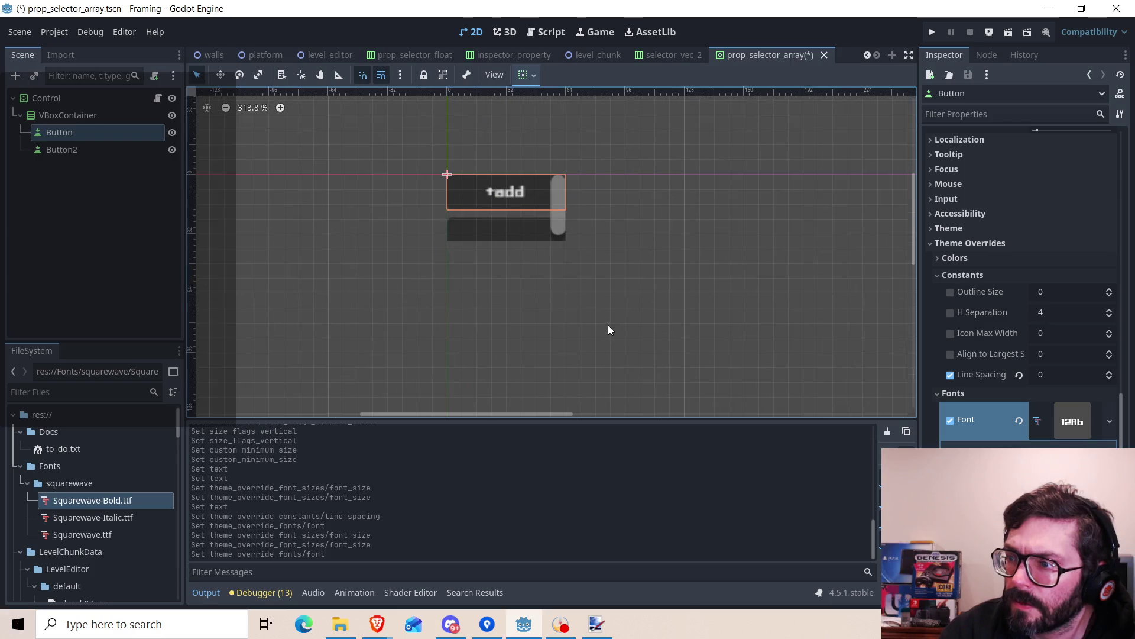
# Step: Turn off the Font and Line Spacing overrides, then reassign Squarewave-Bold.ttf as the font
pyautogui.click(950, 421)
pyautogui.click(951, 414)
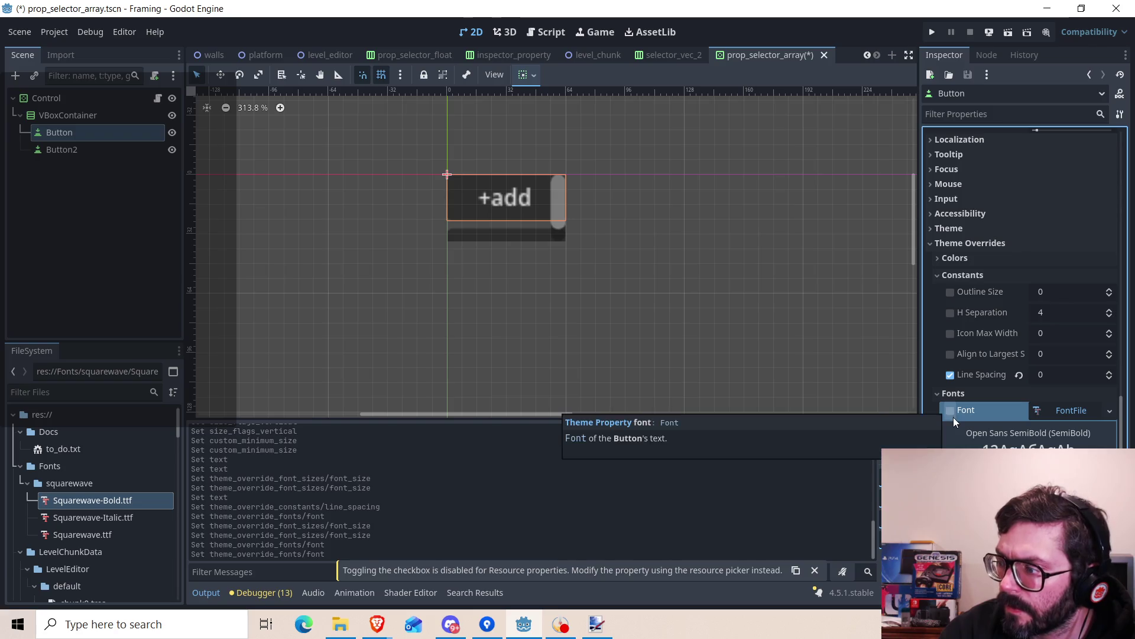
pyautogui.scroll(-2, 953, 417)
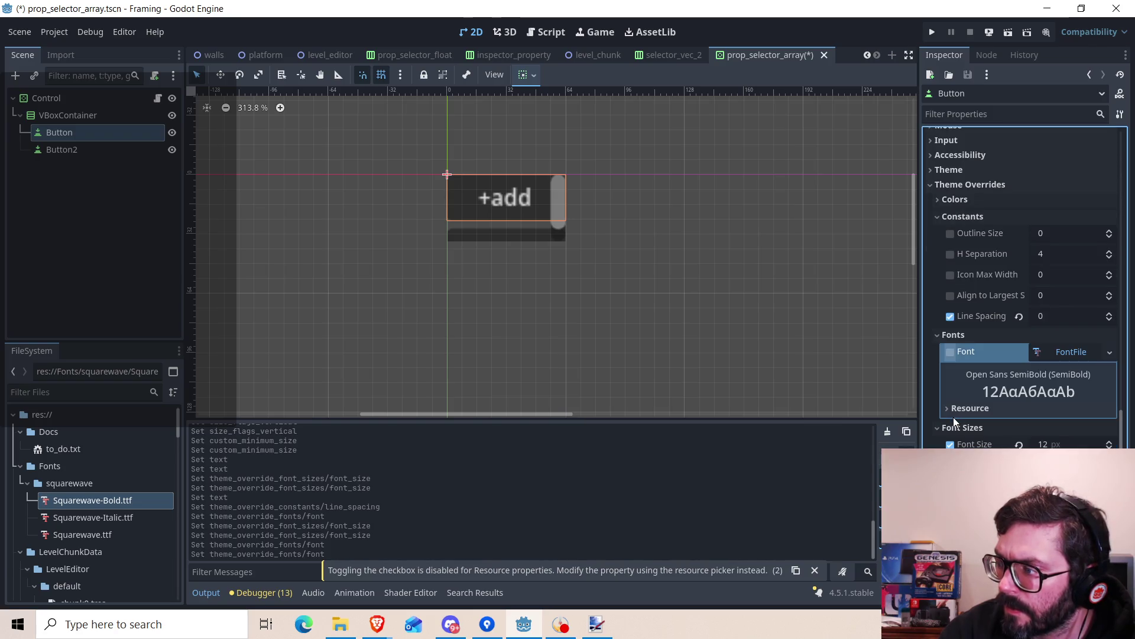
pyautogui.click(950, 353)
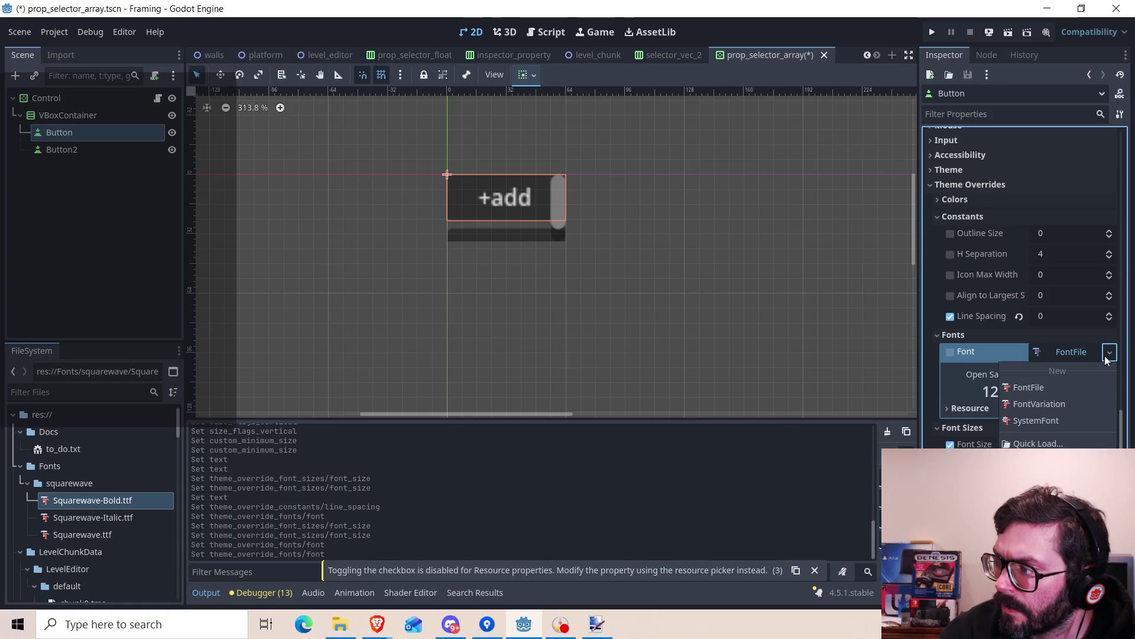
pyautogui.click(1074, 356)
pyautogui.click(1074, 356)
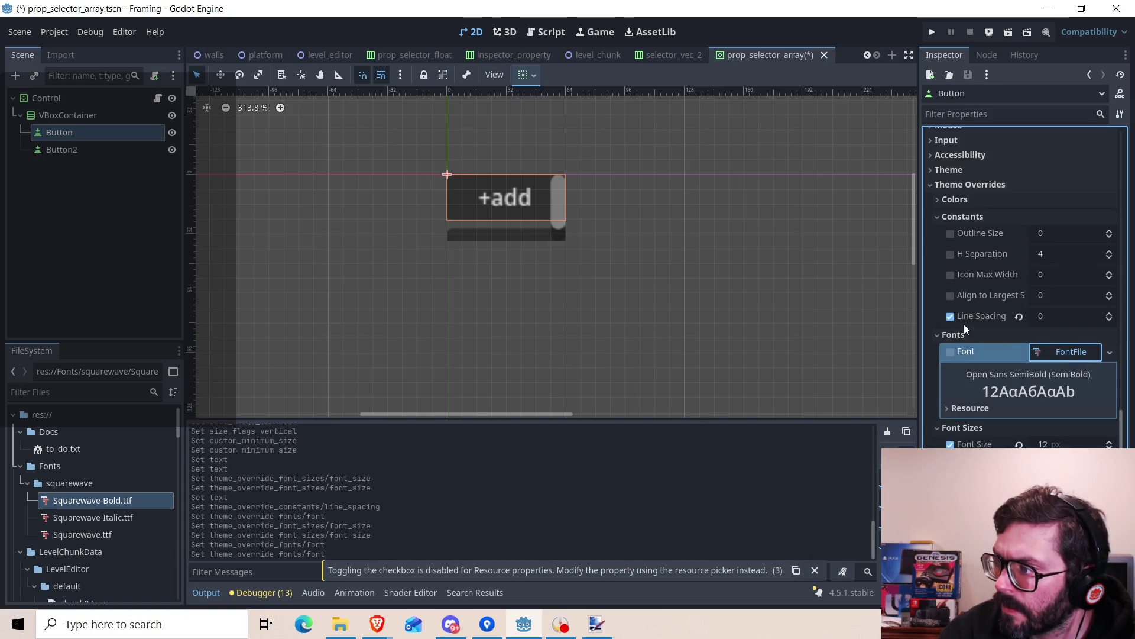
pyautogui.click(952, 316)
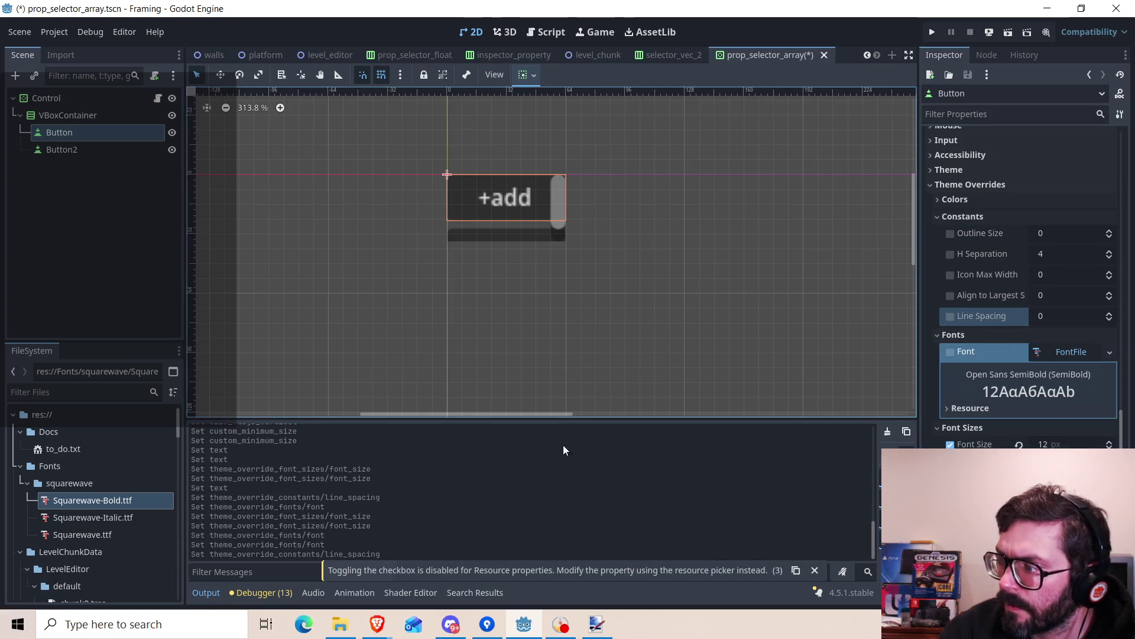
pyautogui.moveTo(91, 500)
pyautogui.mouseDown()
pyautogui.moveTo(922, 434)
pyautogui.moveTo(1056, 372)
pyautogui.moveTo(1052, 357)
pyautogui.mouseUp()
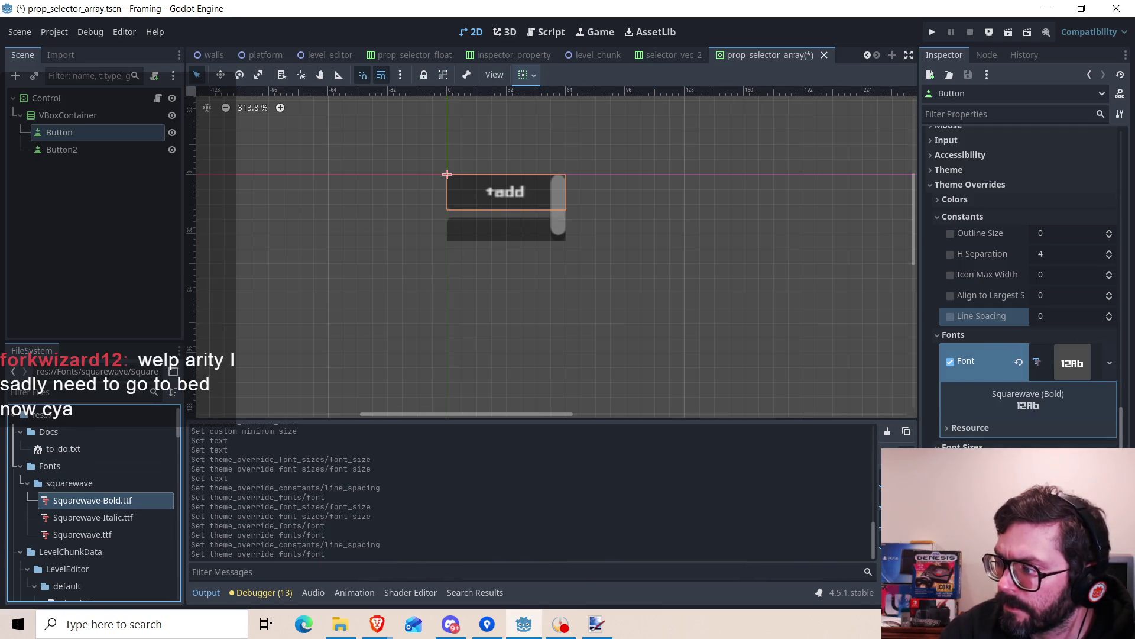
# Step: Tune the Font Size override until the bold label nearly fills the button
pyautogui.scroll(5, 1064, 468)
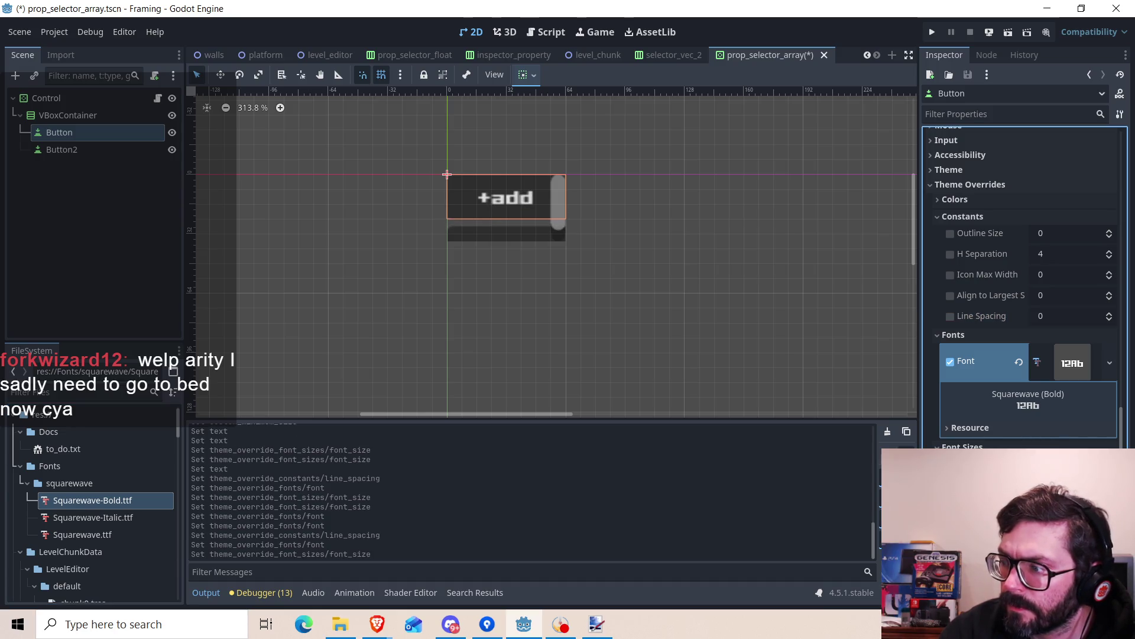
pyautogui.scroll(-1, 1064, 467)
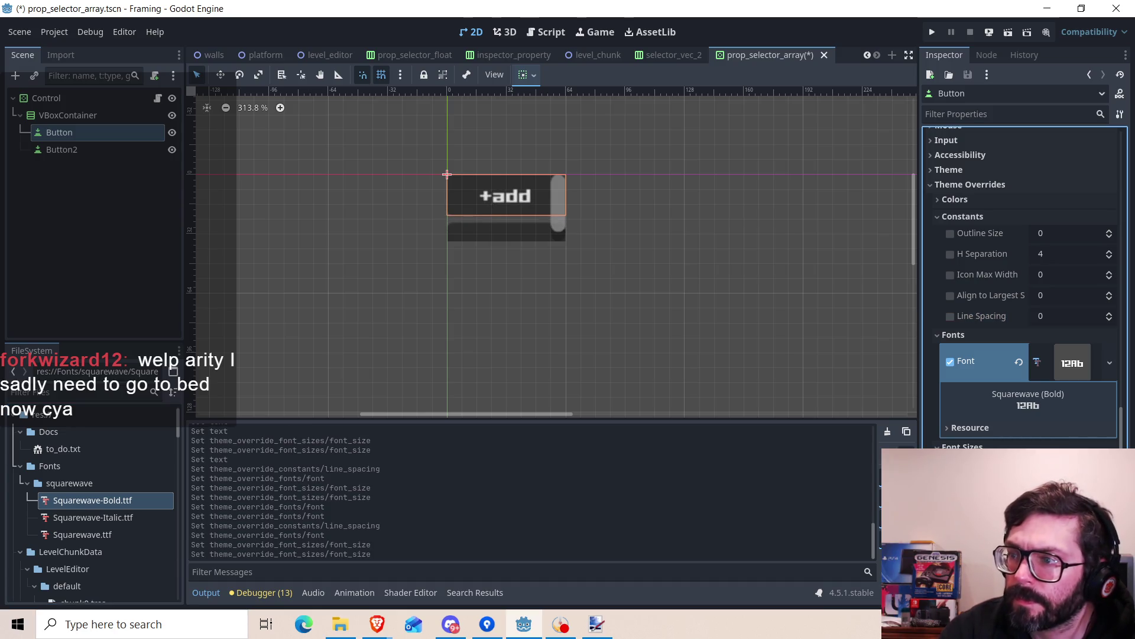
pyautogui.scroll(-1, 1064, 467)
pyautogui.scroll(2, 798, 373)
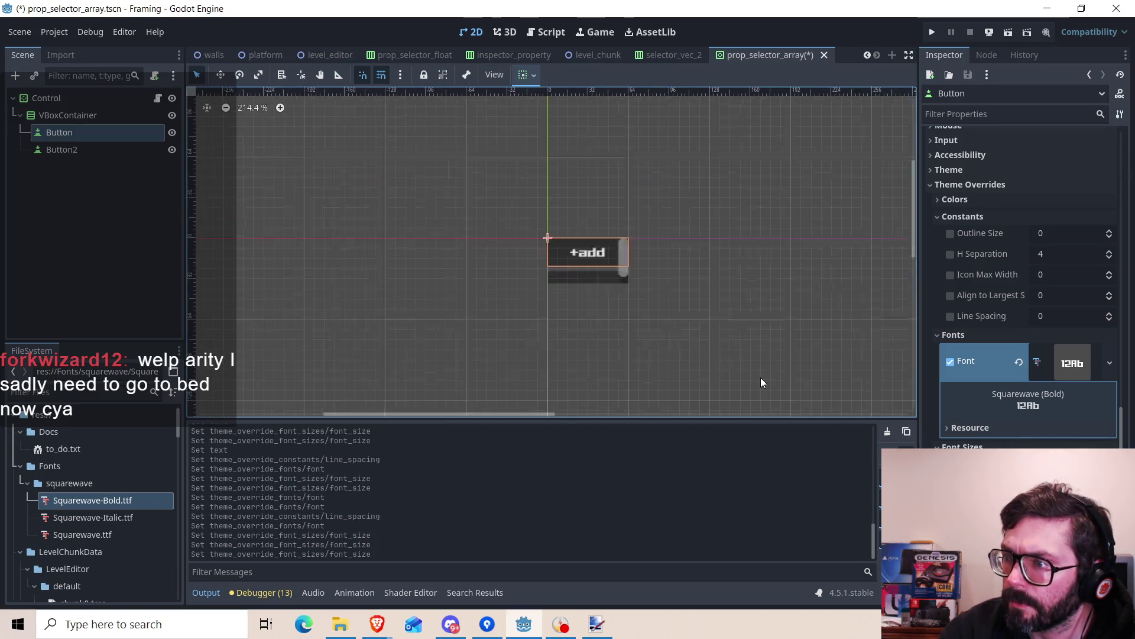
pyautogui.scroll(-1, 1065, 467)
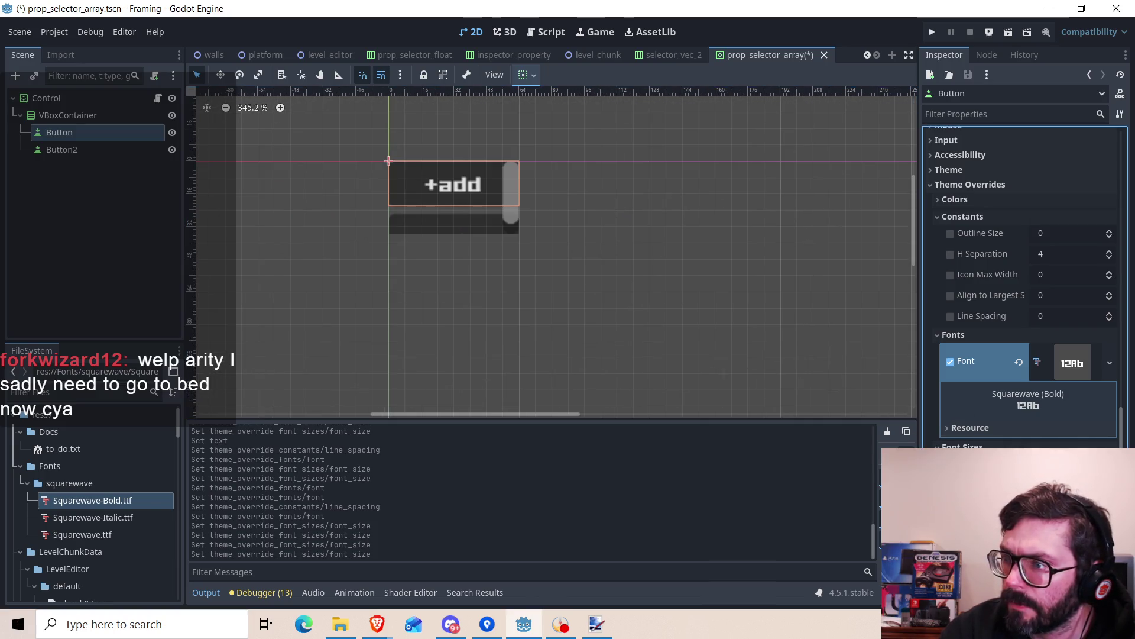
pyautogui.scroll(-1, 1064, 467)
pyautogui.scroll(-1, 1065, 467)
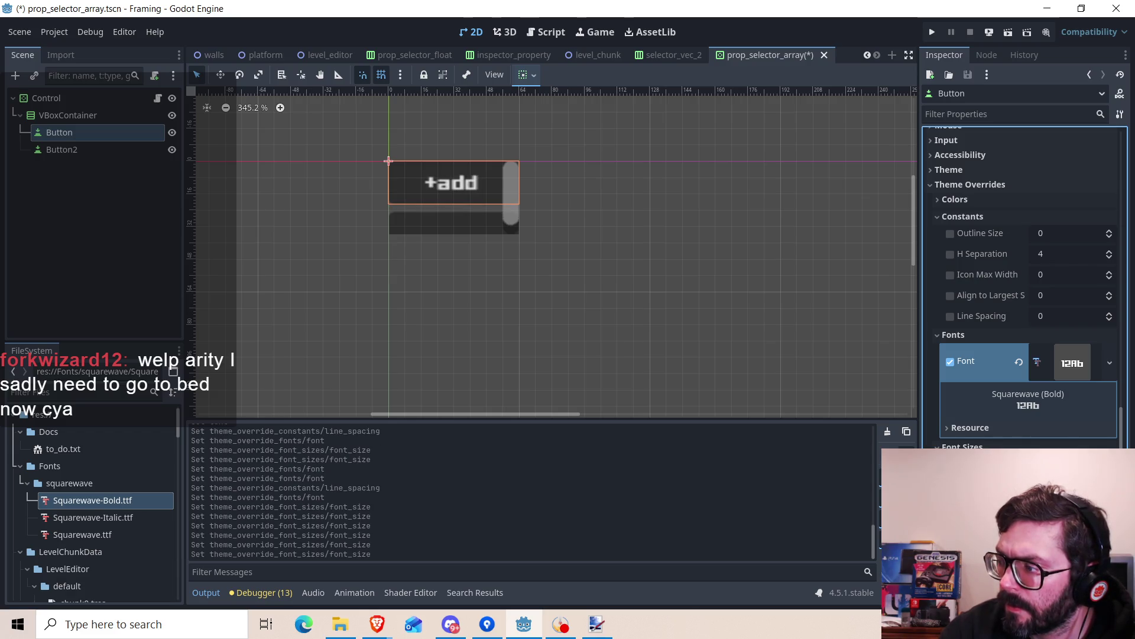
pyautogui.scroll(-4, 1064, 467)
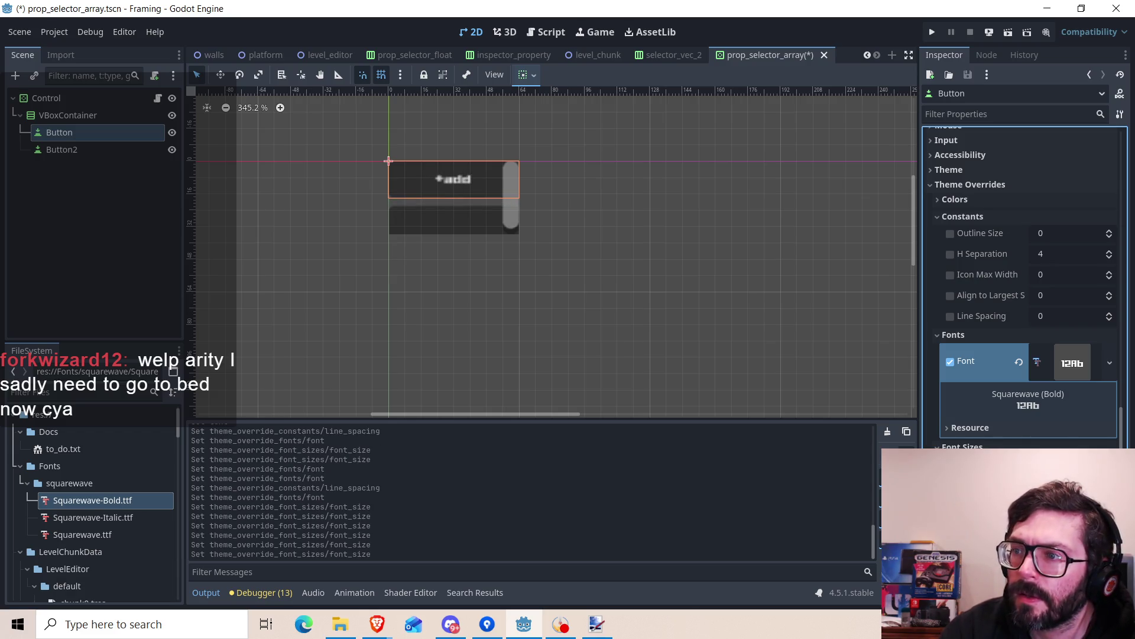
pyautogui.scroll(-2, 1064, 468)
pyautogui.scroll(8, 1064, 467)
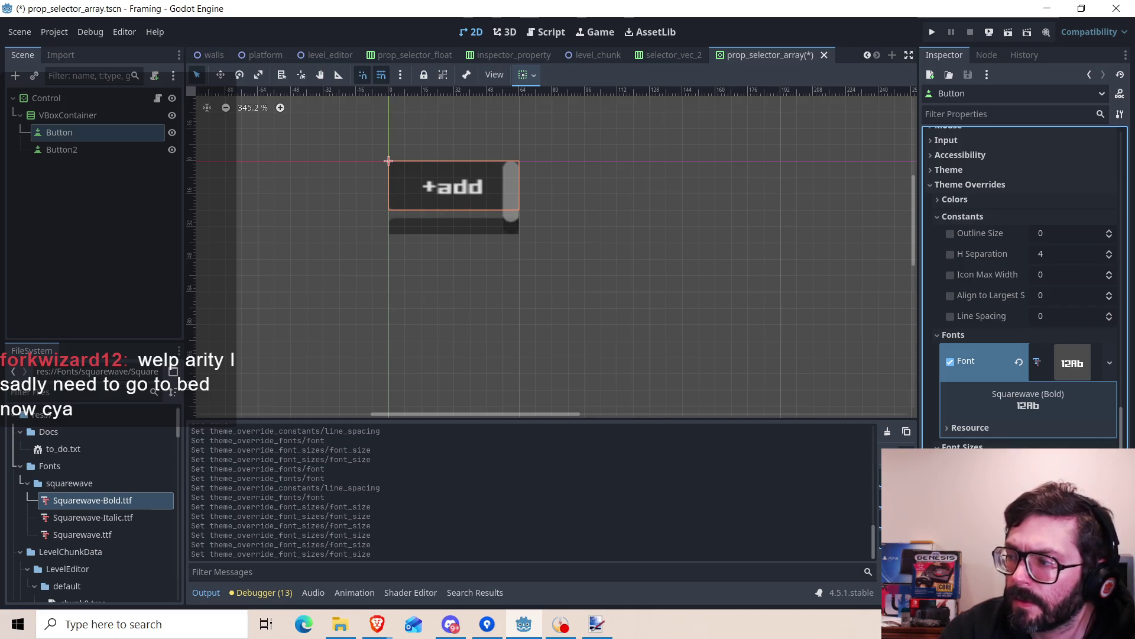
pyautogui.scroll(-1, 1064, 467)
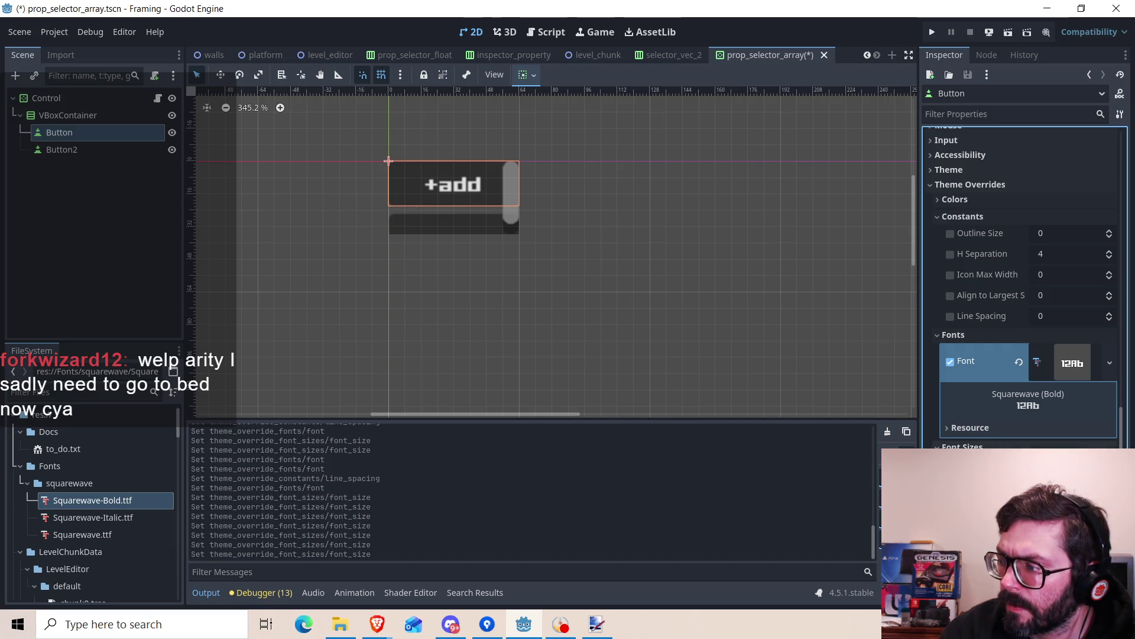
# Step: Toggle the Outline Size and Line Spacing overrides and expand the Button's Theme section
pyautogui.scroll(-4, 1023, 283)
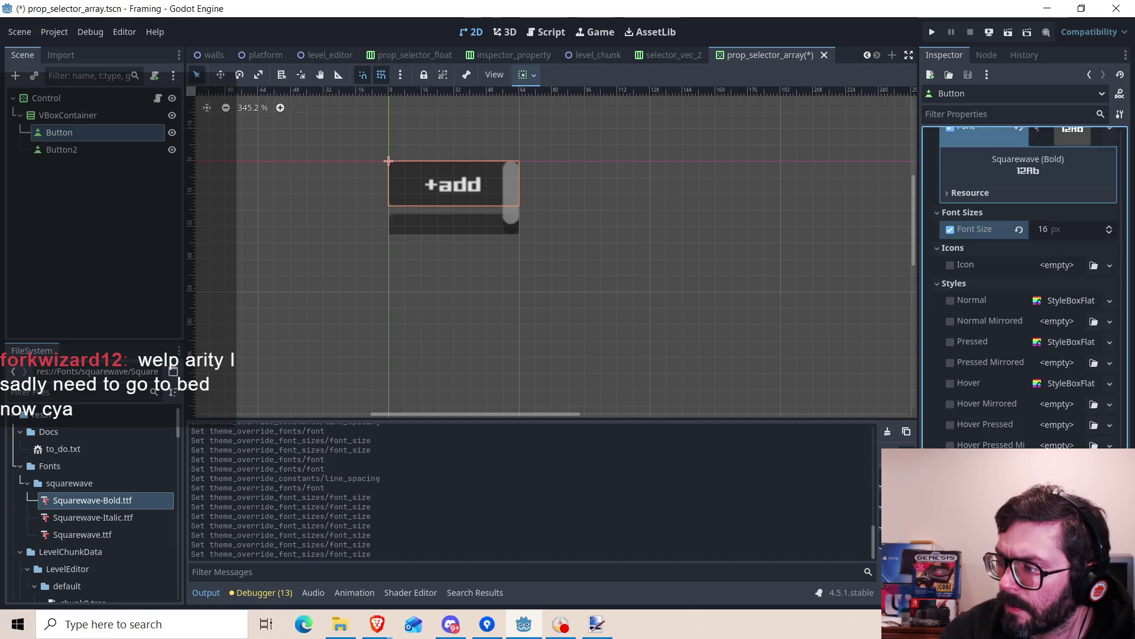
pyautogui.scroll(-2, 1023, 283)
pyautogui.scroll(3, 1023, 284)
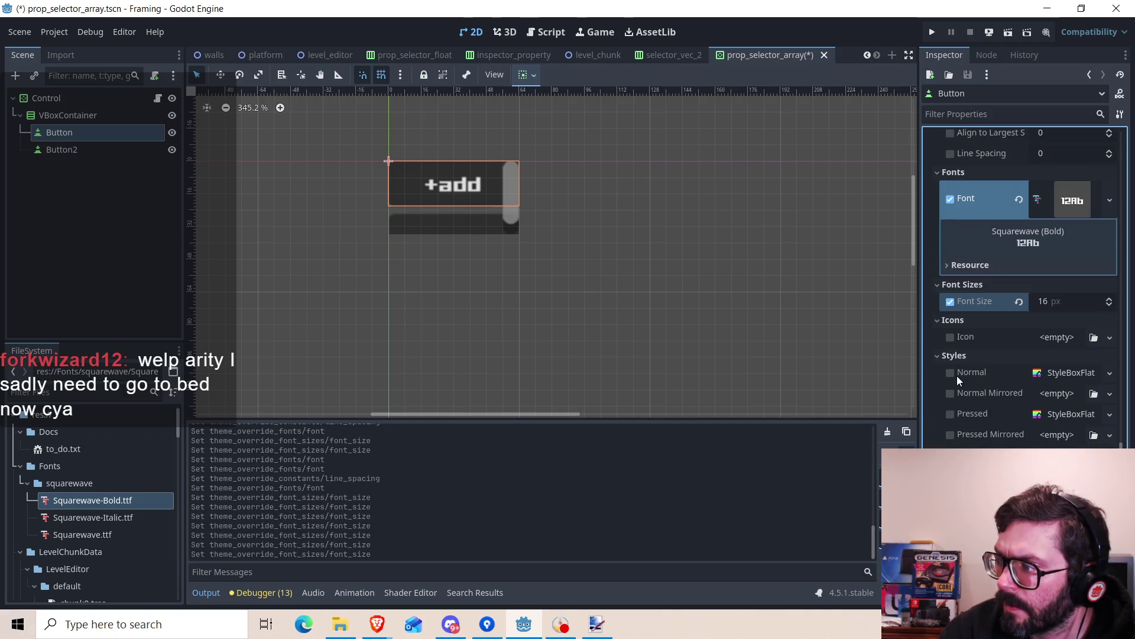
pyautogui.scroll(4, 957, 375)
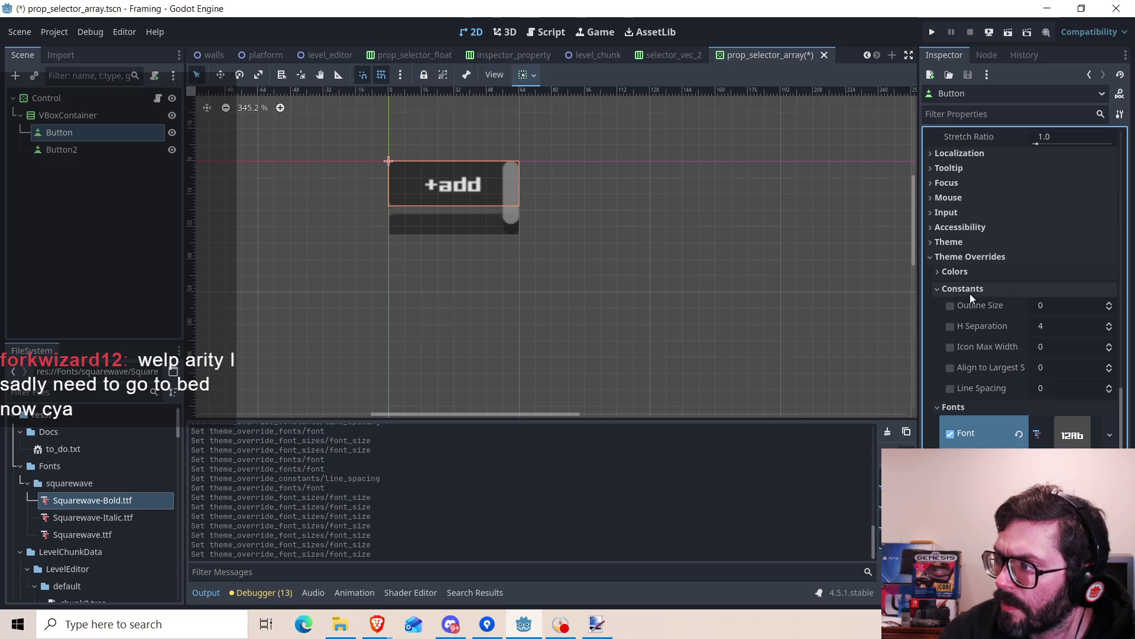
pyautogui.click(952, 307)
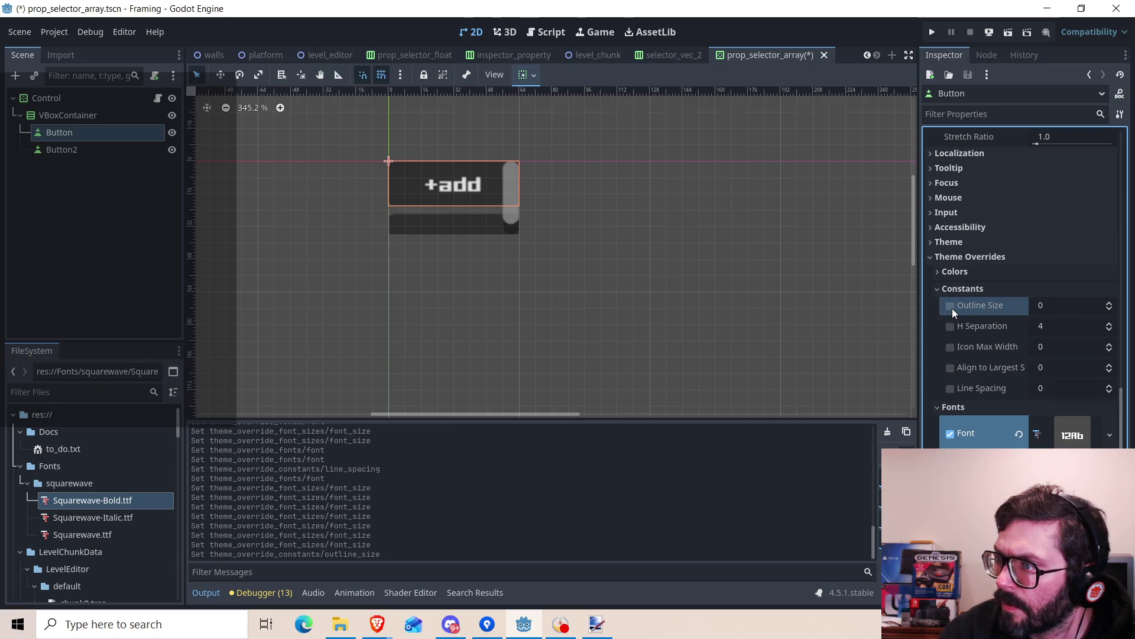
pyautogui.click(933, 242)
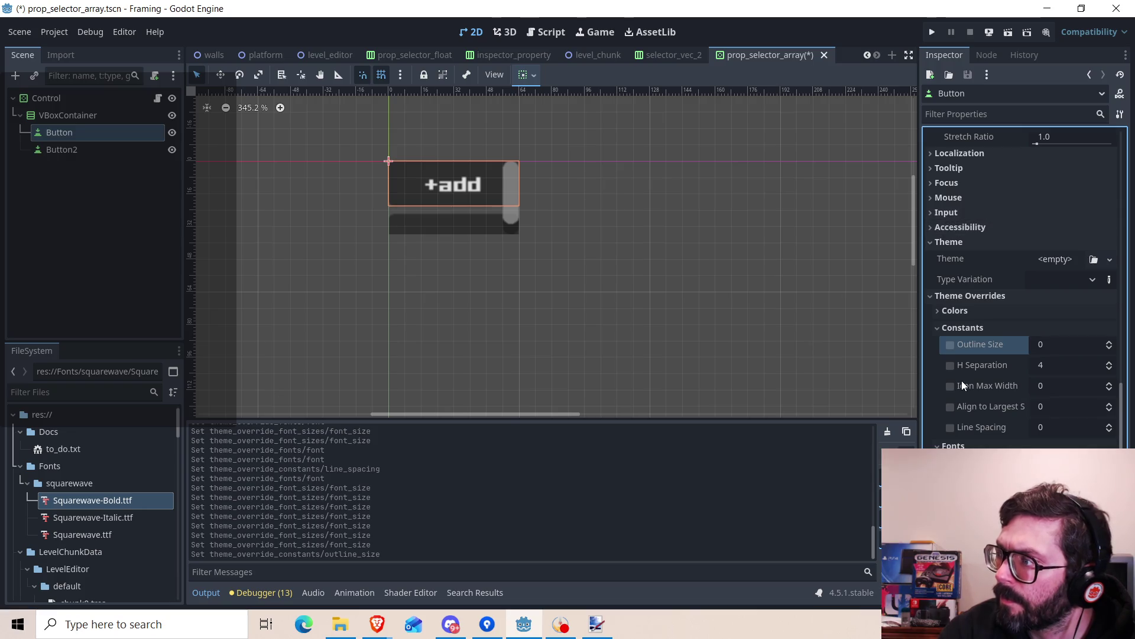
pyautogui.click(956, 424)
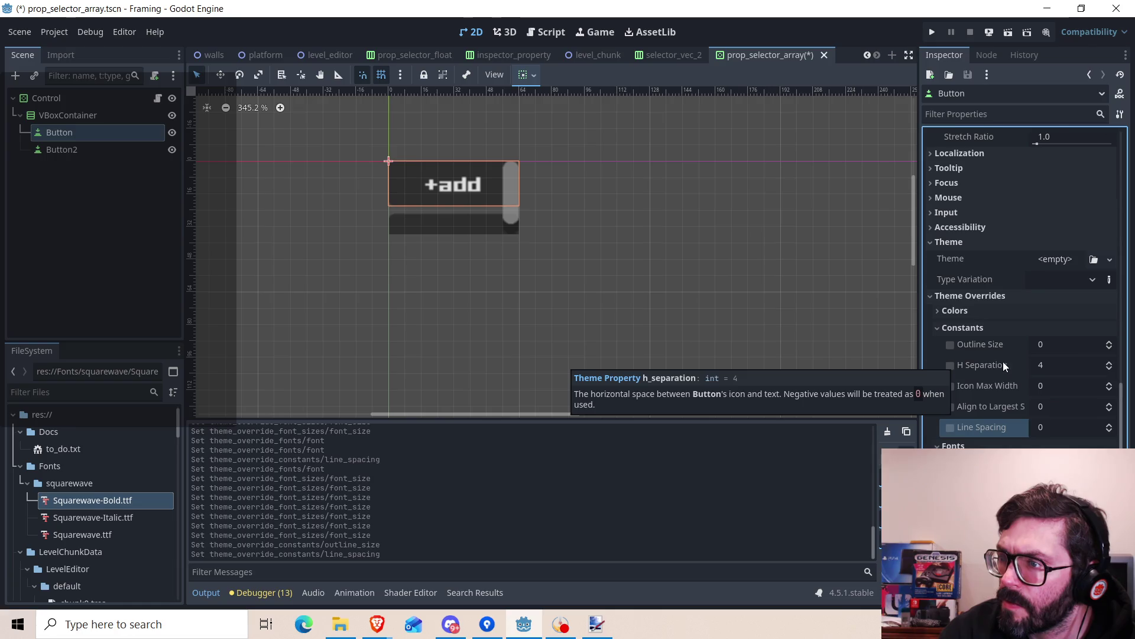
pyautogui.scroll(8, 1004, 364)
pyautogui.scroll(4, 1002, 365)
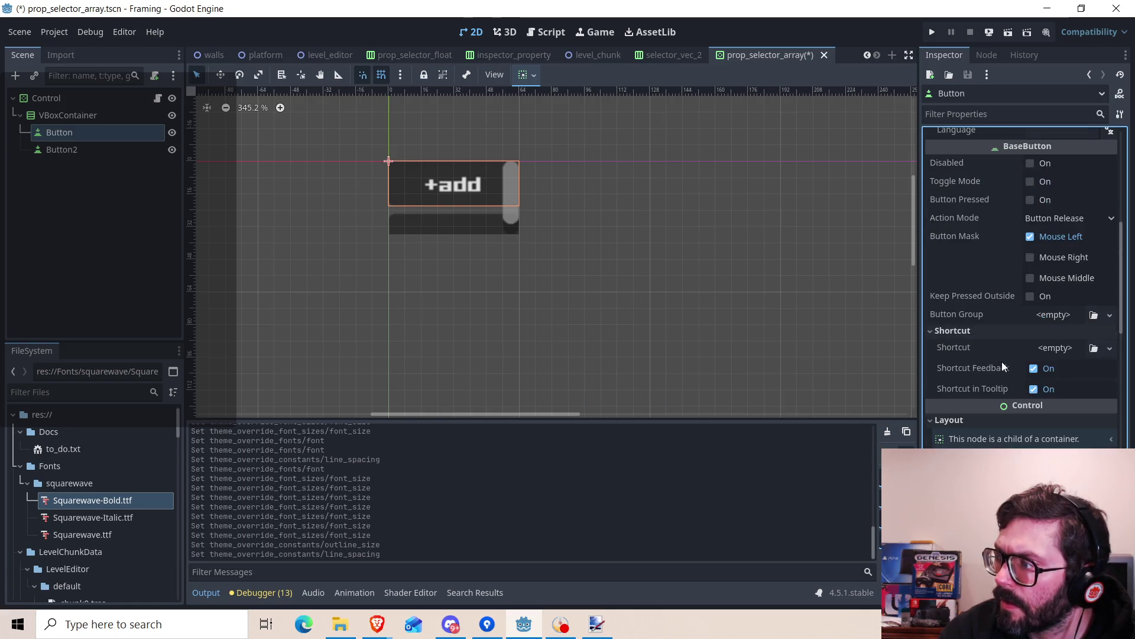
pyautogui.scroll(5, 1002, 364)
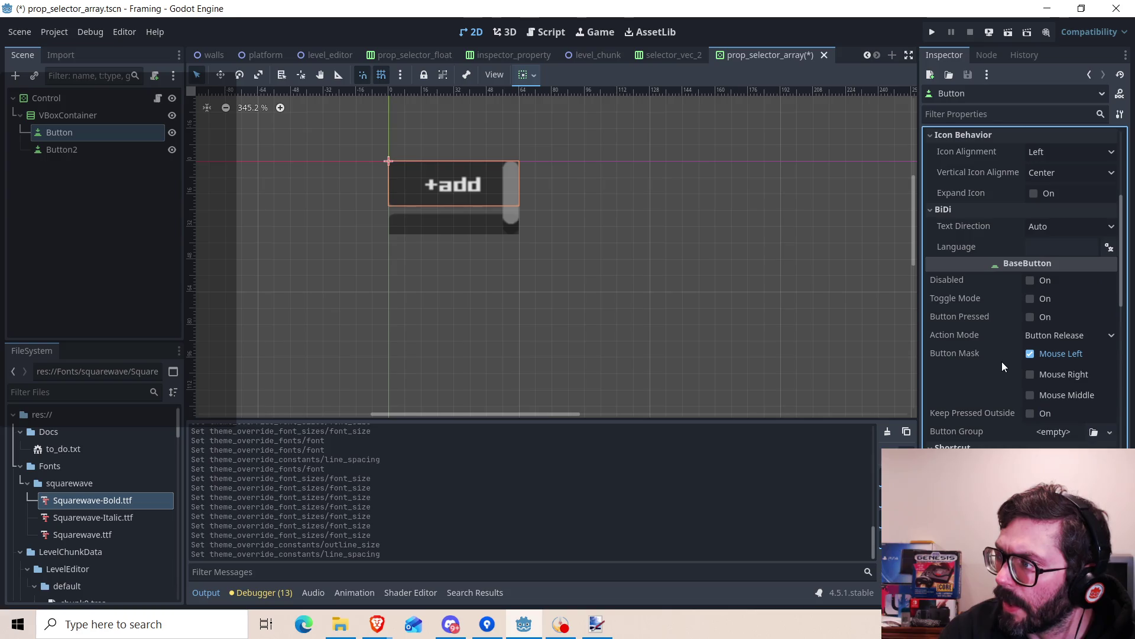
pyautogui.scroll(1, 1001, 362)
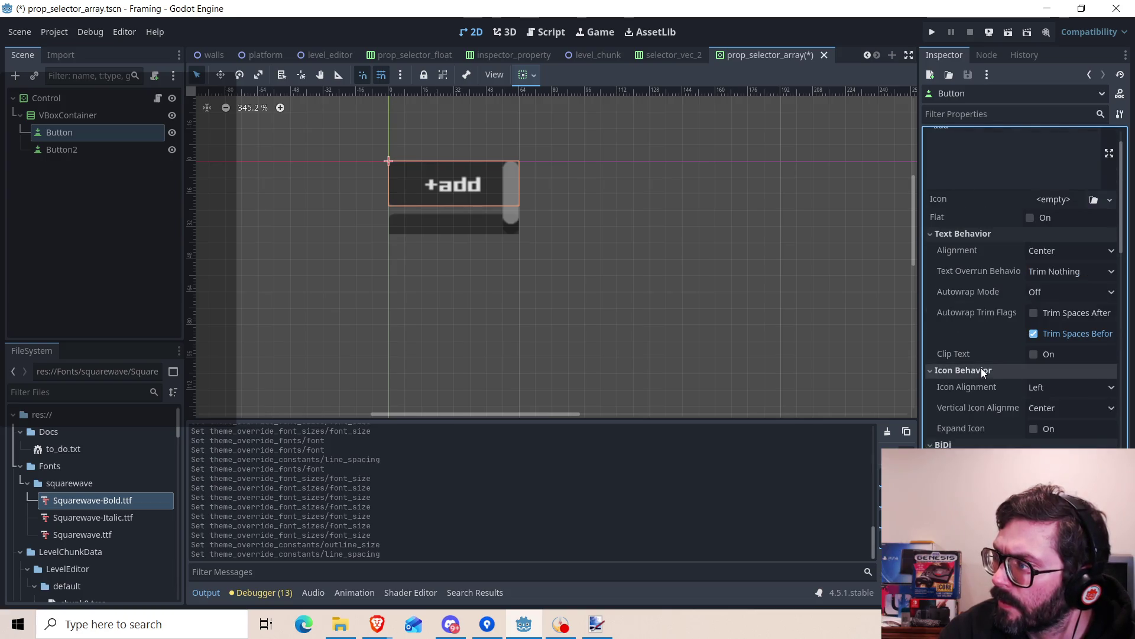
pyautogui.click(1065, 276)
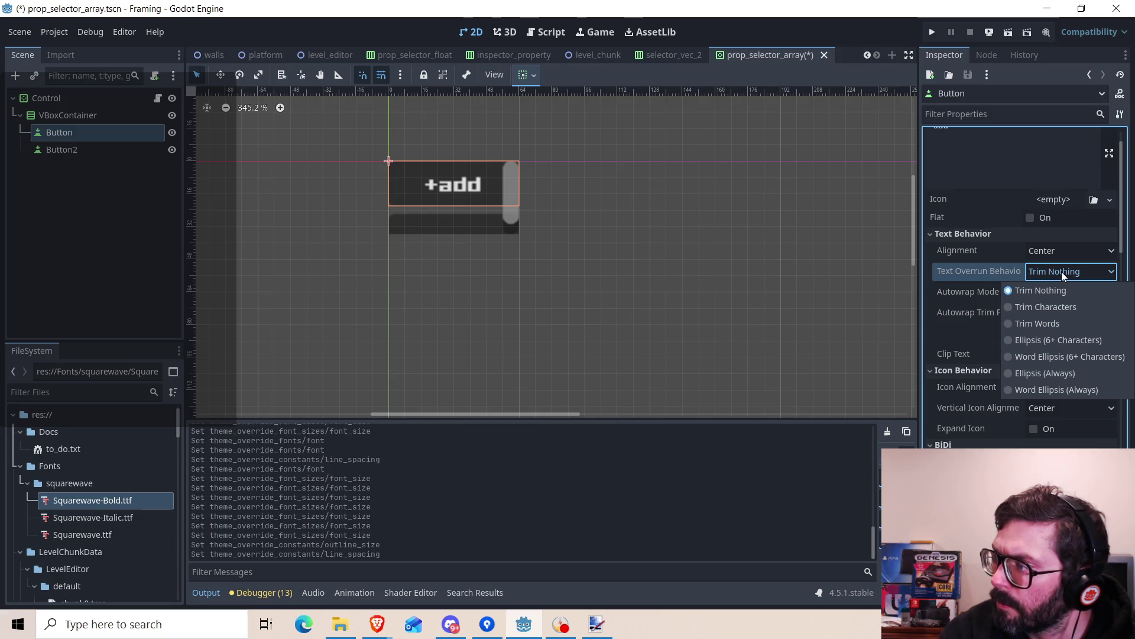
pyautogui.click(1027, 324)
pyautogui.click(1039, 273)
pyautogui.click(1038, 291)
pyautogui.click(1042, 272)
pyautogui.scroll(1, 1033, 252)
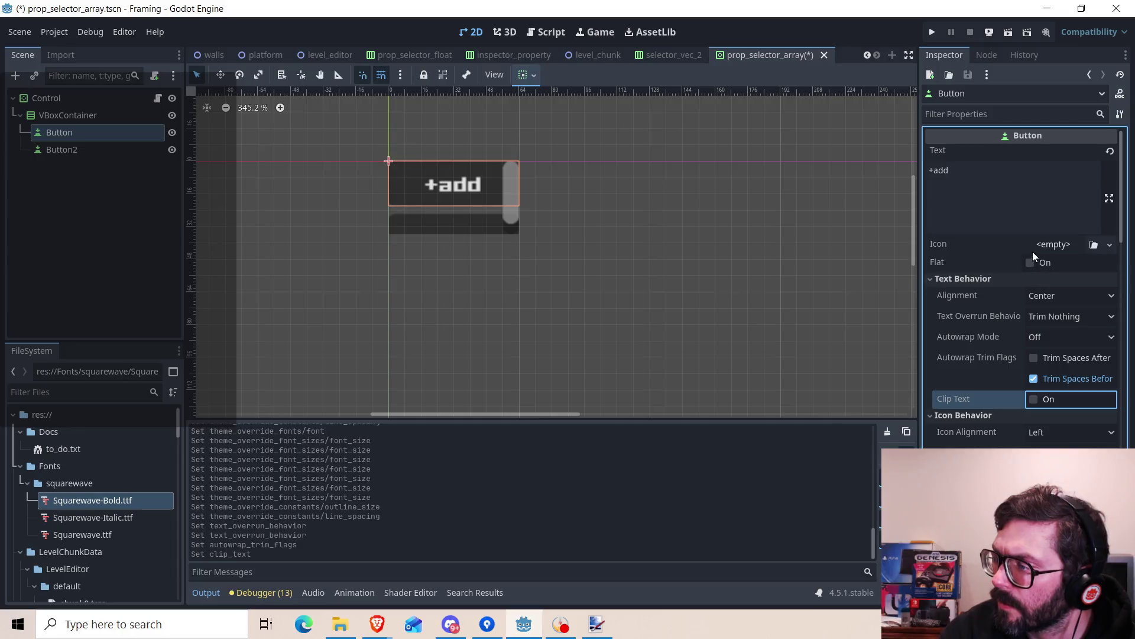
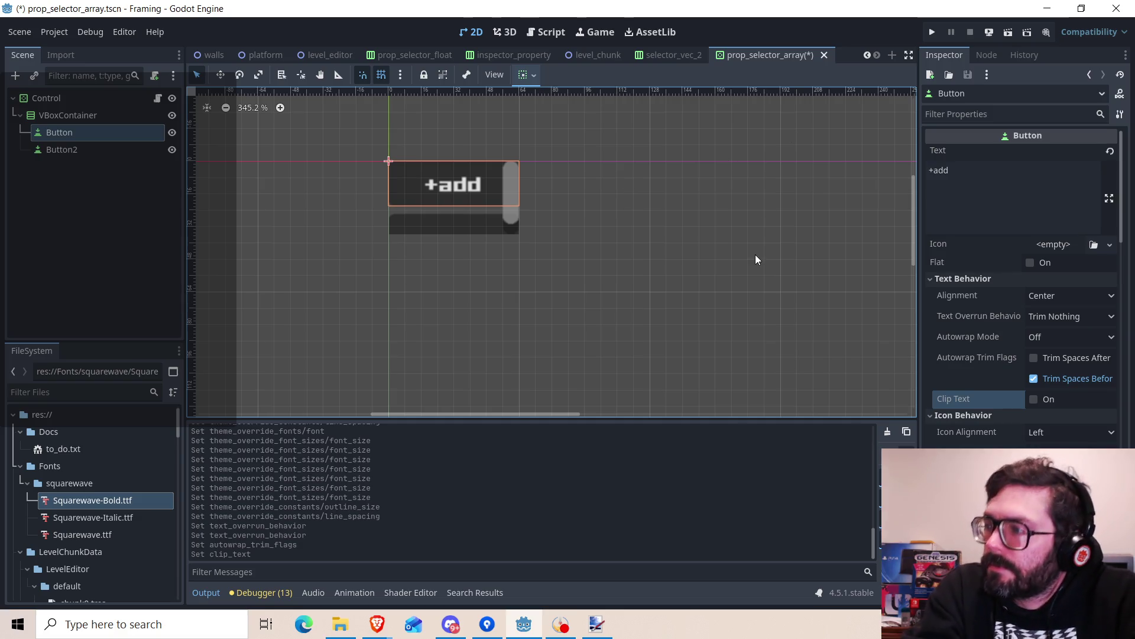
# Step: Set the Button's vertical container sizing to Fill after briefly trying Shrink Begin
pyautogui.scroll(-6, 985, 378)
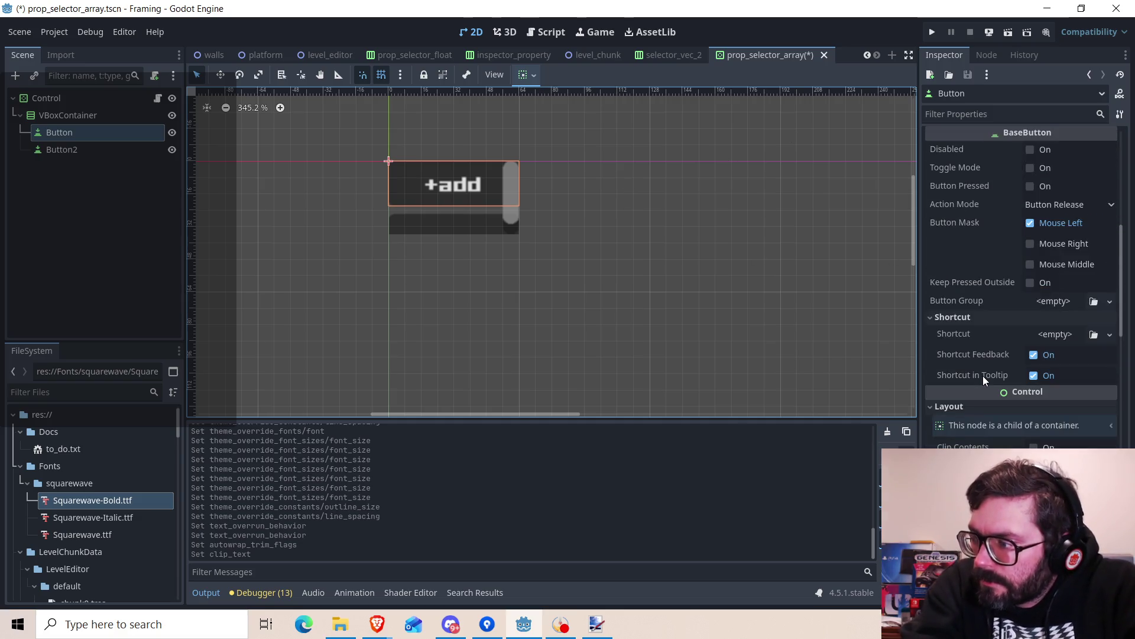
pyautogui.scroll(-3, 983, 375)
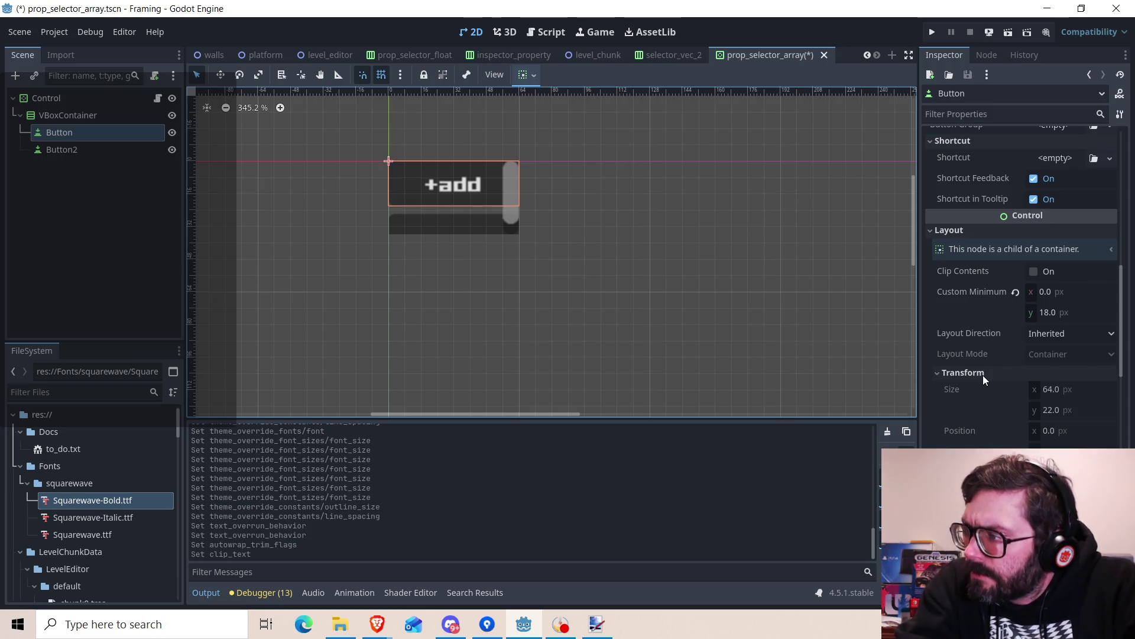
pyautogui.scroll(-3, 983, 375)
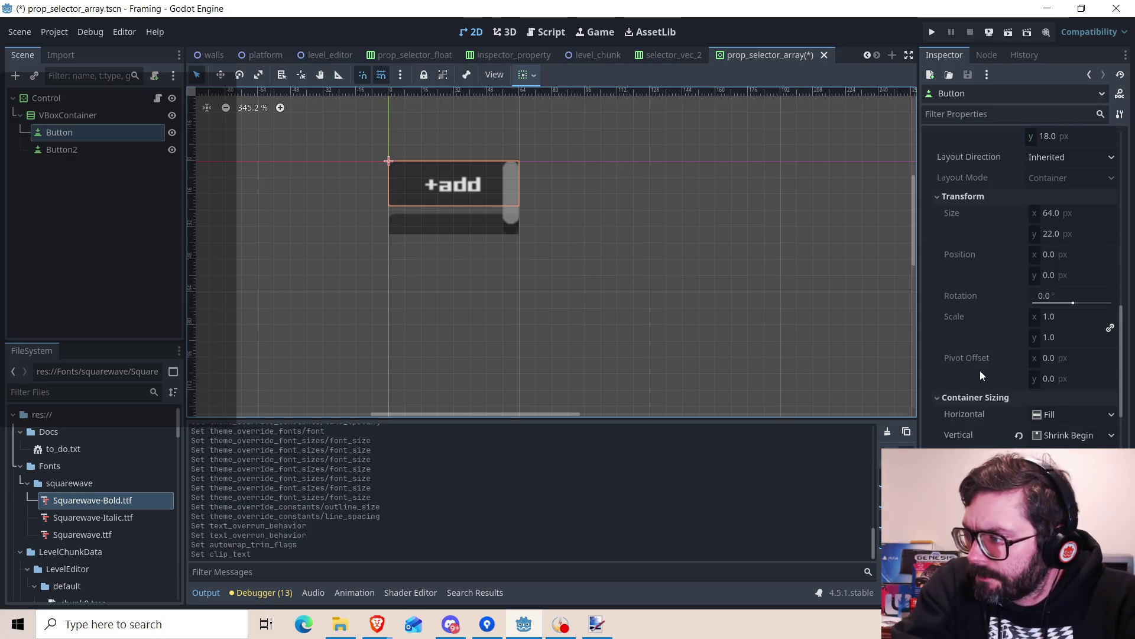
pyautogui.scroll(-1, 981, 370)
pyautogui.click(1042, 375)
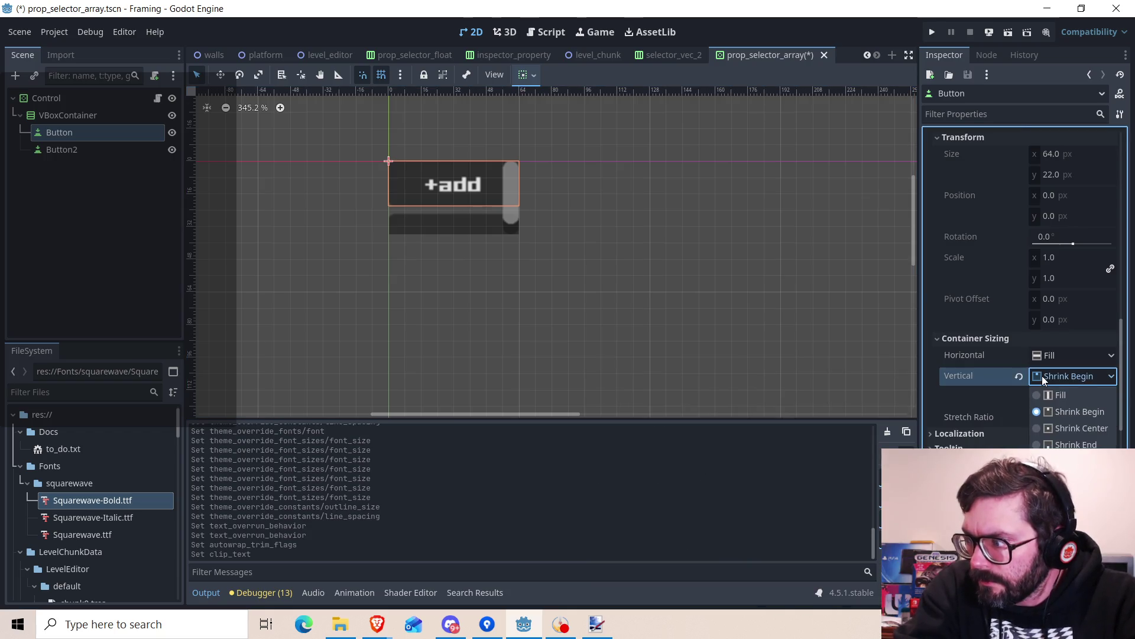
pyautogui.click(1040, 395)
pyautogui.click(1044, 378)
pyautogui.click(1045, 412)
pyautogui.click(1036, 378)
pyautogui.click(1048, 393)
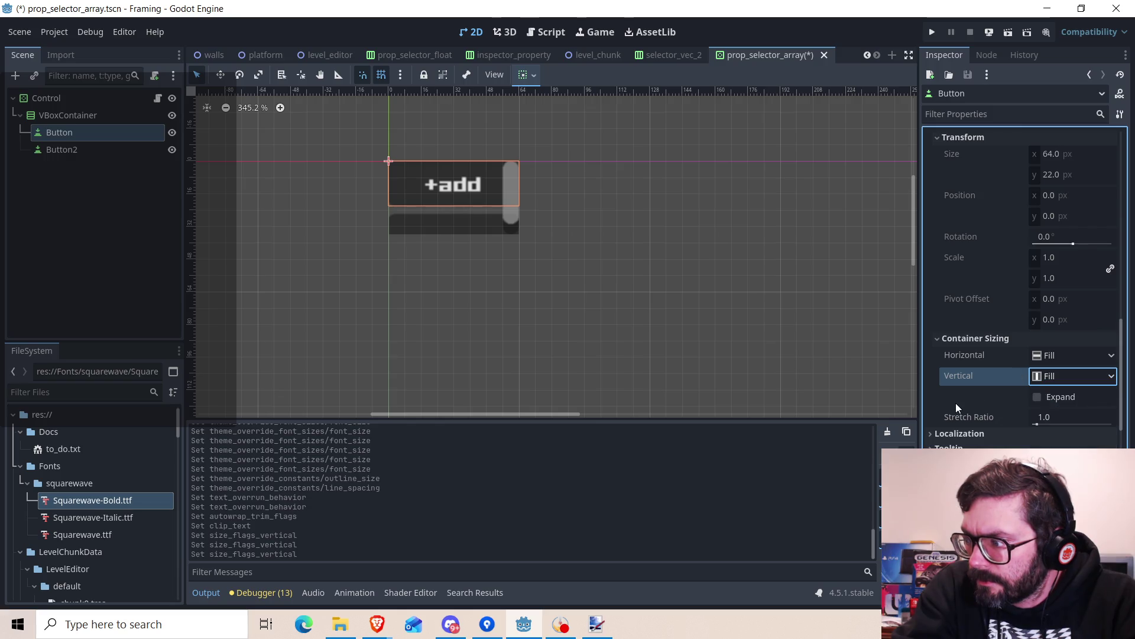
# Step: Expand and collapse the Input, Accessibility and theme override colour groups in the Inspector
pyautogui.scroll(-2, 952, 408)
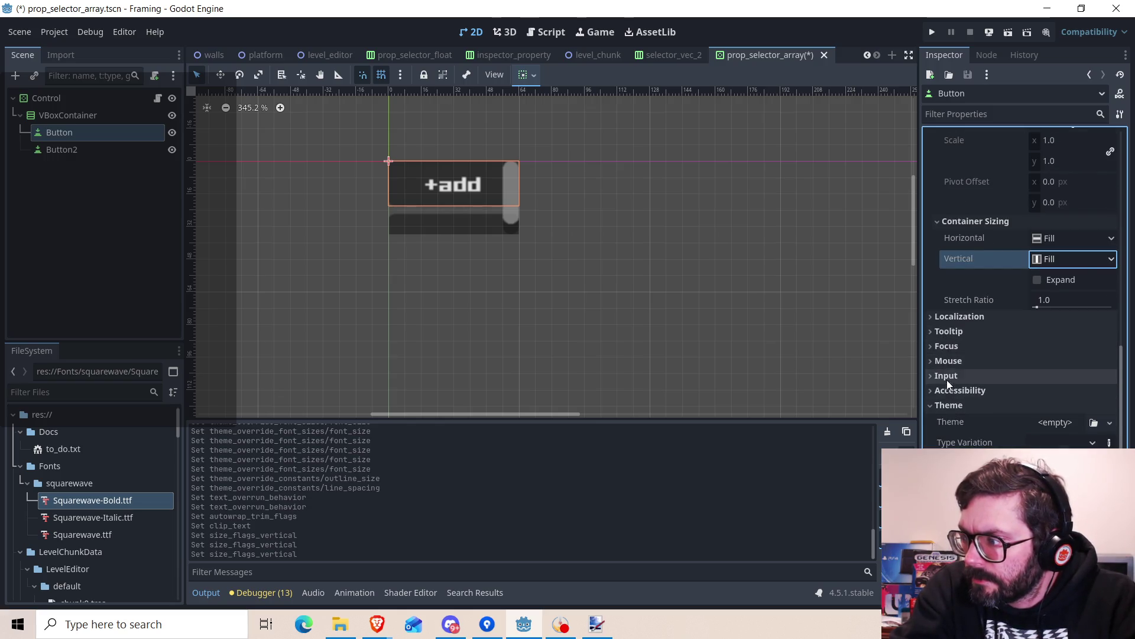
pyautogui.click(941, 375)
pyautogui.click(941, 375)
pyautogui.click(940, 391)
pyautogui.click(940, 390)
pyautogui.scroll(-3, 941, 388)
pyautogui.click(938, 300)
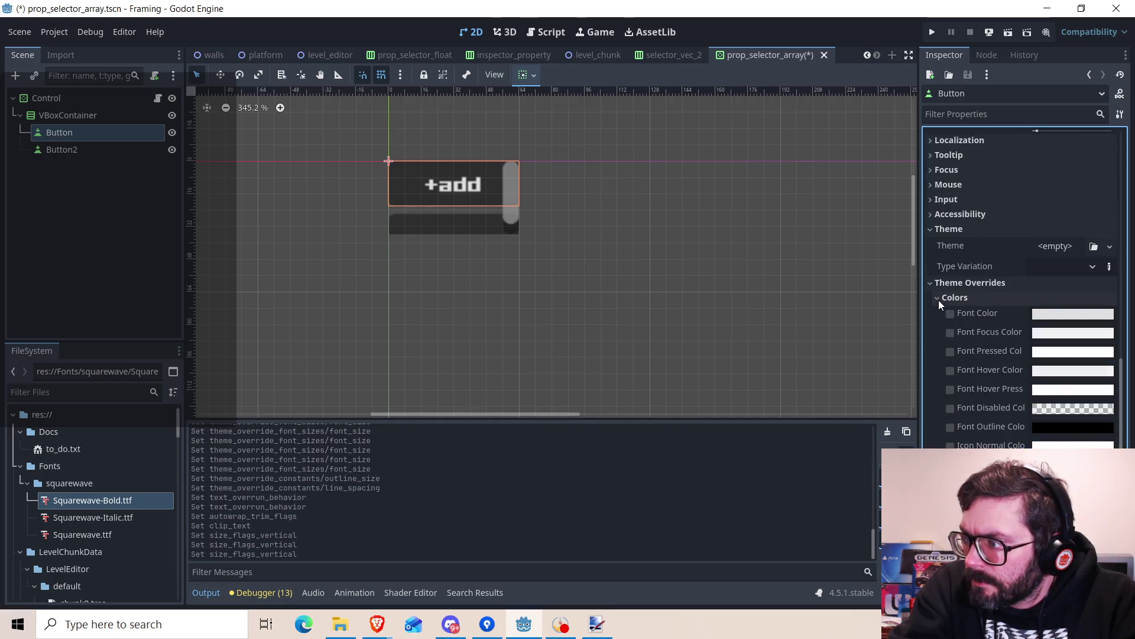
pyautogui.click(938, 300)
pyautogui.click(939, 300)
pyautogui.scroll(-3, 946, 349)
pyautogui.scroll(-2, 947, 349)
pyautogui.scroll(-2, 946, 349)
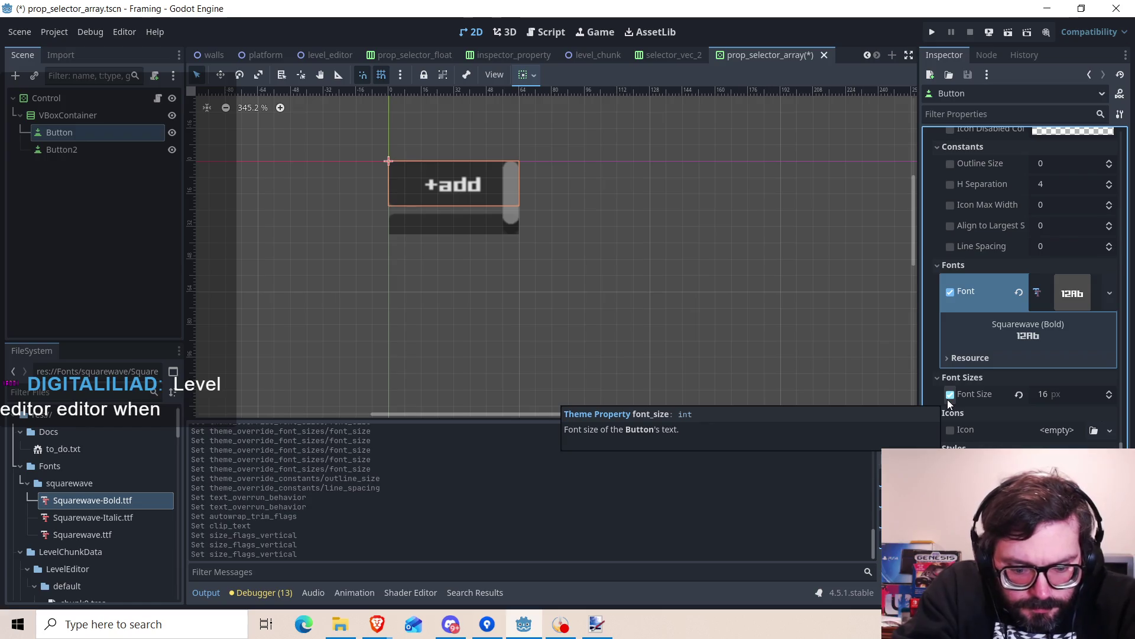
pyautogui.scroll(-1, 962, 393)
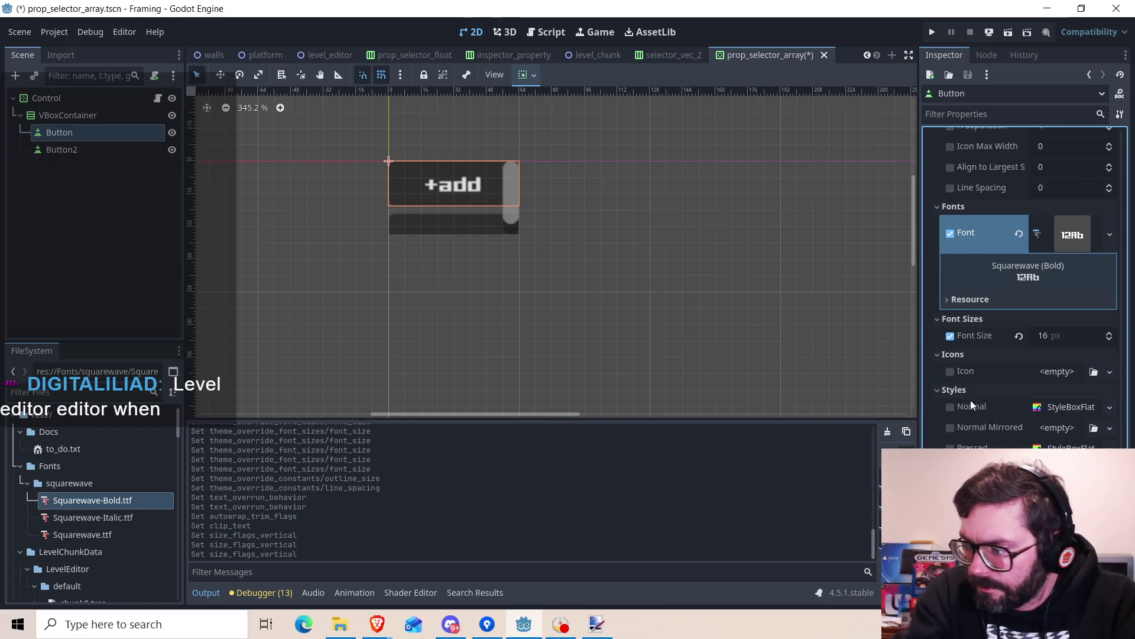
pyautogui.scroll(-4, 970, 395)
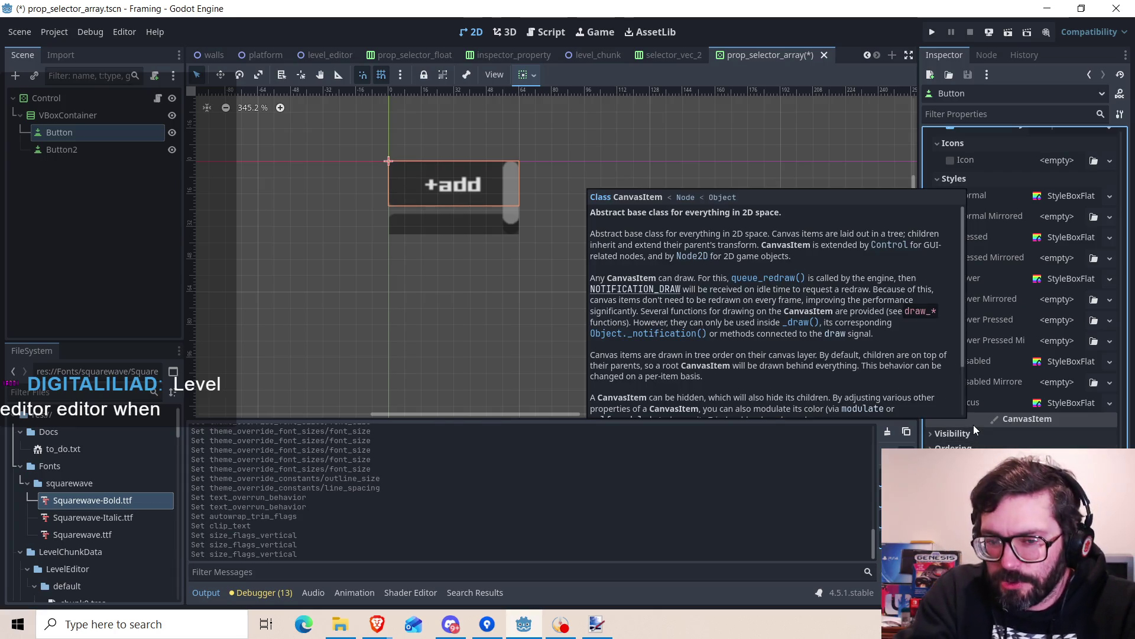
pyautogui.scroll(6, 973, 366)
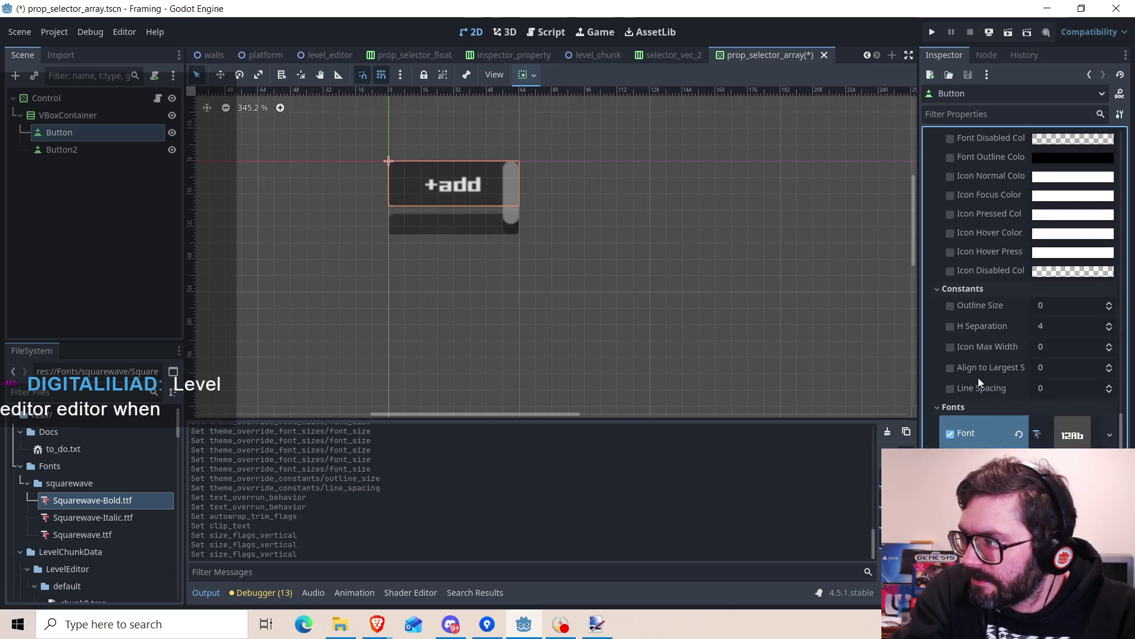
pyautogui.scroll(10, 978, 377)
pyautogui.scroll(8, 979, 378)
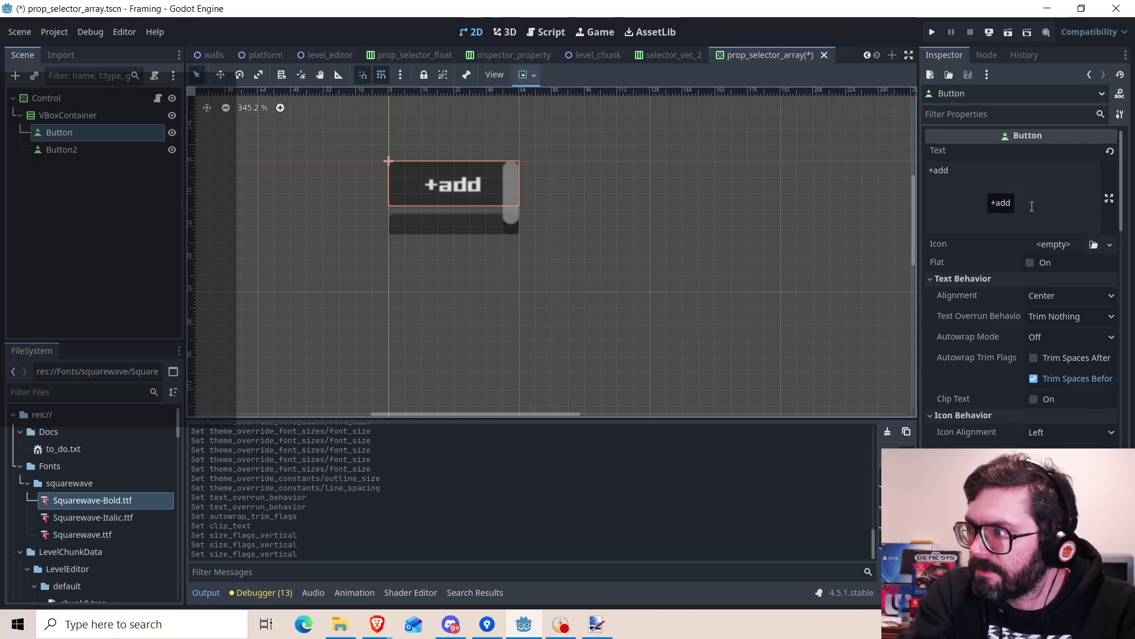
pyautogui.click(992, 174)
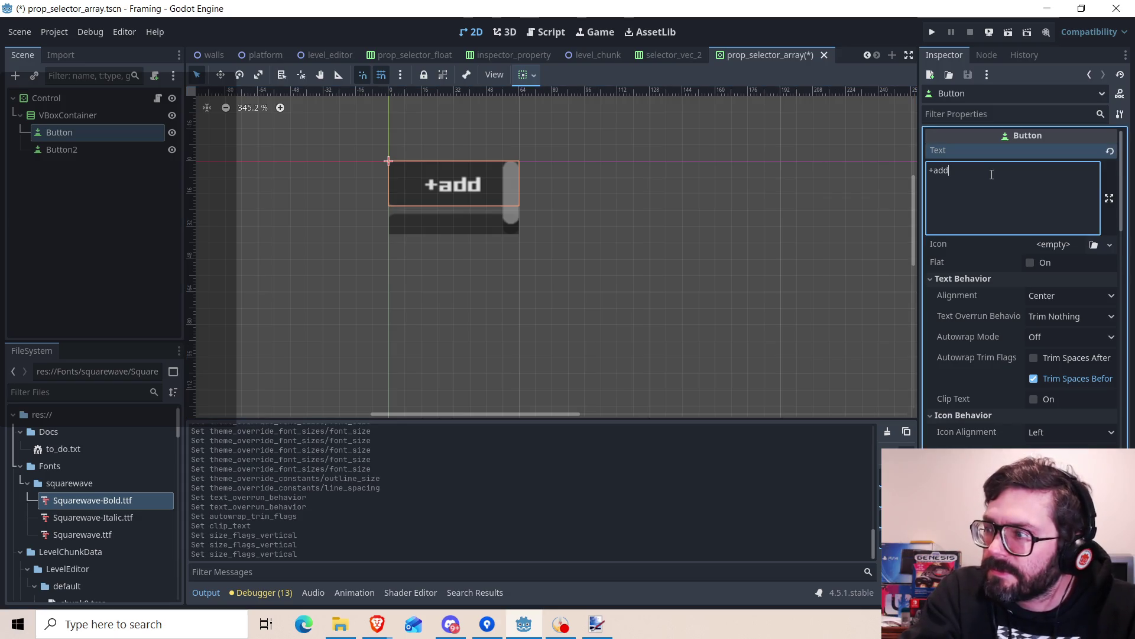
pyautogui.scroll(-3, 983, 211)
pyautogui.scroll(2, 984, 212)
pyautogui.click(1056, 237)
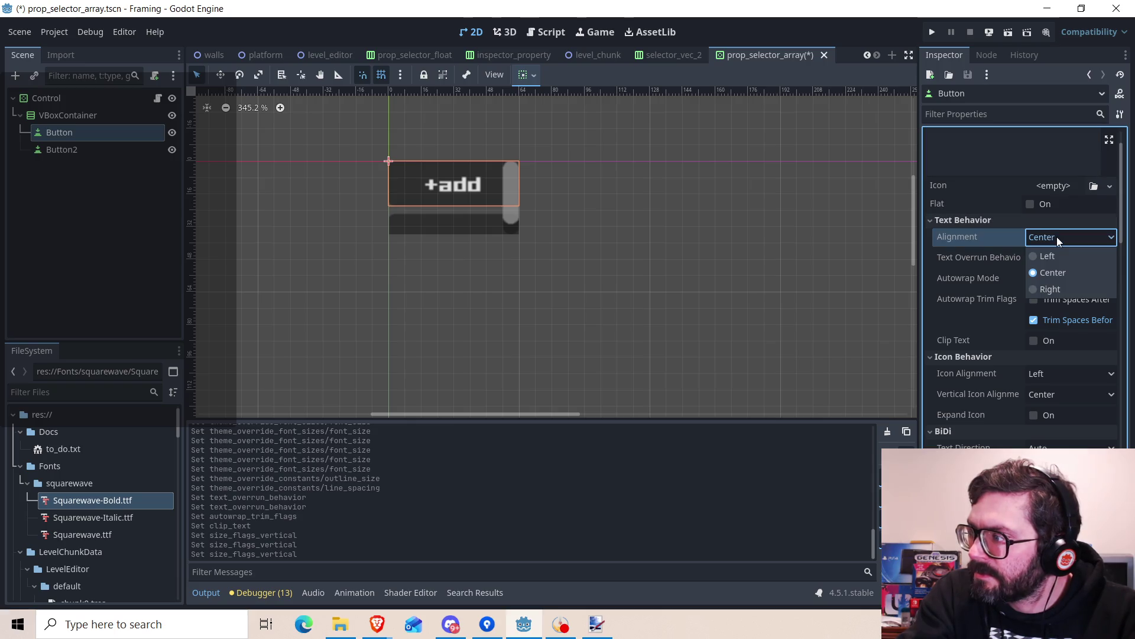
pyautogui.click(1056, 237)
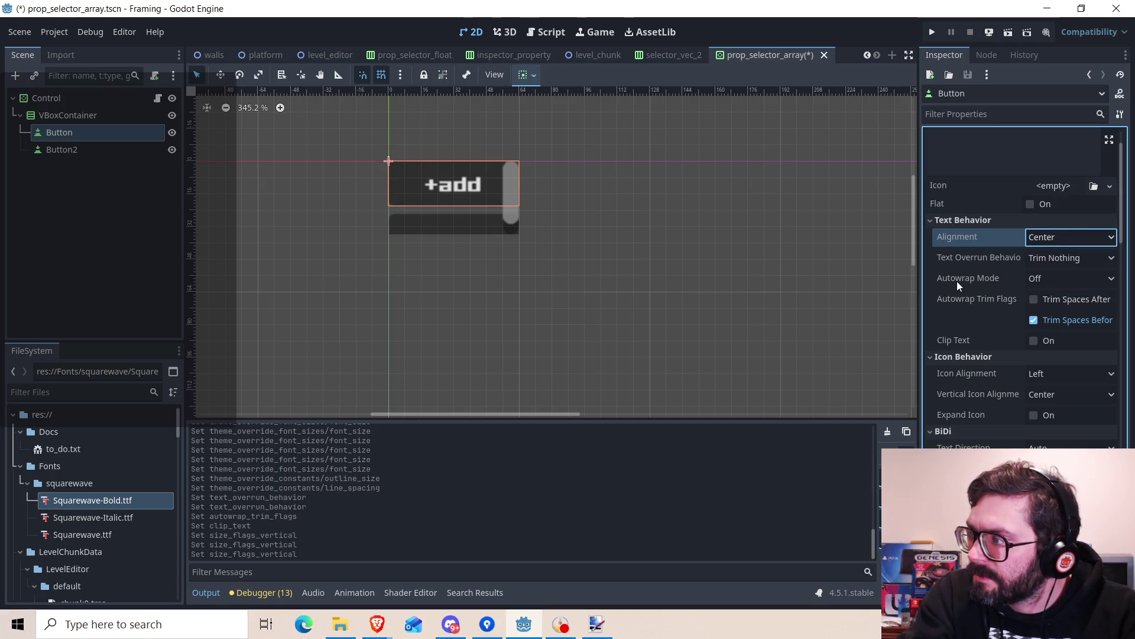
pyautogui.scroll(-4, 959, 280)
pyautogui.scroll(-8, 959, 283)
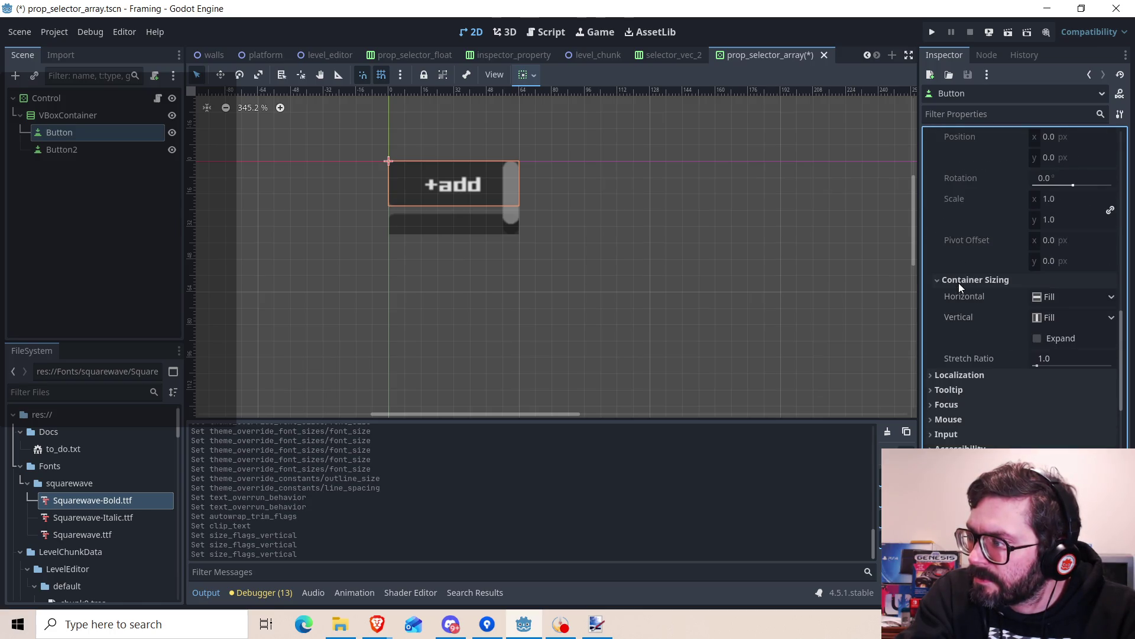
pyautogui.scroll(-4, 959, 283)
pyautogui.scroll(6, 985, 275)
pyautogui.scroll(10, 986, 277)
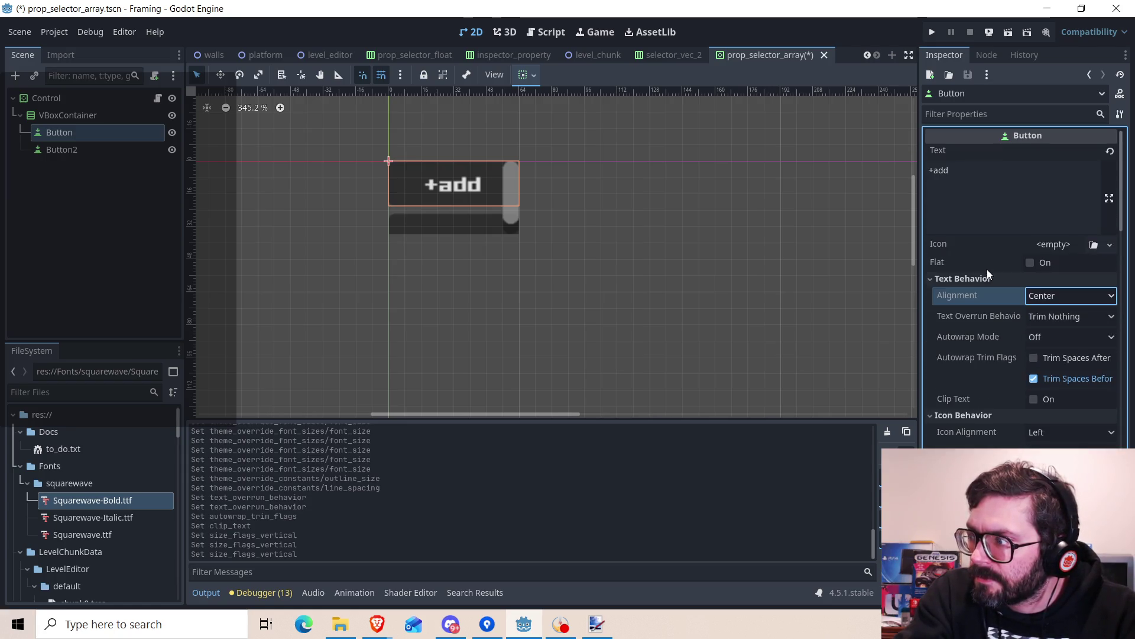
pyautogui.click(987, 167)
# Step: Delete 'add' from the Button's text so the label reads just '+'
pyautogui.press('BackSpace')
pyautogui.press('BackSpace')
pyautogui.press('BackSpace')
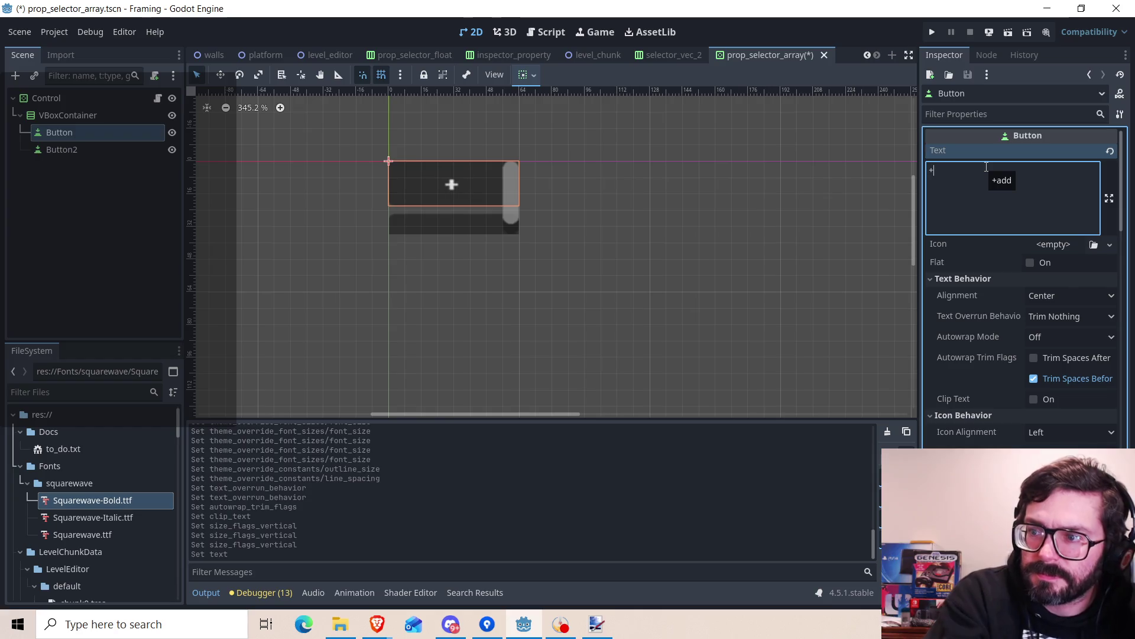
pyautogui.scroll(3, 683, 238)
pyautogui.scroll(-5, 688, 246)
pyautogui.scroll(4, 486, 204)
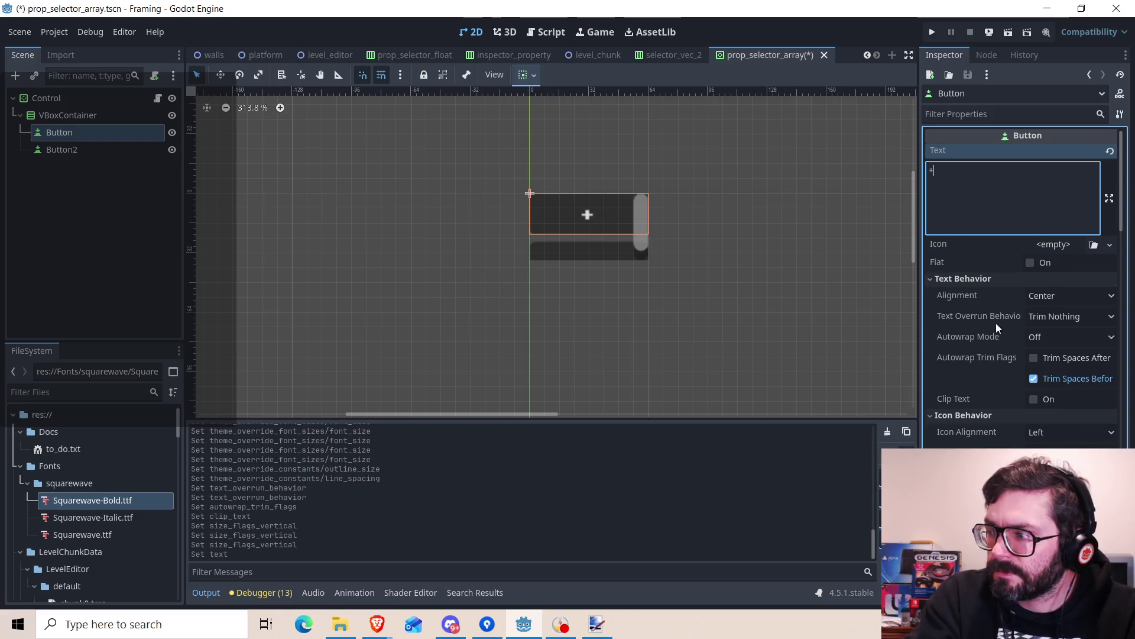
pyautogui.scroll(-15, 1001, 318)
pyautogui.scroll(-6, 1103, 348)
# Step: Inspect the Button's overridden font and its font override options
pyautogui.click(1044, 359)
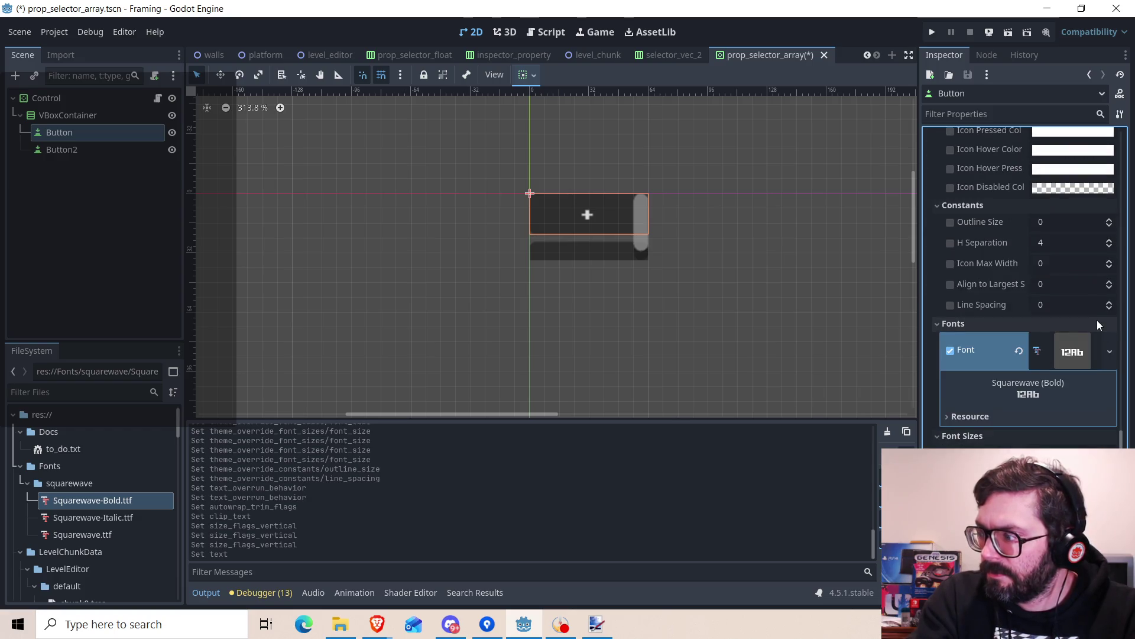
pyautogui.click(950, 456)
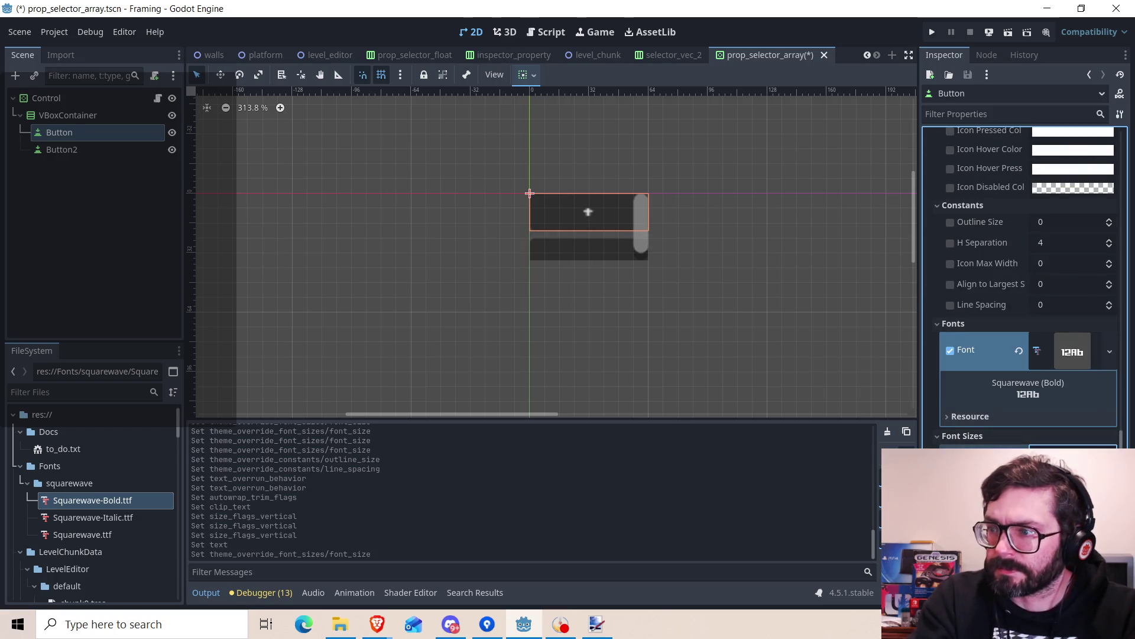
pyautogui.click(1109, 352)
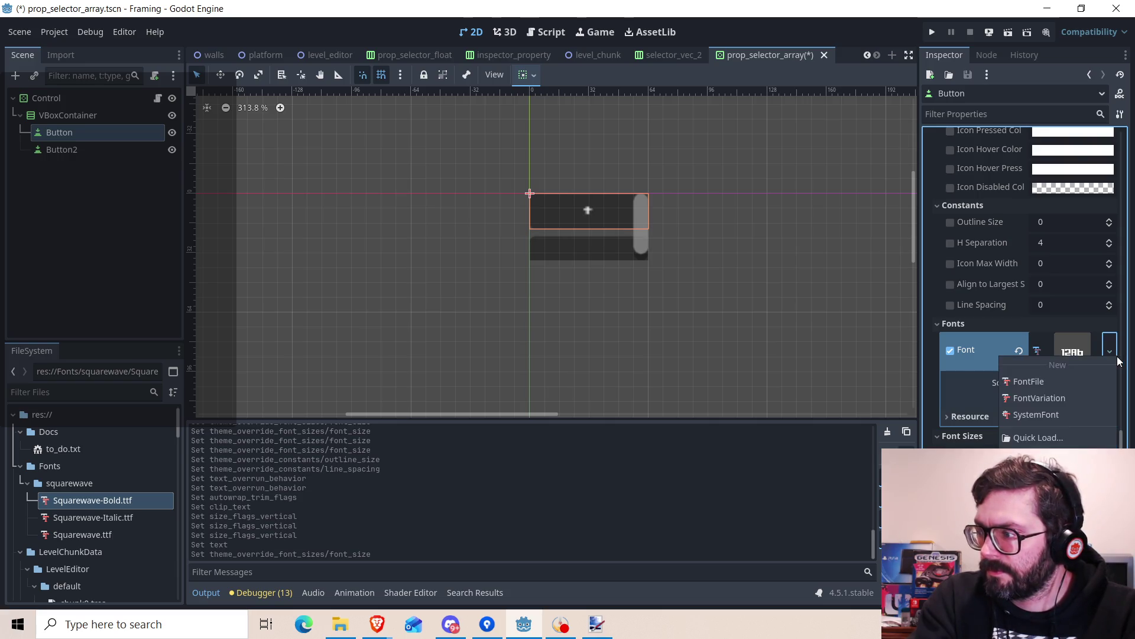
pyautogui.click(1041, 473)
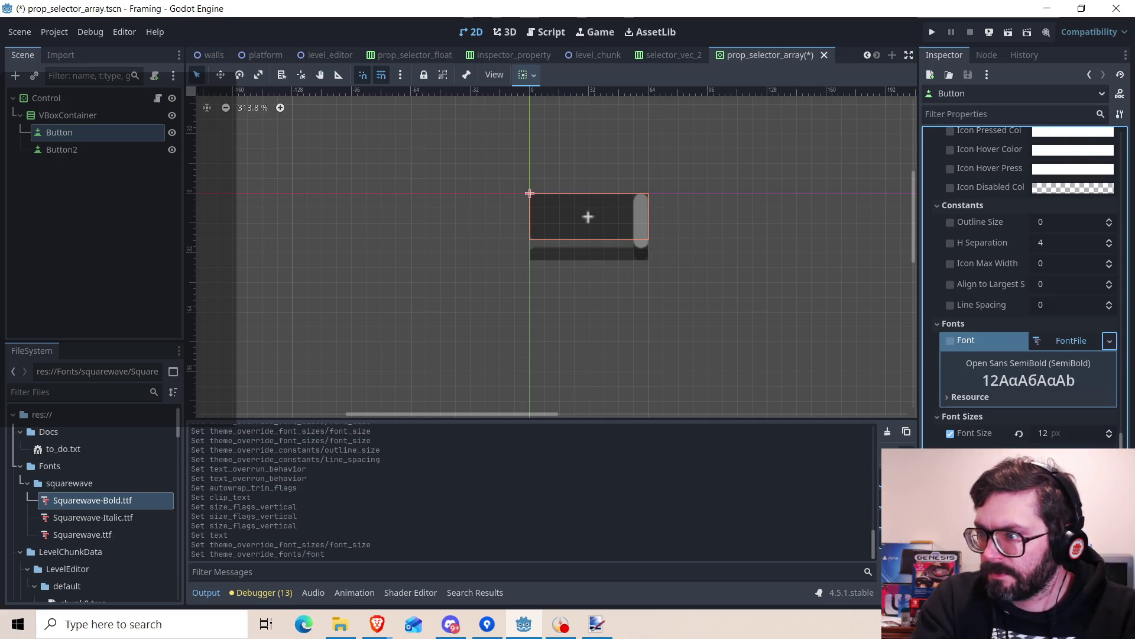
pyautogui.click(1110, 341)
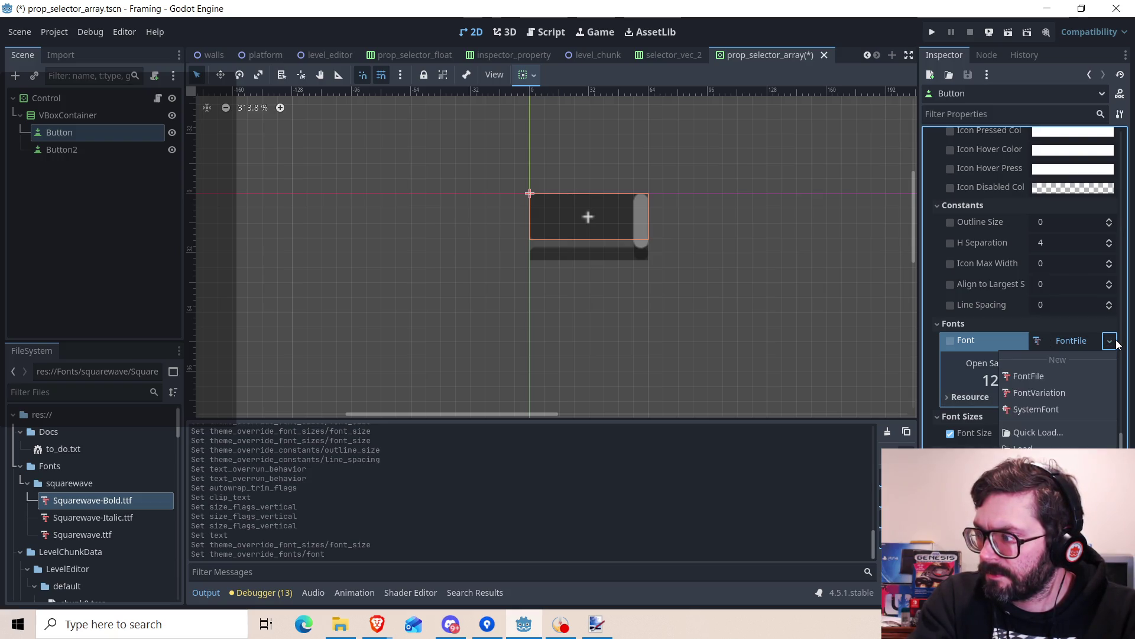
pyautogui.click(1040, 467)
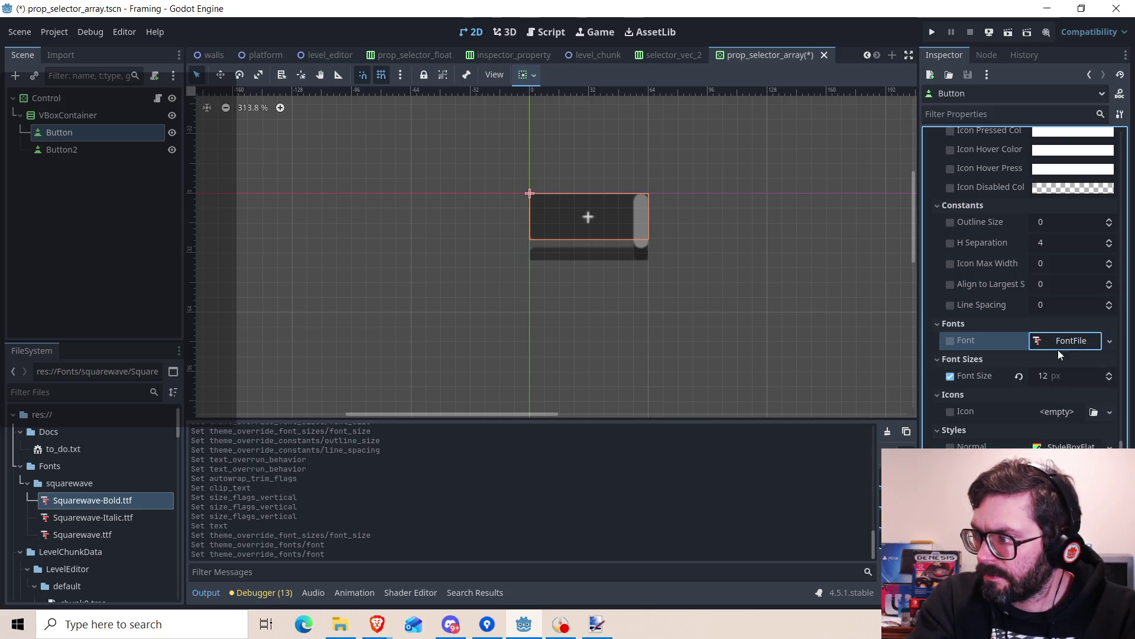
# Step: Set the font size override to 16 px and apply Squarewave-Bold.ttf as the font override
pyautogui.click(952, 376)
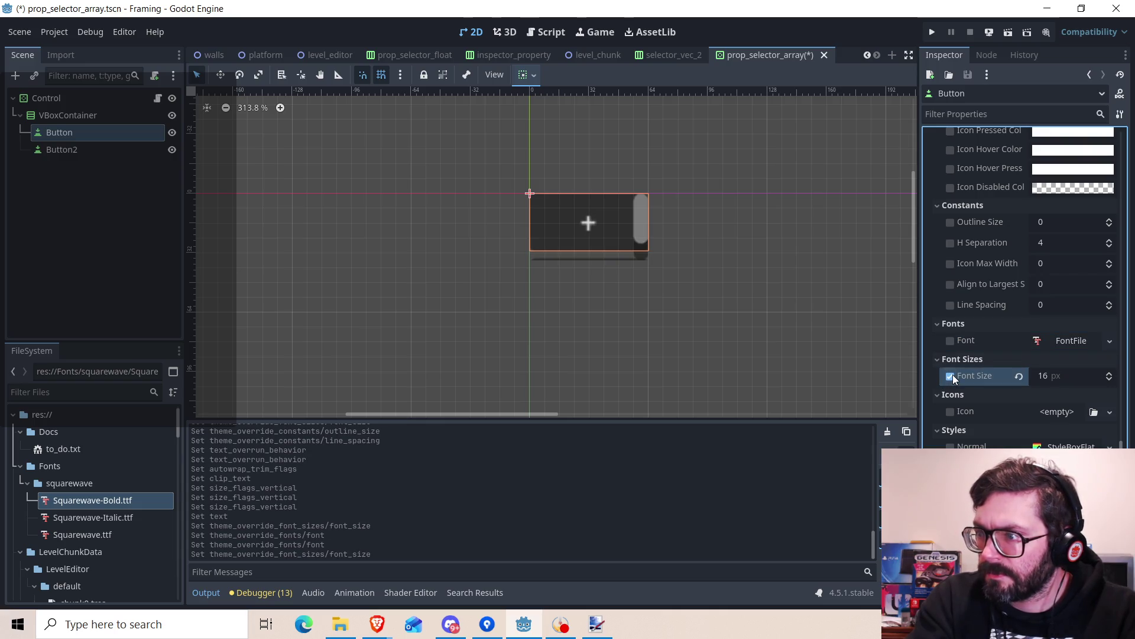
pyautogui.click(956, 379)
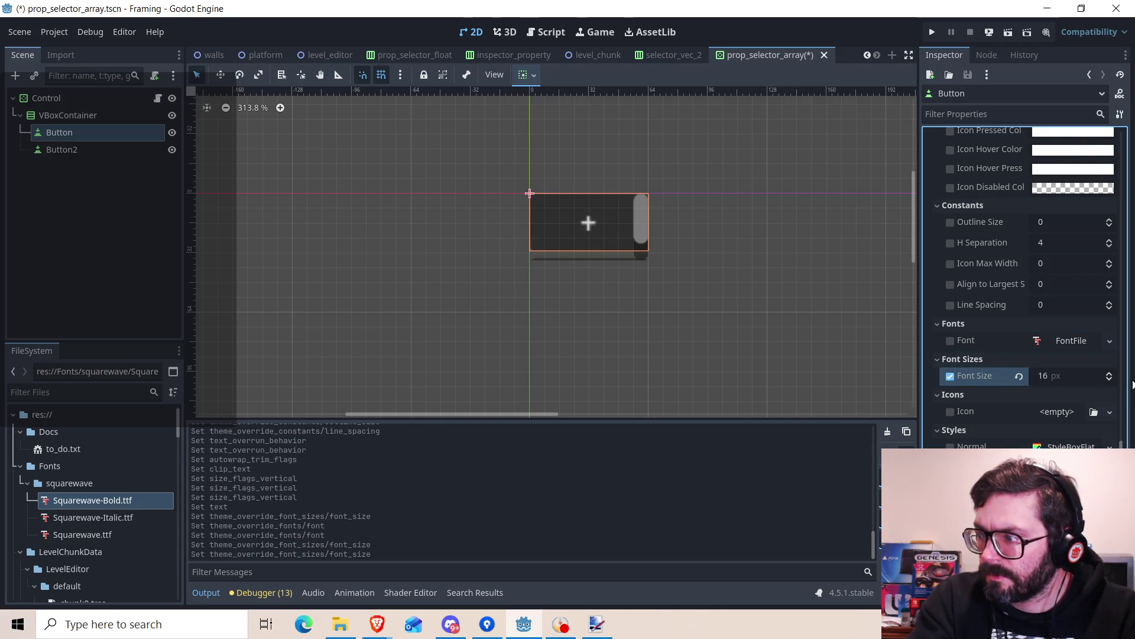
pyautogui.click(1111, 384)
pyautogui.click(1111, 383)
pyautogui.click(1111, 384)
pyautogui.click(1112, 383)
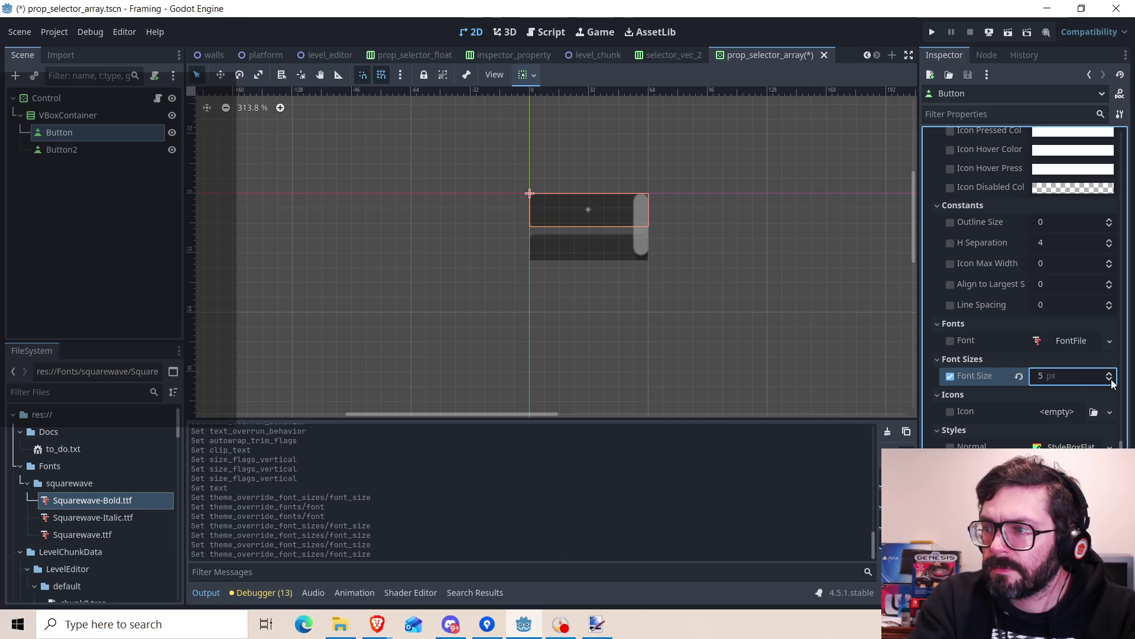
pyautogui.click(1111, 373)
pyautogui.click(1110, 373)
pyautogui.click(1111, 373)
pyautogui.click(1110, 380)
pyautogui.click(1110, 380)
pyautogui.click(1110, 380)
pyautogui.click(1110, 374)
pyautogui.click(1110, 373)
pyautogui.click(1110, 373)
pyautogui.click(1110, 373)
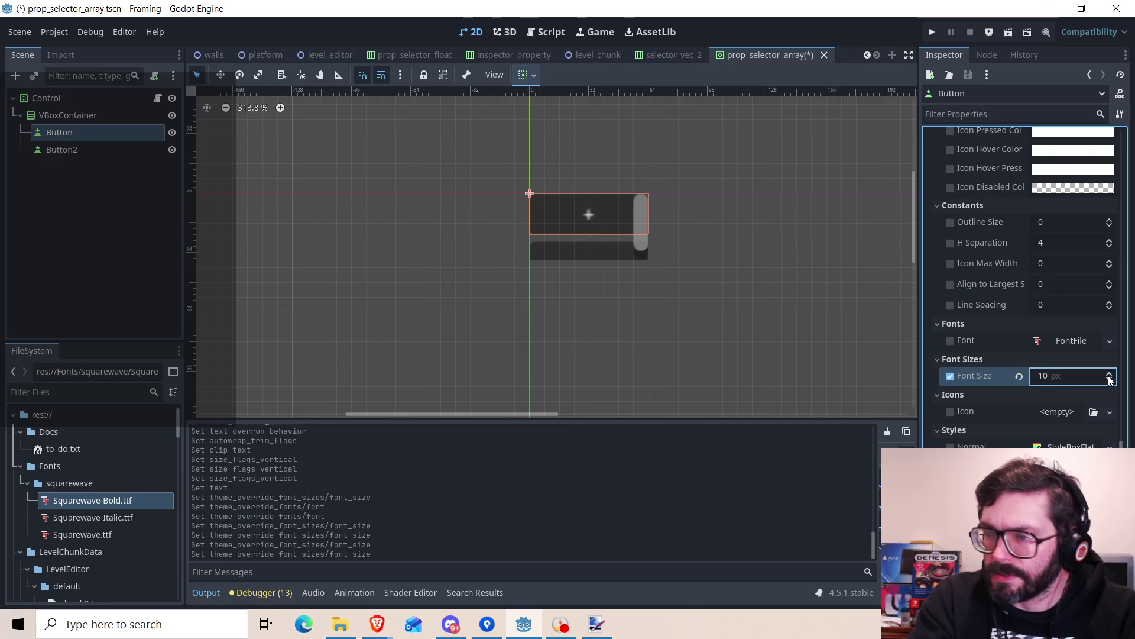
pyautogui.click(1110, 374)
pyautogui.click(1110, 373)
pyautogui.click(1110, 374)
pyautogui.click(1110, 373)
pyautogui.click(1110, 373)
pyautogui.click(1110, 373)
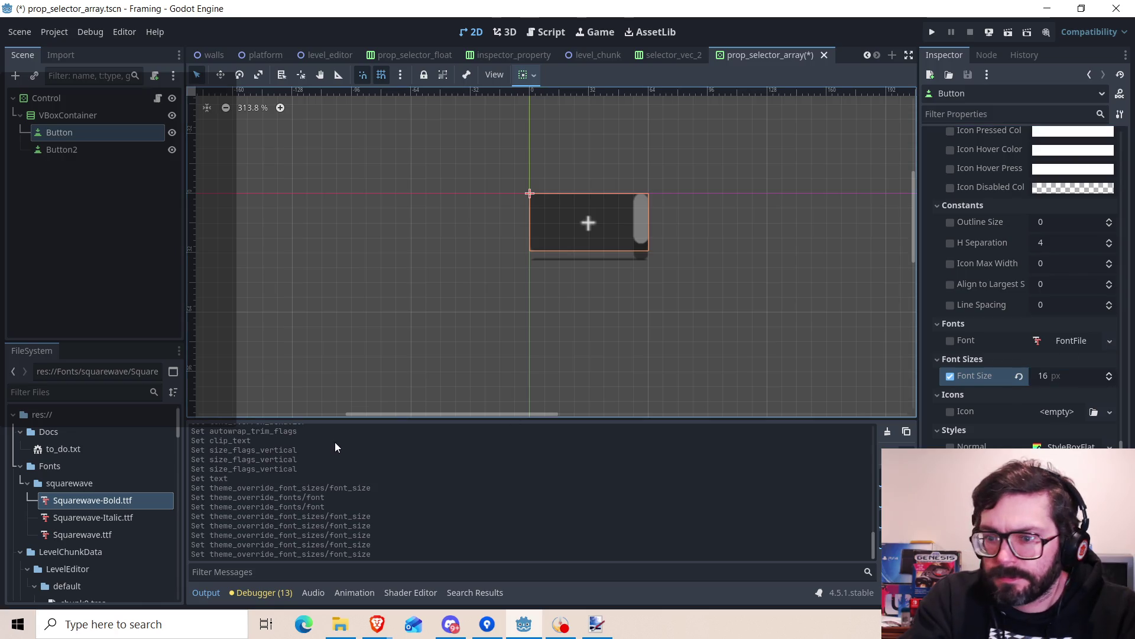
pyautogui.click(105, 503)
pyautogui.moveTo(105, 504); pyautogui.dragTo(1055, 343)
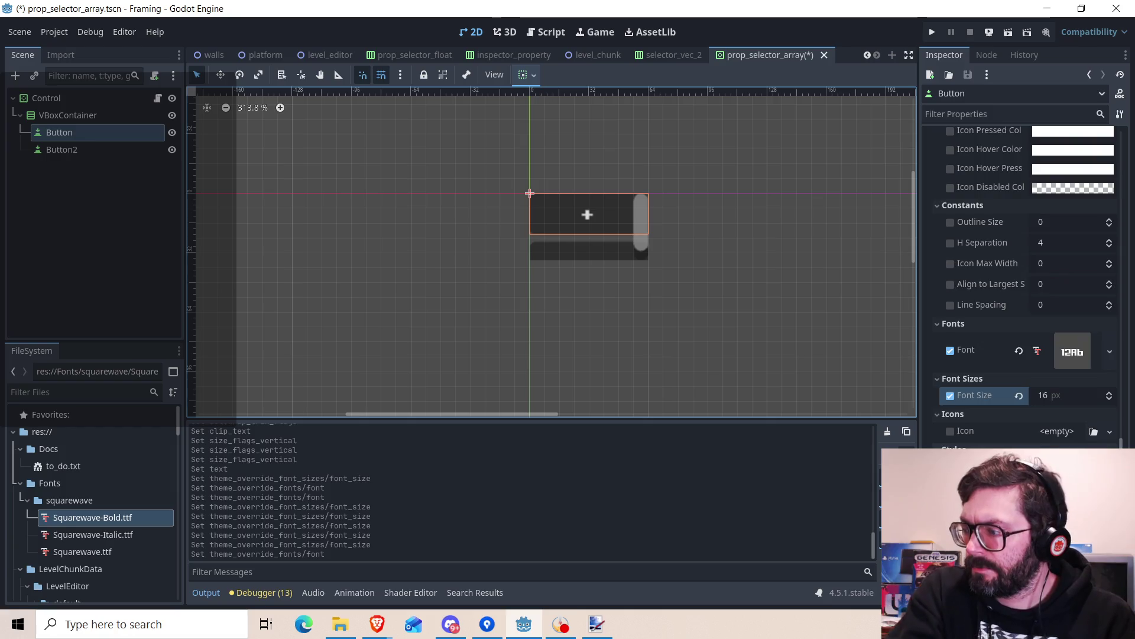
pyautogui.scroll(-3, 988, 426)
pyautogui.scroll(3, 988, 426)
pyautogui.scroll(15, 991, 416)
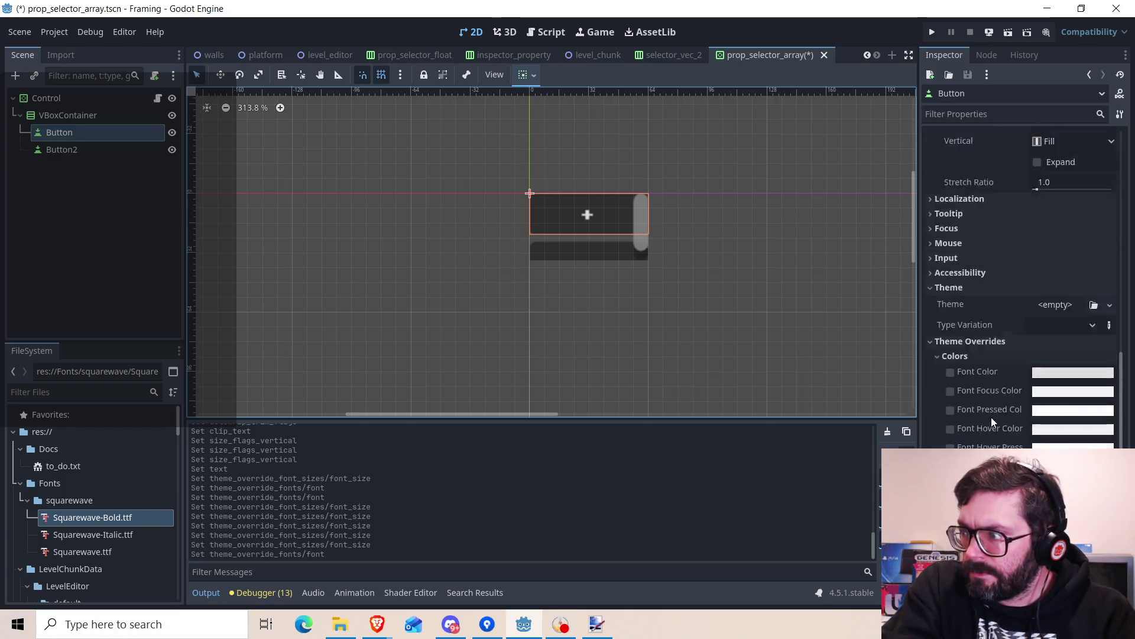
pyautogui.scroll(2, 991, 413)
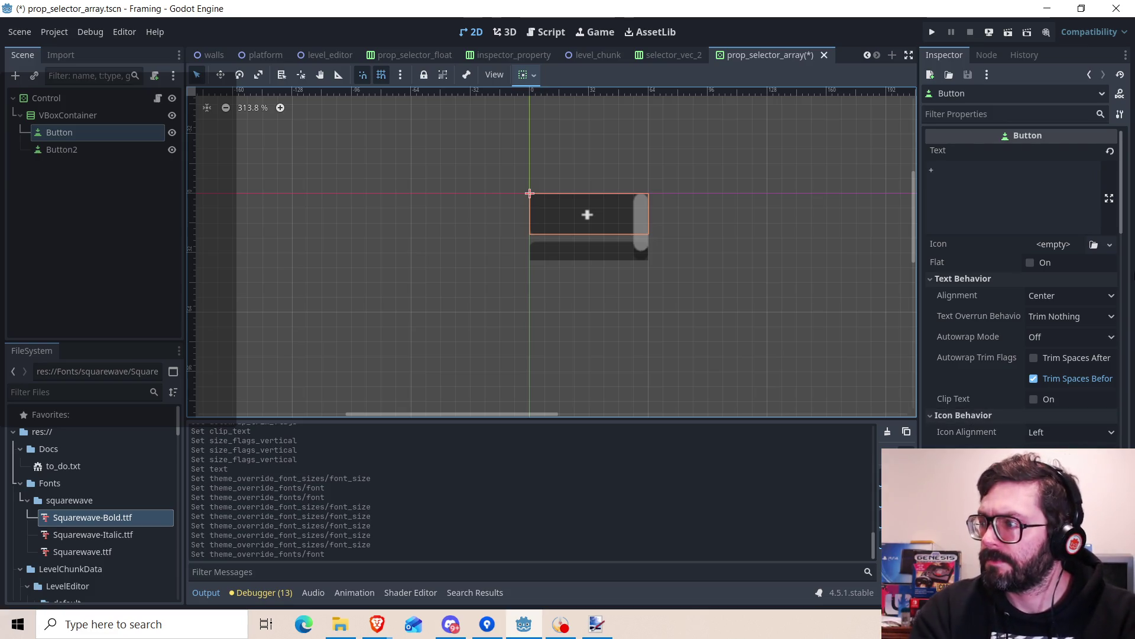
pyautogui.click(1109, 244)
pyautogui.click(1094, 244)
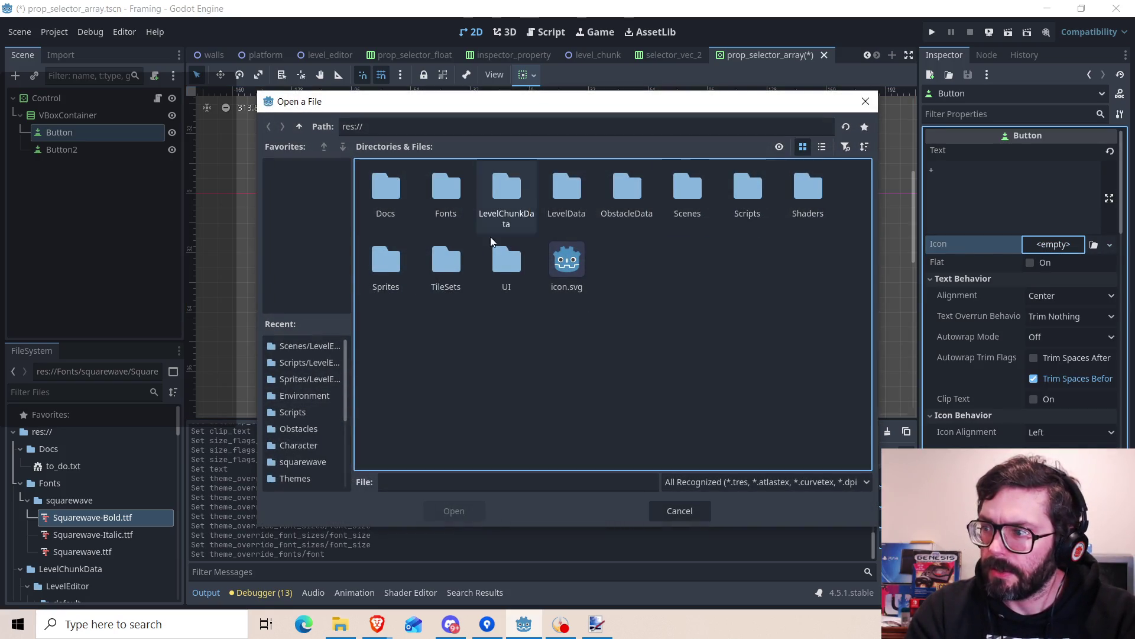
pyautogui.doubleClick(386, 263)
pyautogui.doubleClick(630, 196)
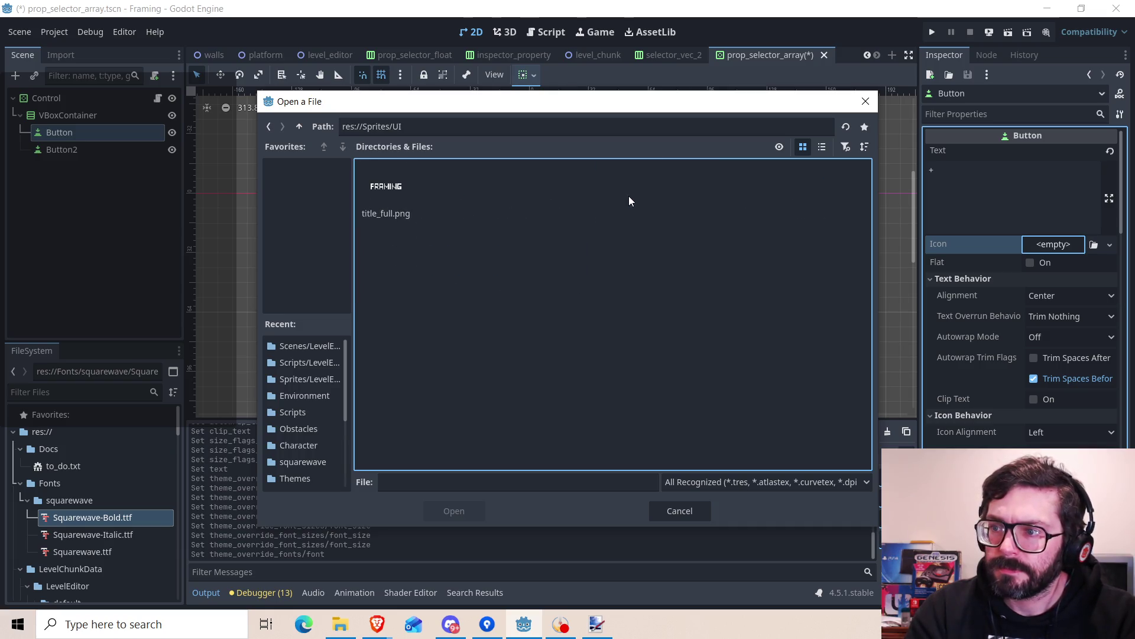
pyautogui.click(303, 129)
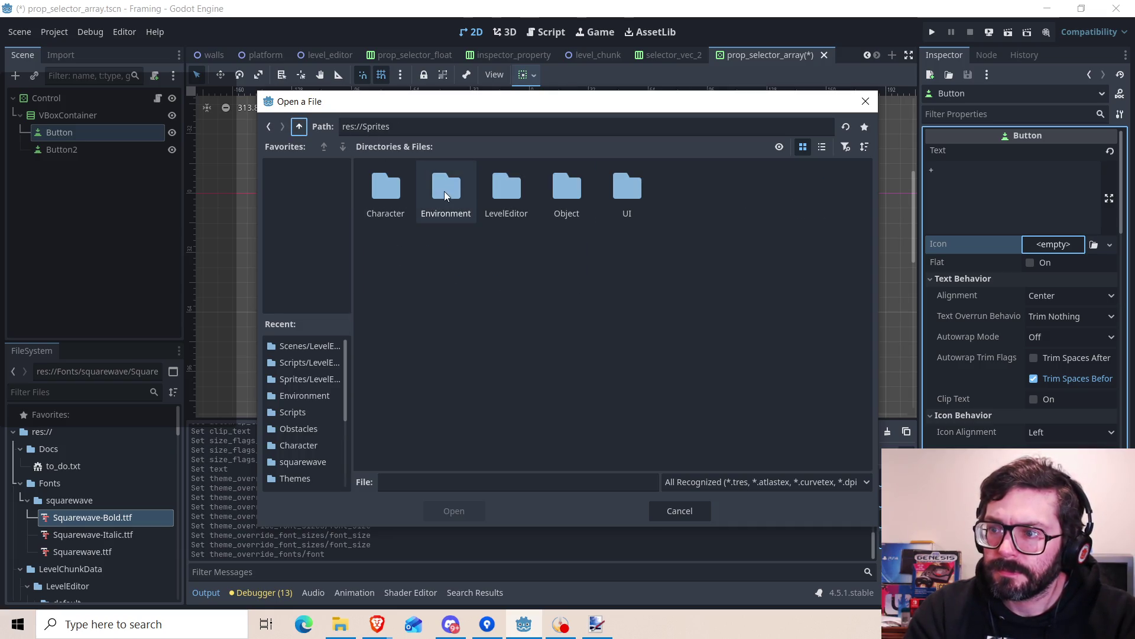
pyautogui.doubleClick(506, 195)
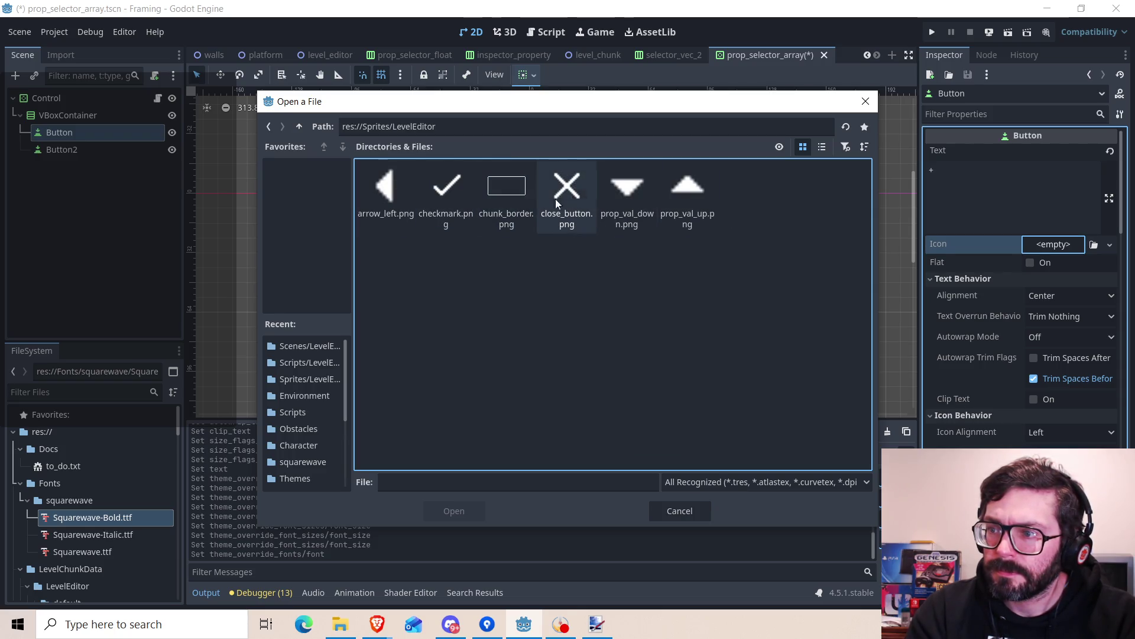
pyautogui.click(271, 130)
pyautogui.doubleClick(626, 189)
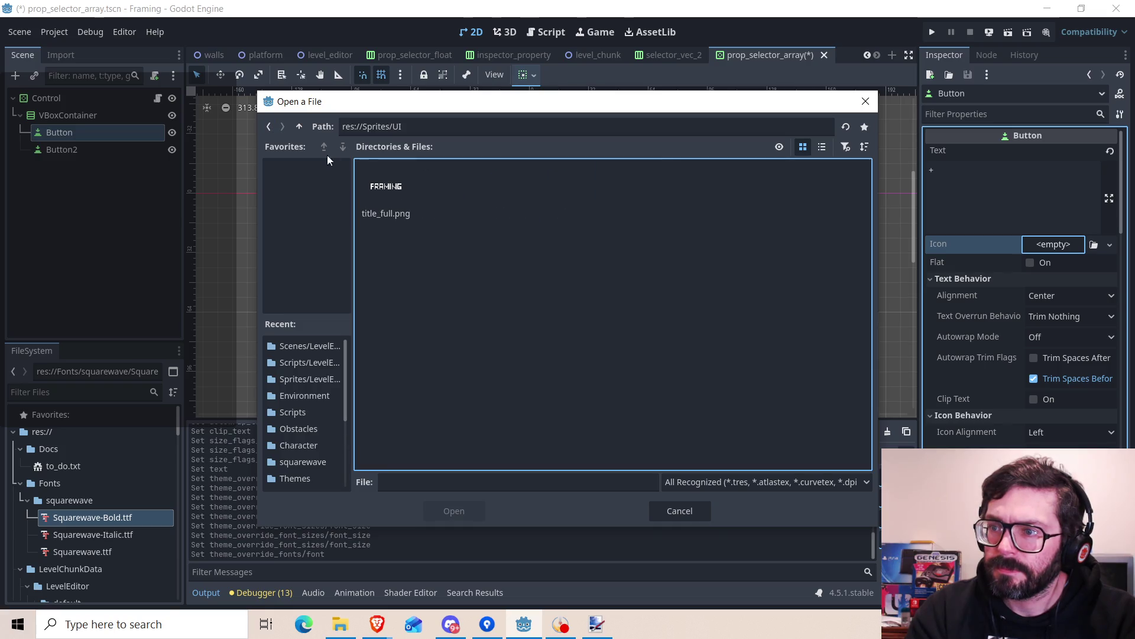
pyautogui.click(262, 126)
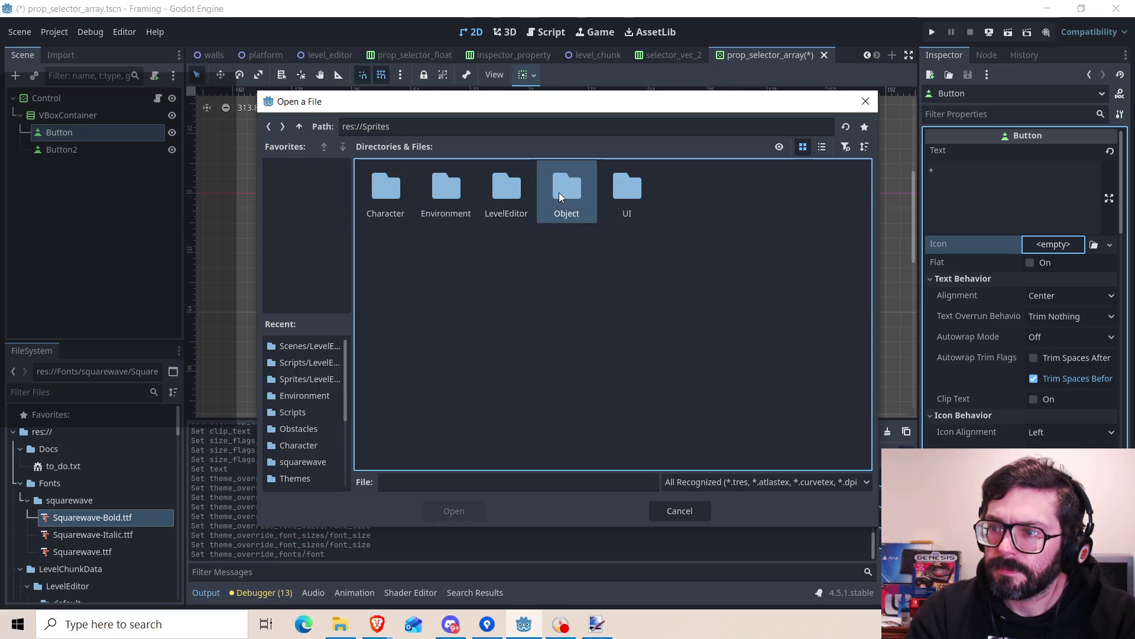
pyautogui.doubleClick(393, 199)
pyautogui.click(270, 126)
pyautogui.doubleClick(448, 190)
pyautogui.click(269, 127)
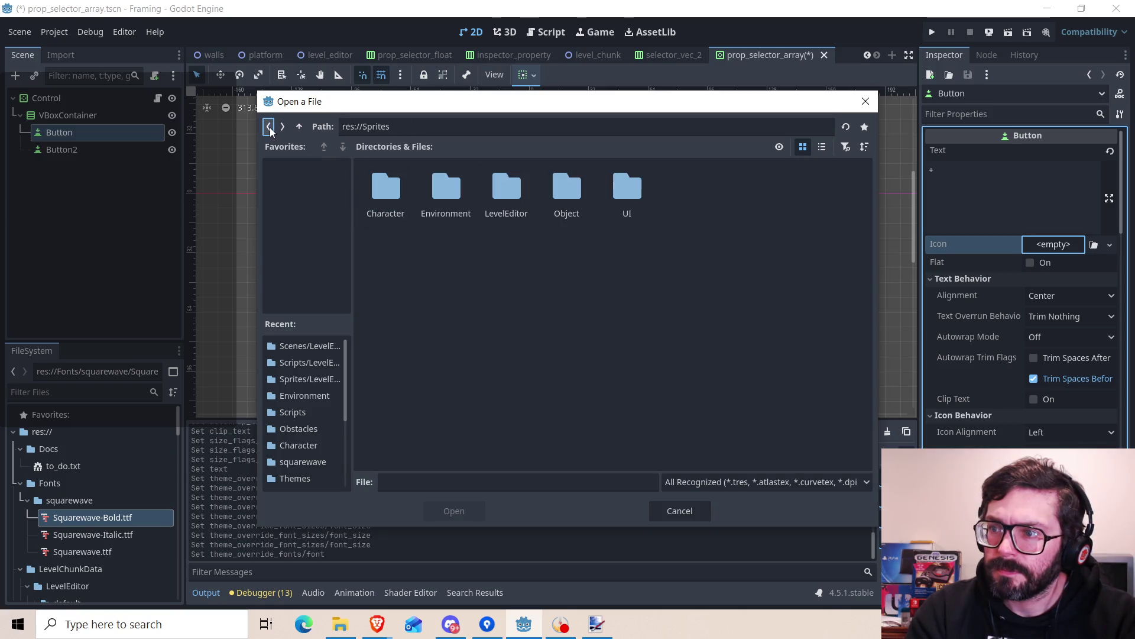
pyautogui.doubleClick(507, 188)
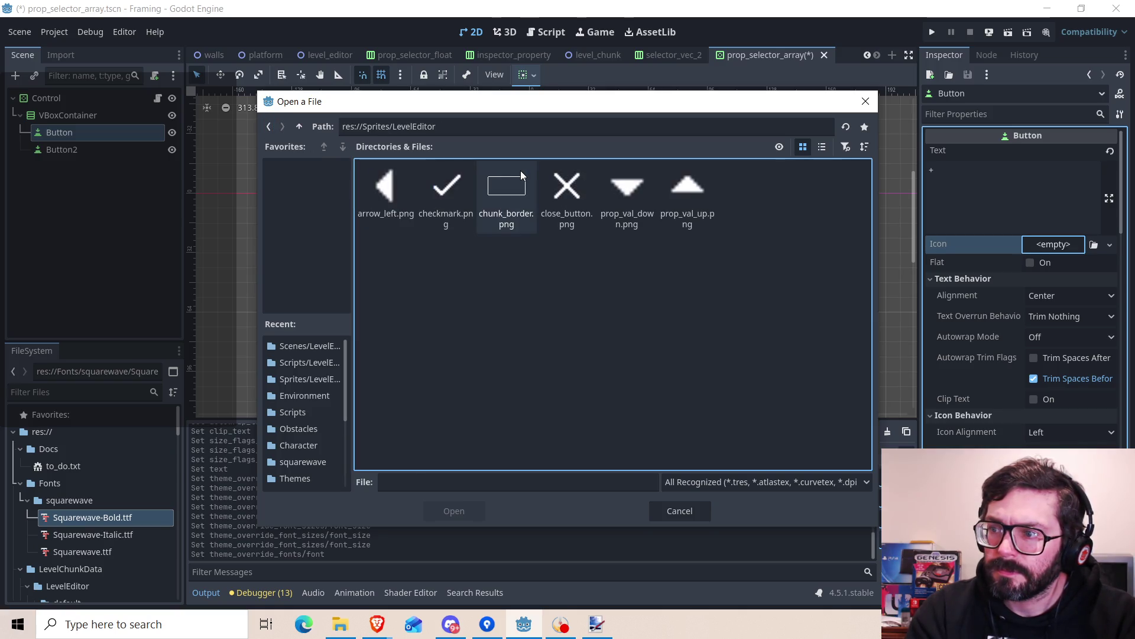
pyautogui.click(269, 127)
pyautogui.click(683, 510)
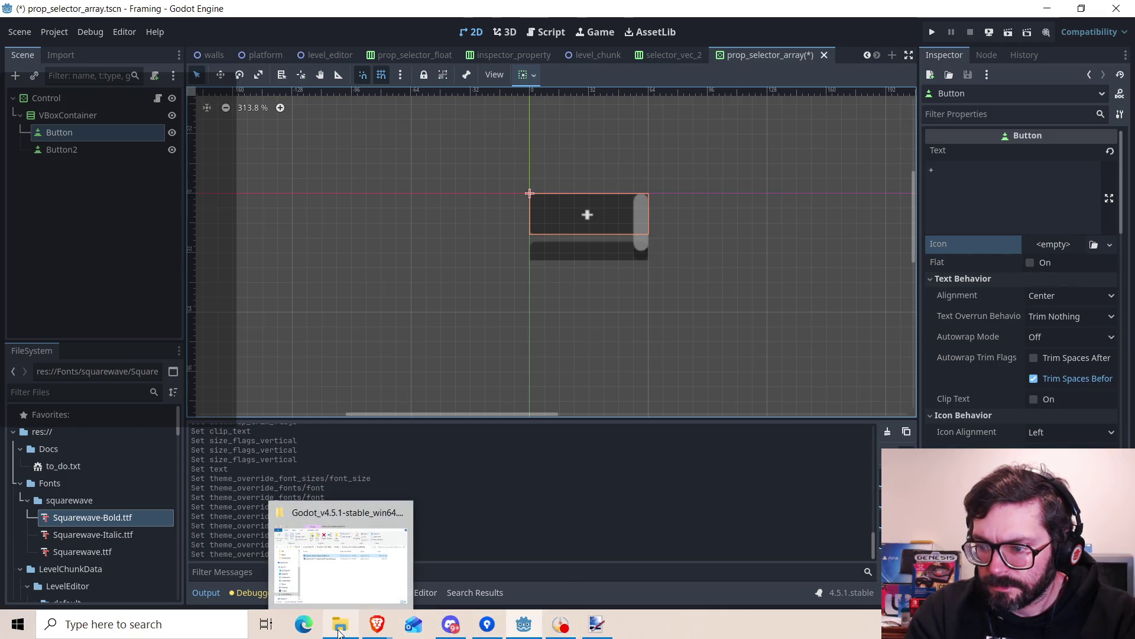
# Step: Open the Desktop's Aseprite folder in File Explorer and launch aseprite.exe
pyautogui.click(347, 631)
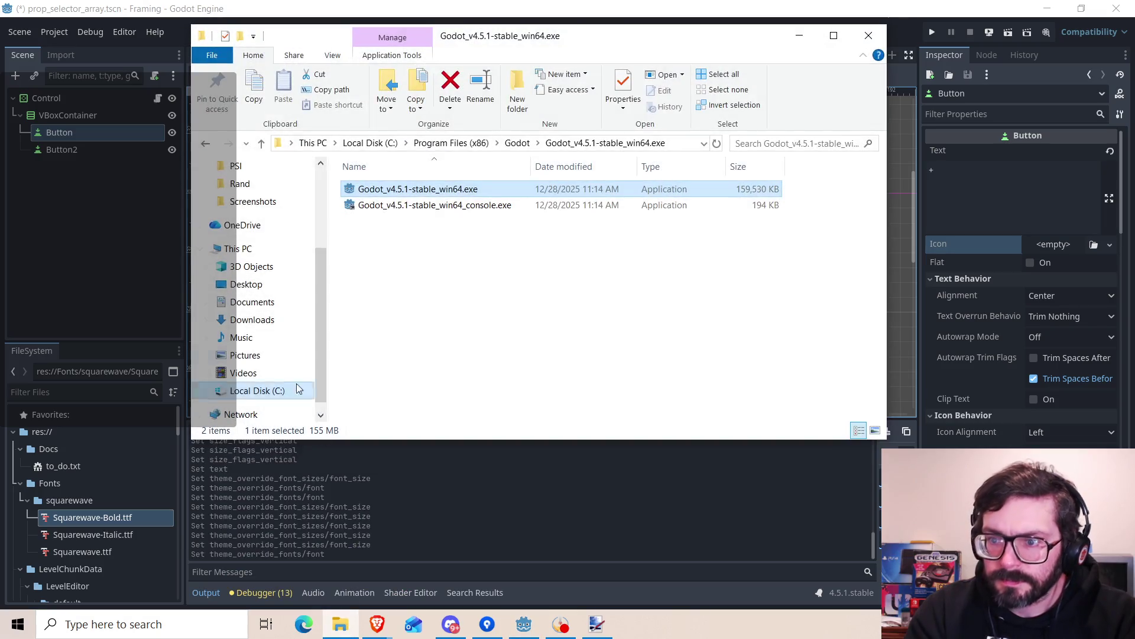
pyautogui.click(265, 286)
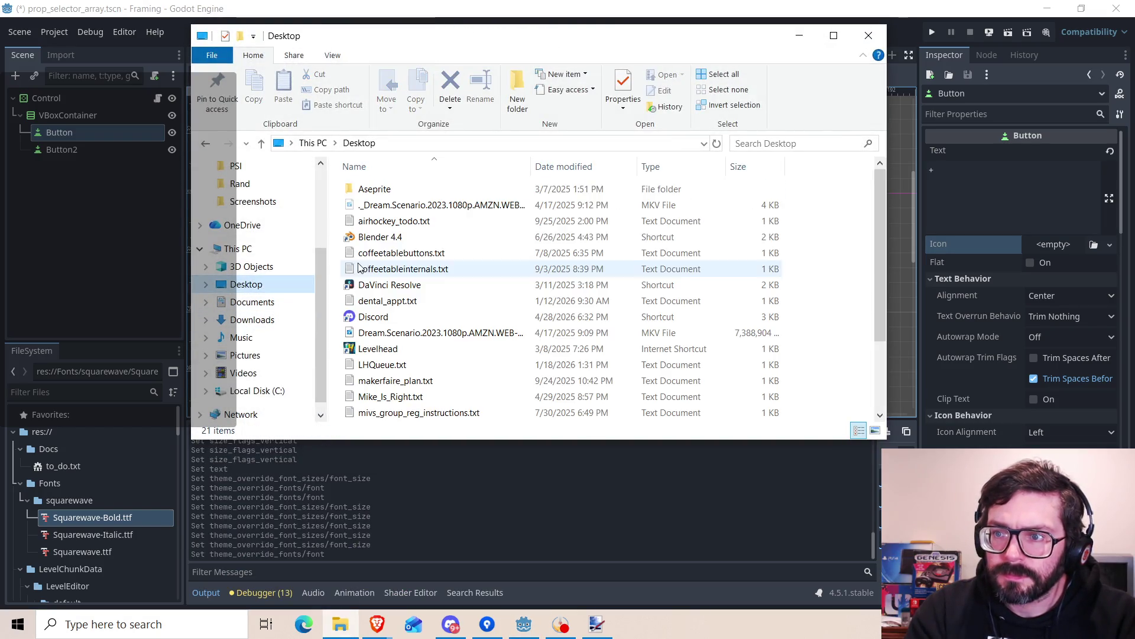
pyautogui.doubleClick(396, 189)
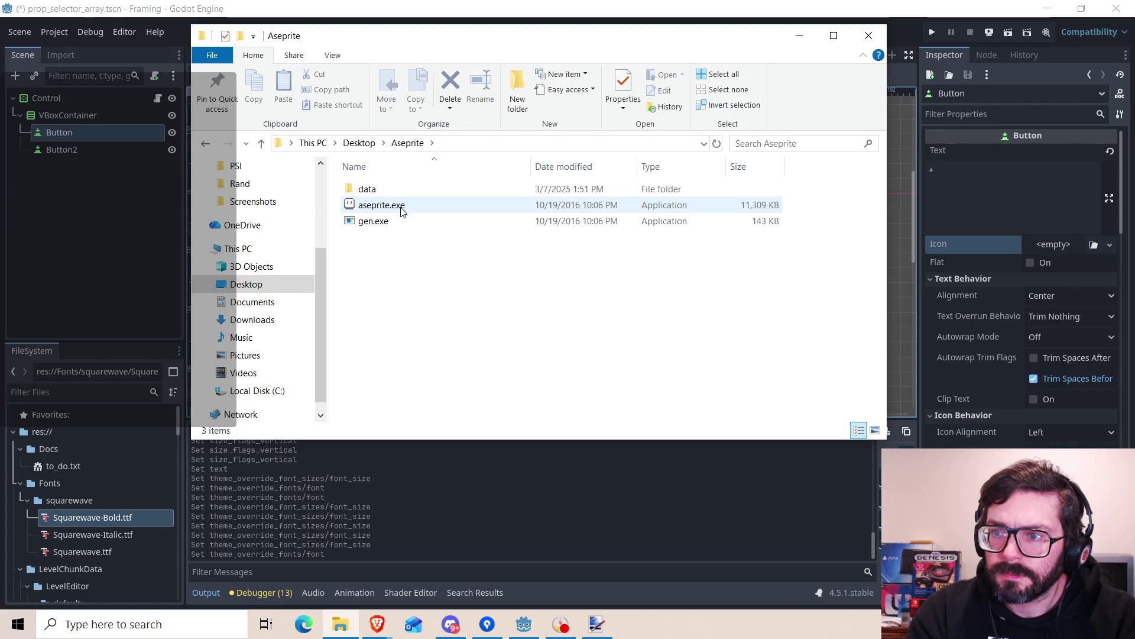
pyautogui.doubleClick(408, 210)
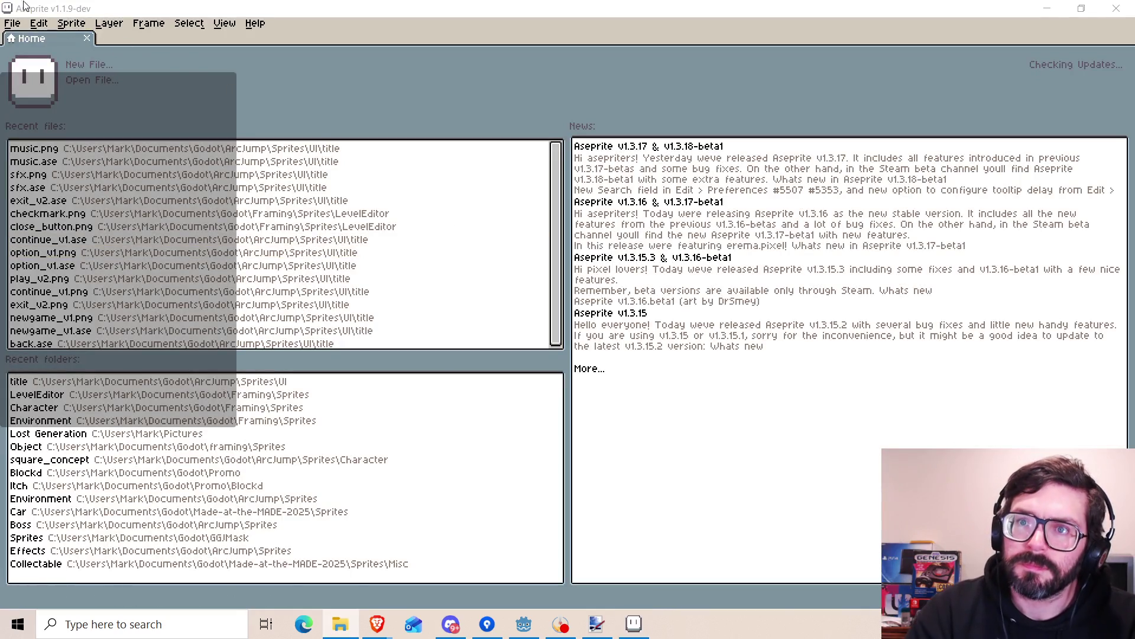
# Step: Create a new 16×16 sprite in Aseprite
pyautogui.click(15, 24)
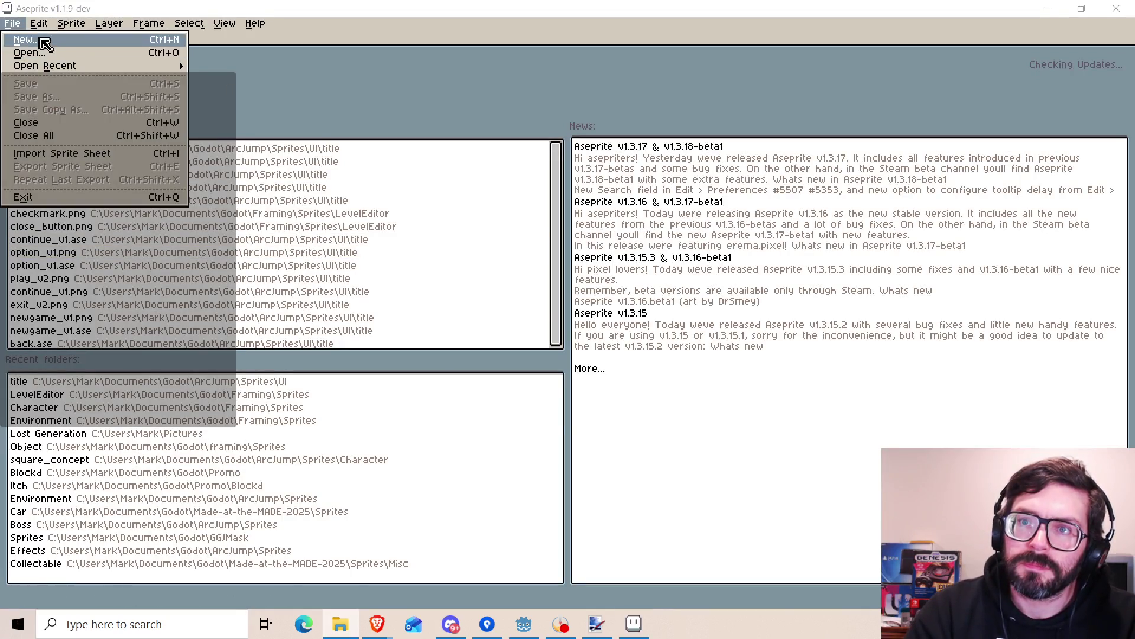
pyautogui.click(41, 40)
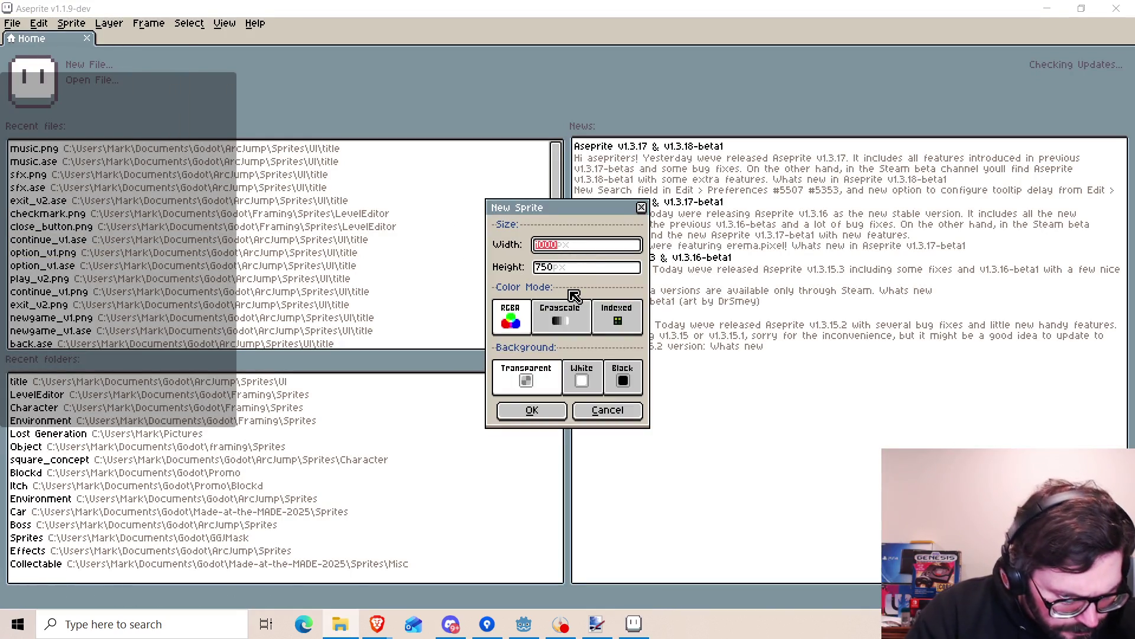
pyautogui.doubleClick(550, 269)
pyautogui.write('16')
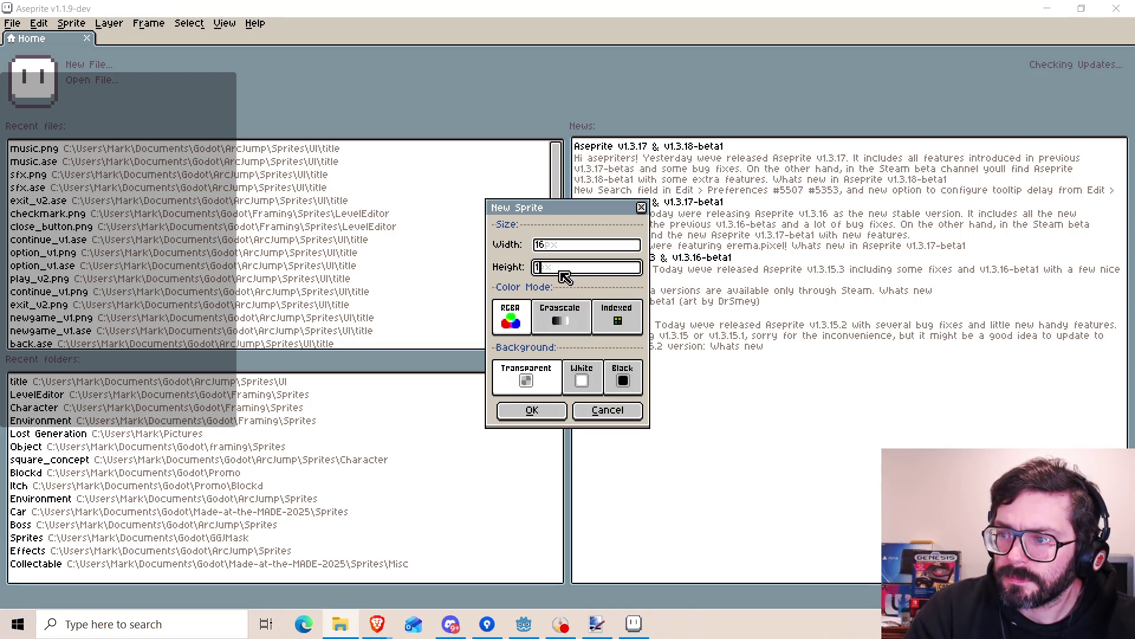
pyautogui.click(535, 410)
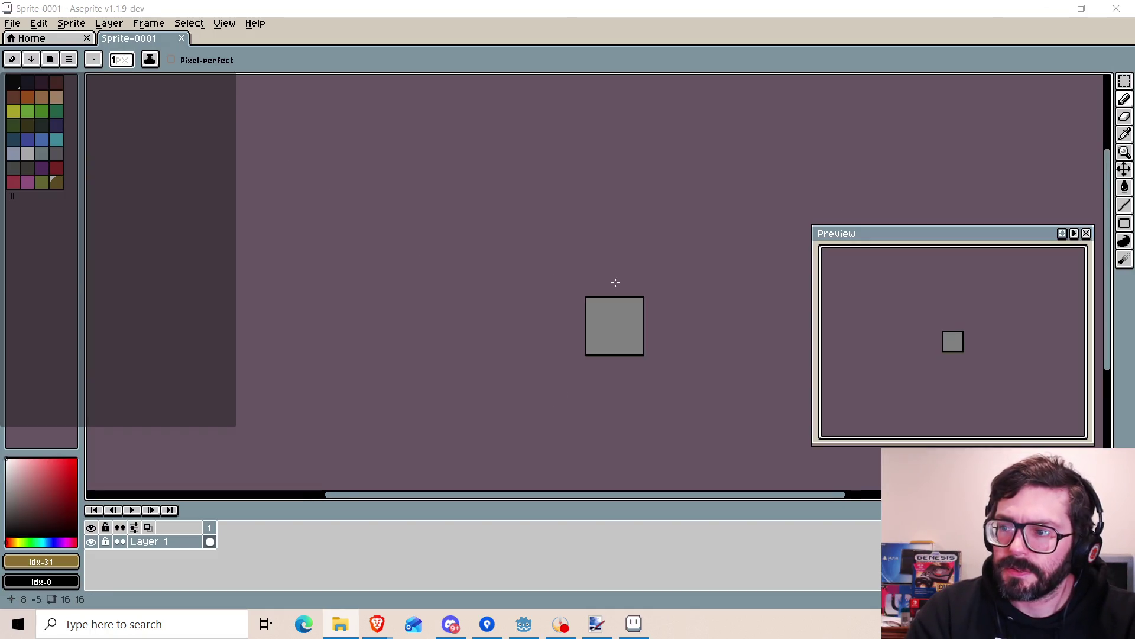
# Step: Draw a white plus sign and move it into the sprite's top-left corner
pyautogui.scroll(5, 611, 281)
pyautogui.click(27, 155)
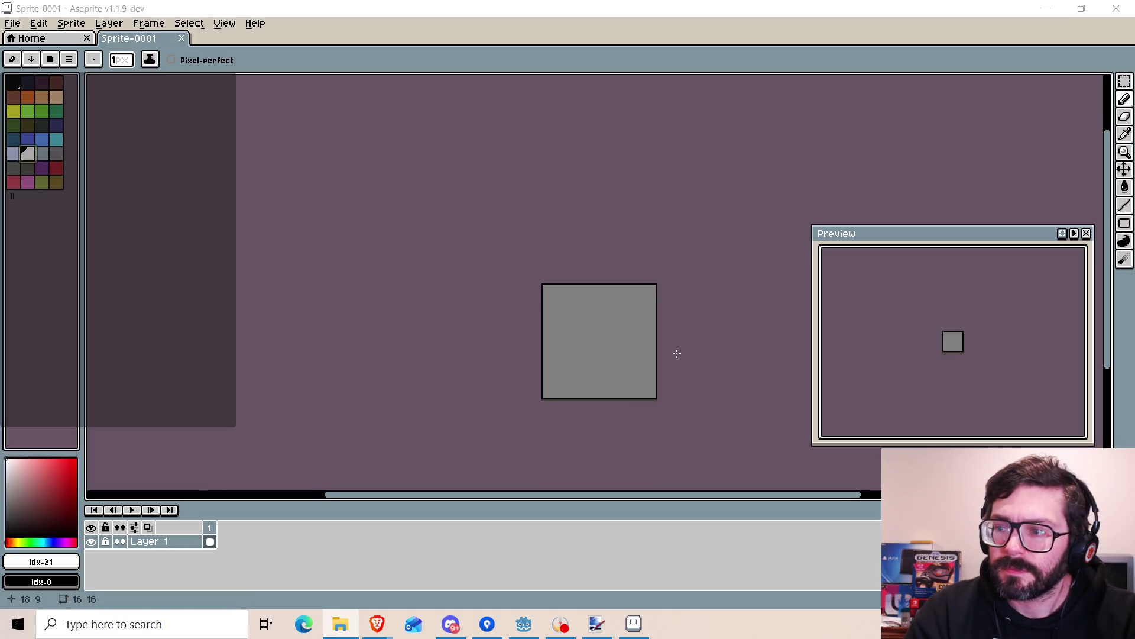
pyautogui.scroll(2, 635, 366)
pyautogui.click(583, 372)
pyautogui.moveTo(557, 296)
pyautogui.mouseDown()
pyautogui.moveTo(558, 351)
pyautogui.moveTo(515, 324)
pyautogui.moveTo(602, 325)
pyautogui.mouseUp()
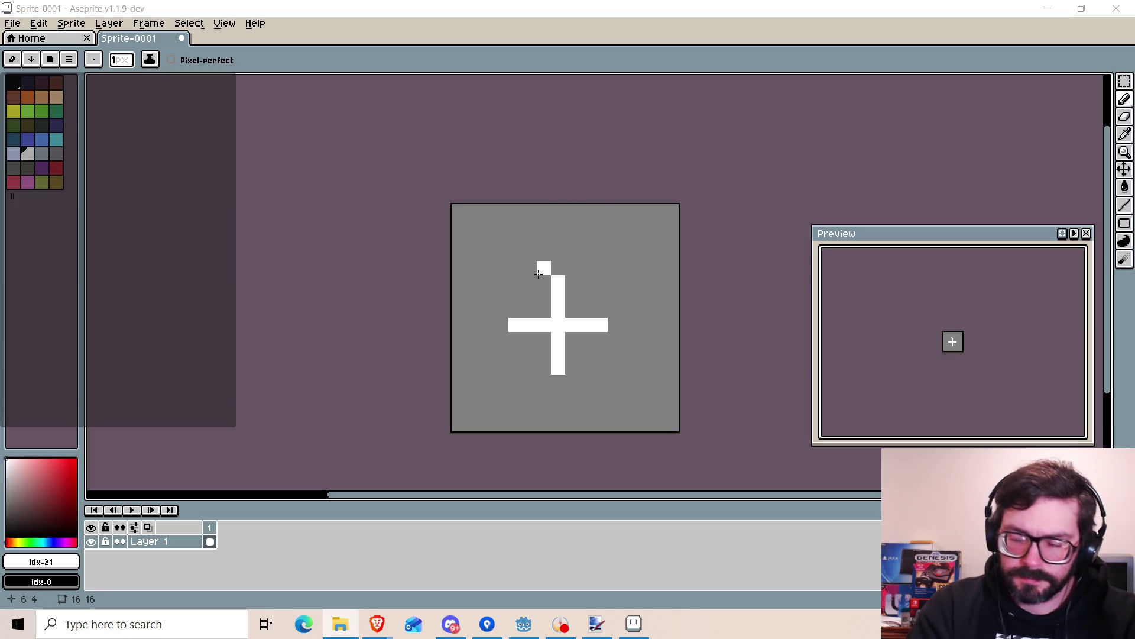
pyautogui.press('m')
pyautogui.moveTo(502, 251)
pyautogui.mouseDown()
pyautogui.moveTo(620, 373)
pyautogui.moveTo(588, 319)
pyautogui.moveTo(591, 294)
pyautogui.moveTo(550, 274)
pyautogui.moveTo(517, 269)
pyautogui.moveTo(520, 279)
pyautogui.mouseUp()
pyautogui.click(330, 168)
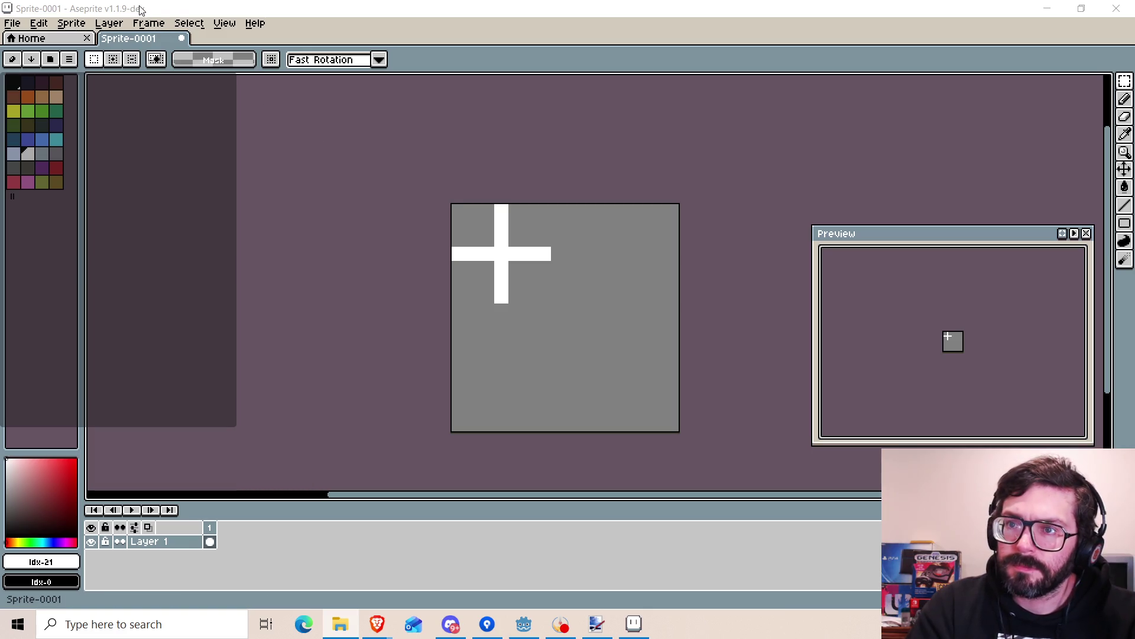
# Step: Resize the canvas to 8×8 pixels anchored at the top-left corner
pyautogui.click(109, 23)
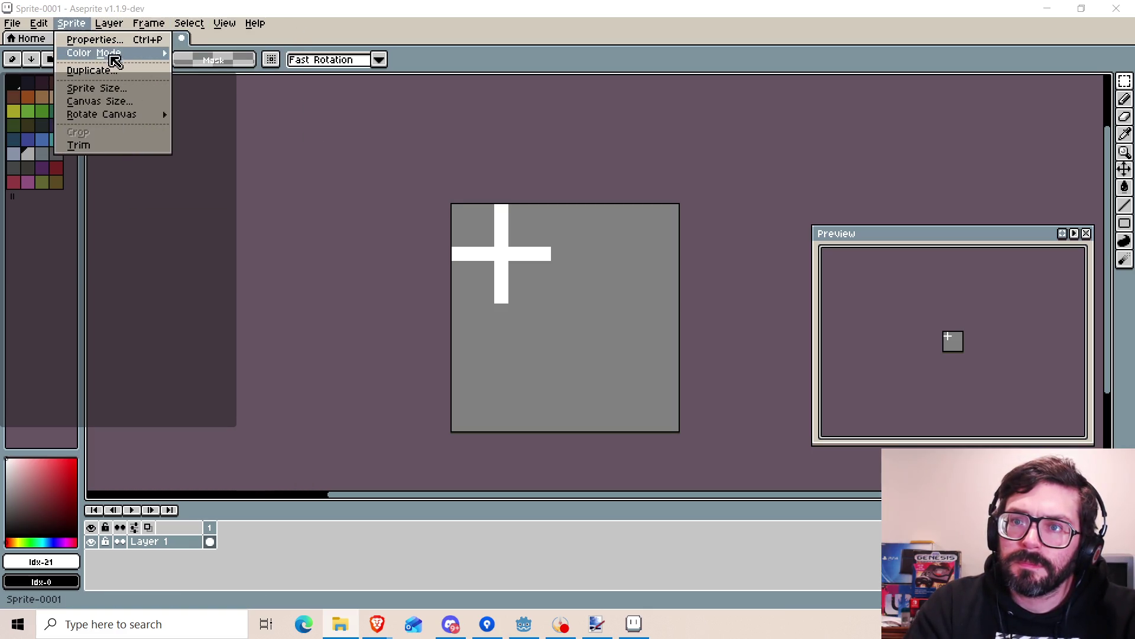
pyautogui.click(109, 101)
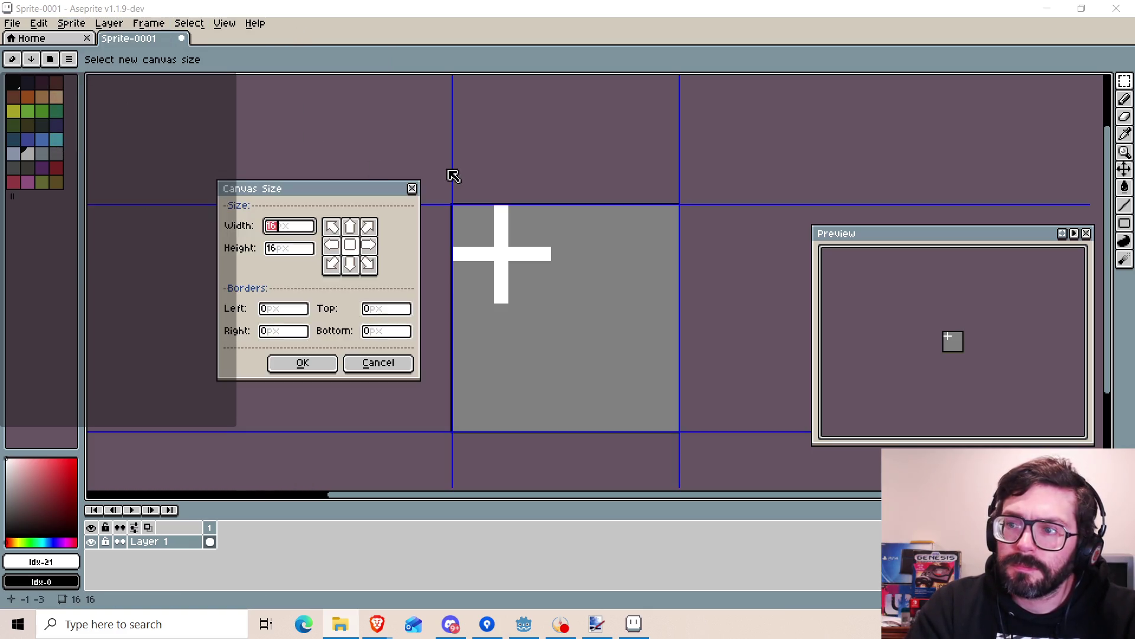
pyautogui.write('8')
pyautogui.doubleClick(280, 254)
pyautogui.write('8')
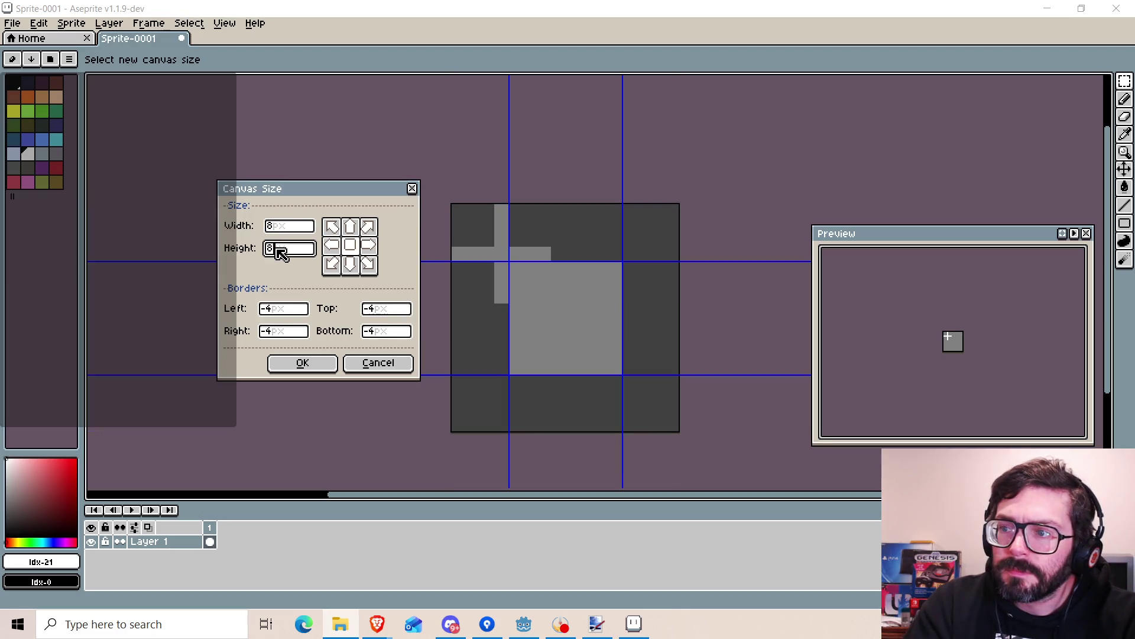
pyautogui.click(332, 226)
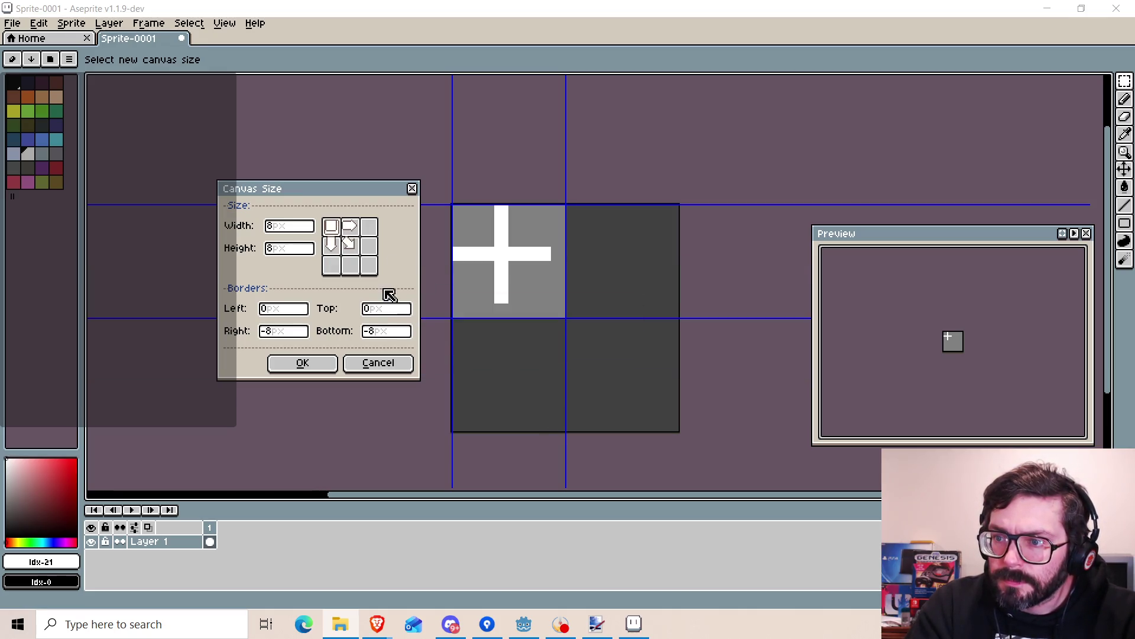
pyautogui.click(303, 363)
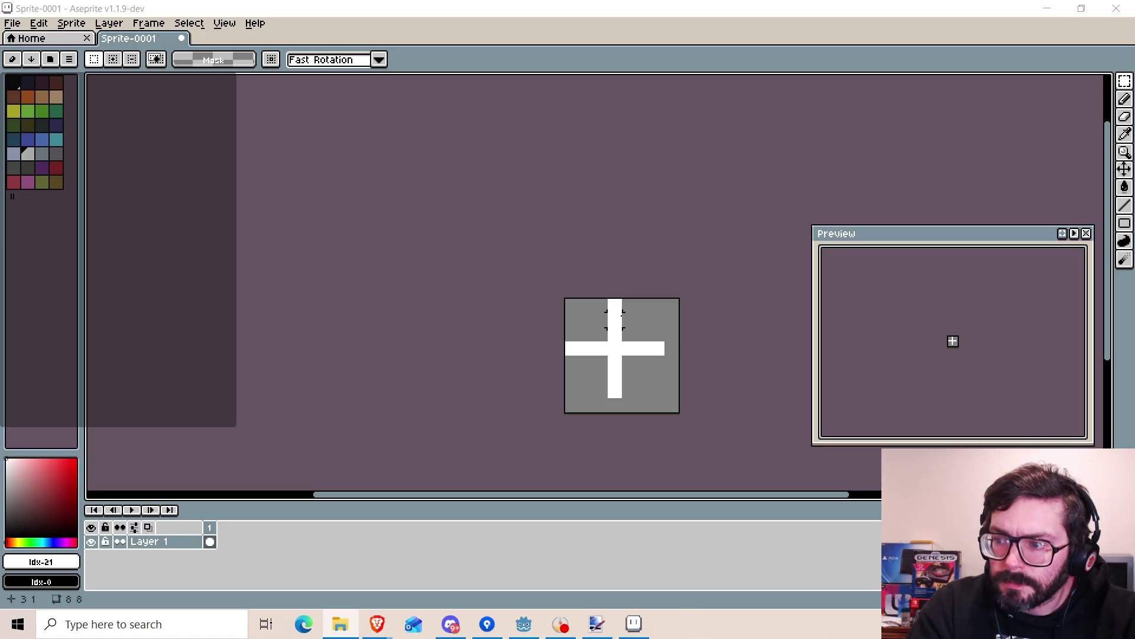
# Step: Select the 8×8 canvas, nudge the plus, then commit it back in place
pyautogui.press('b')
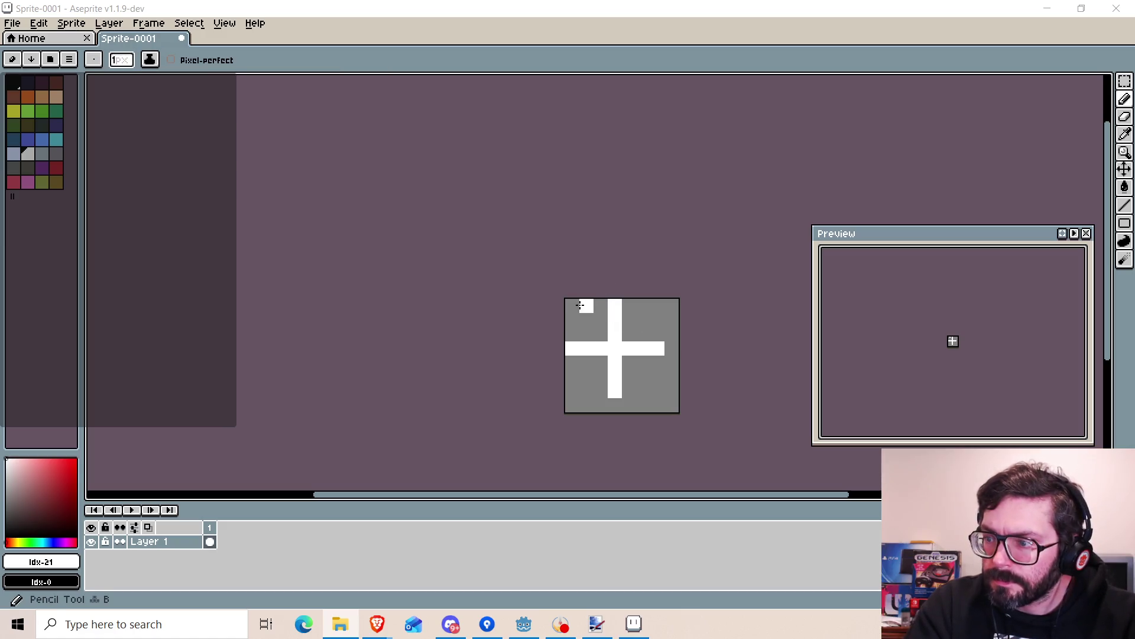
pyautogui.press('m')
pyautogui.moveTo(568, 304)
pyautogui.mouseDown()
pyautogui.moveTo(635, 383)
pyautogui.moveTo(680, 413)
pyautogui.mouseUp()
pyautogui.moveTo(629, 366)
pyautogui.mouseDown()
pyautogui.moveTo(644, 385)
pyautogui.moveTo(629, 363)
pyautogui.mouseUp()
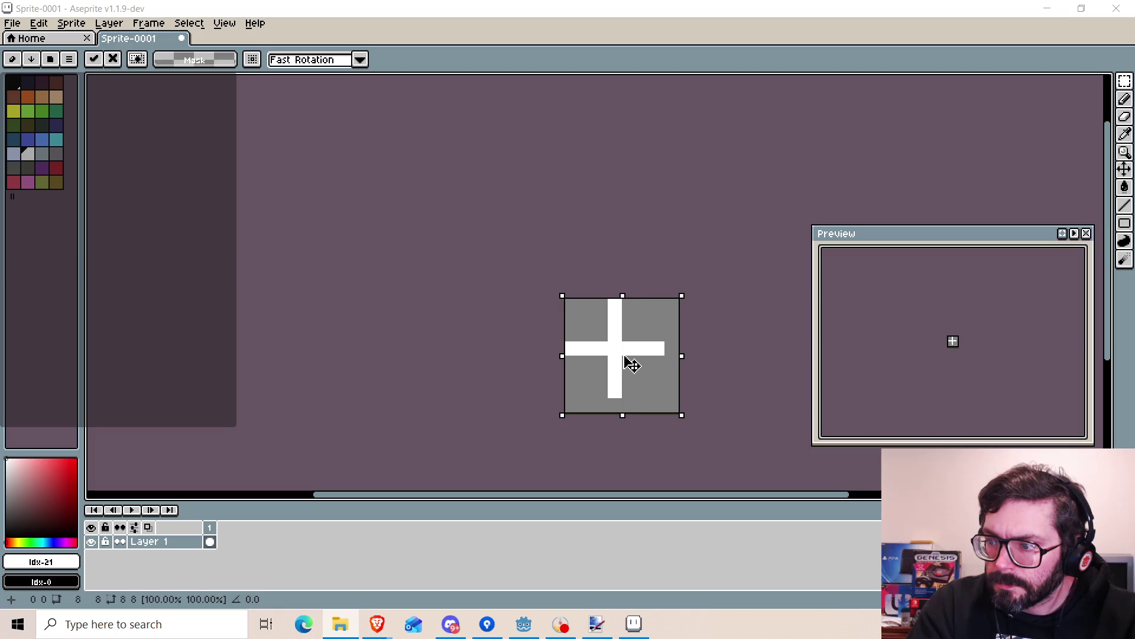
pyautogui.click(359, 219)
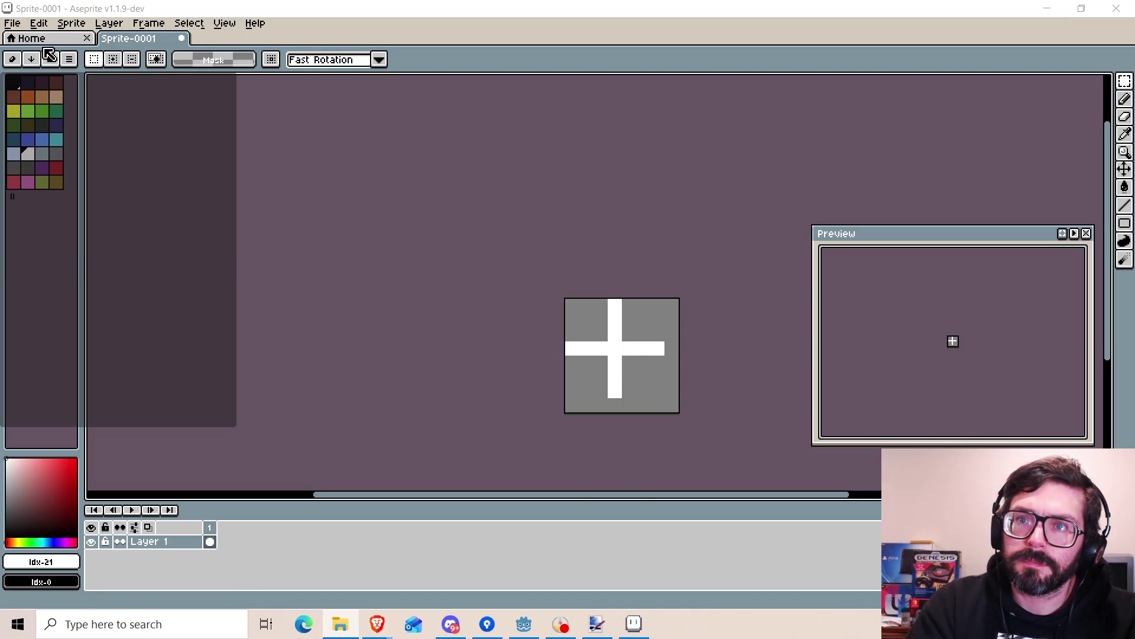
pyautogui.click(15, 36)
pyautogui.hotkey('ctrl', 'Tab')
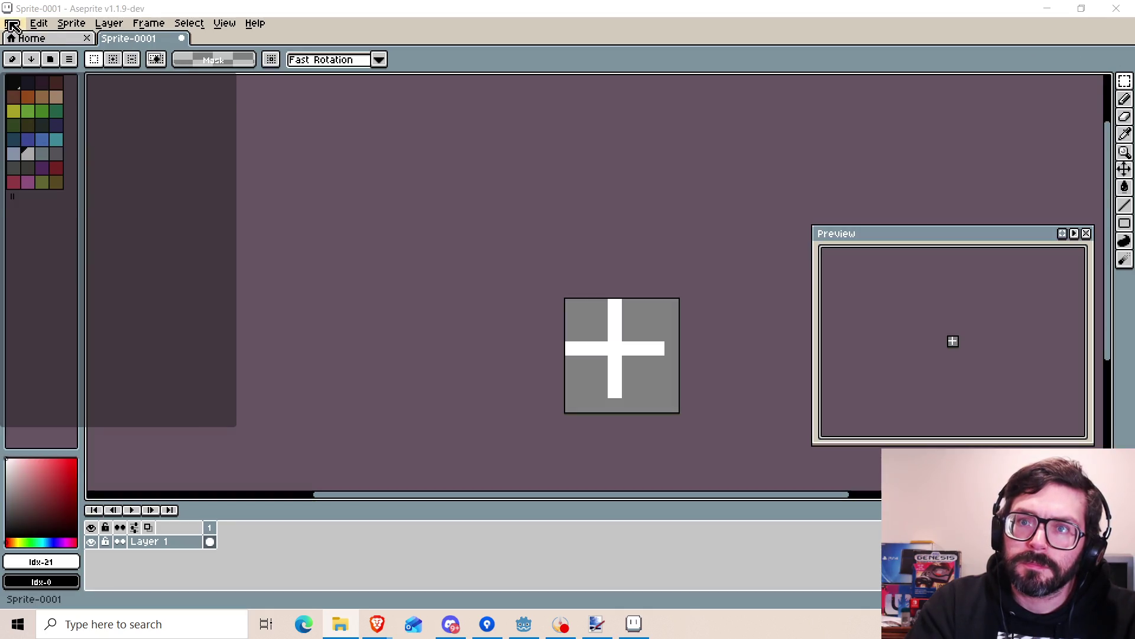
pyautogui.click(12, 24)
# Step: In Save As, navigate to Godot > Framing > Sprites > LevelEditor
pyautogui.click(51, 96)
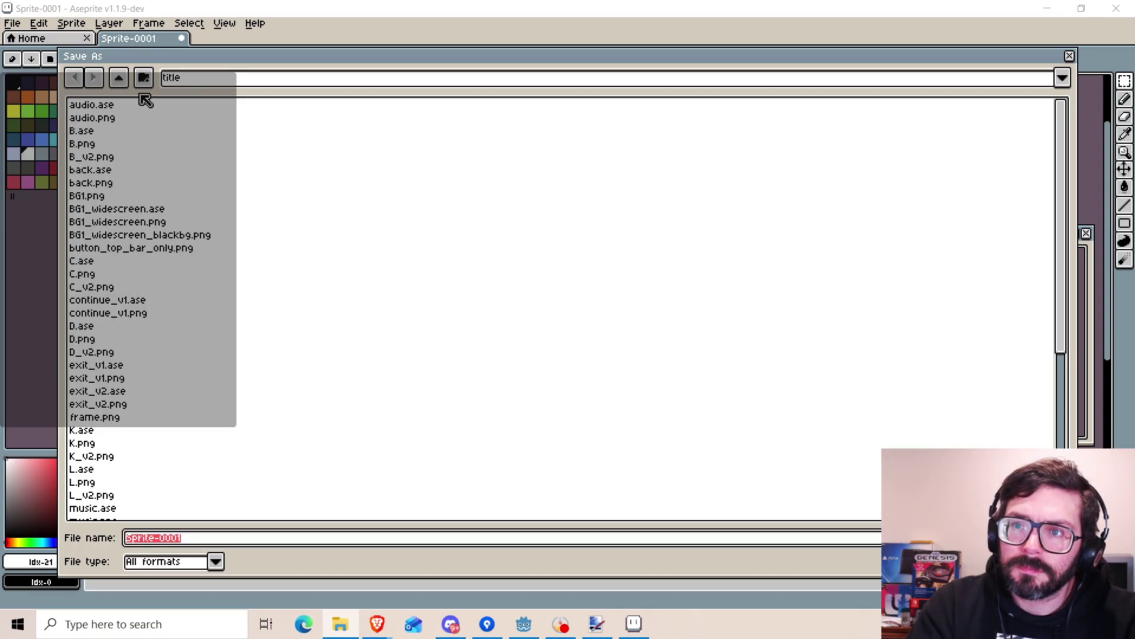
pyautogui.click(208, 82)
pyautogui.click(256, 140)
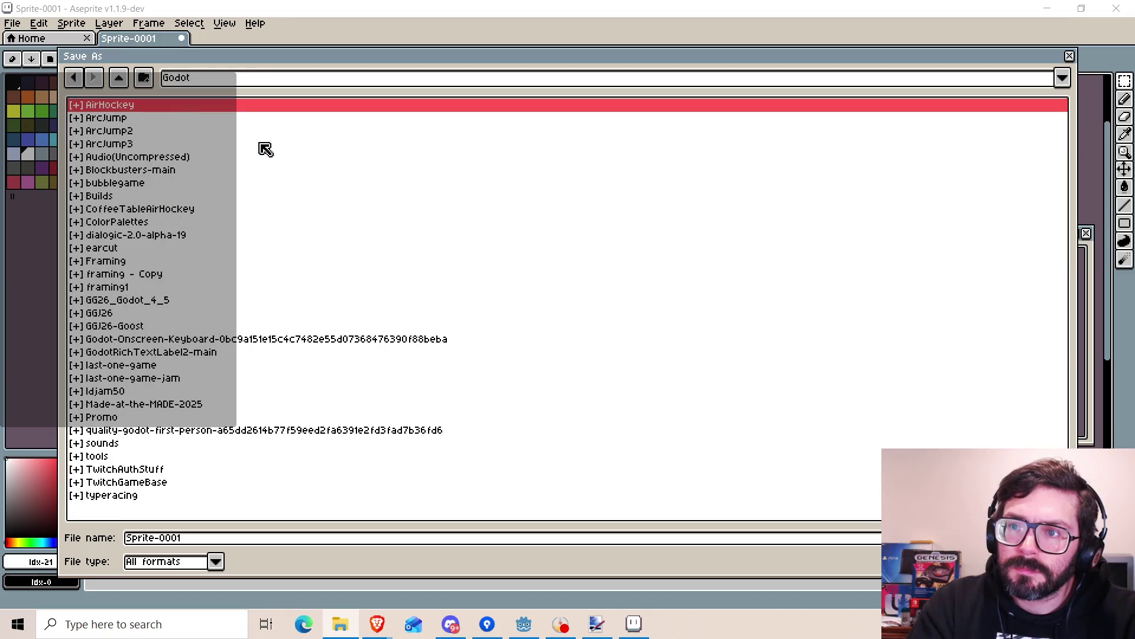
pyautogui.click(114, 262)
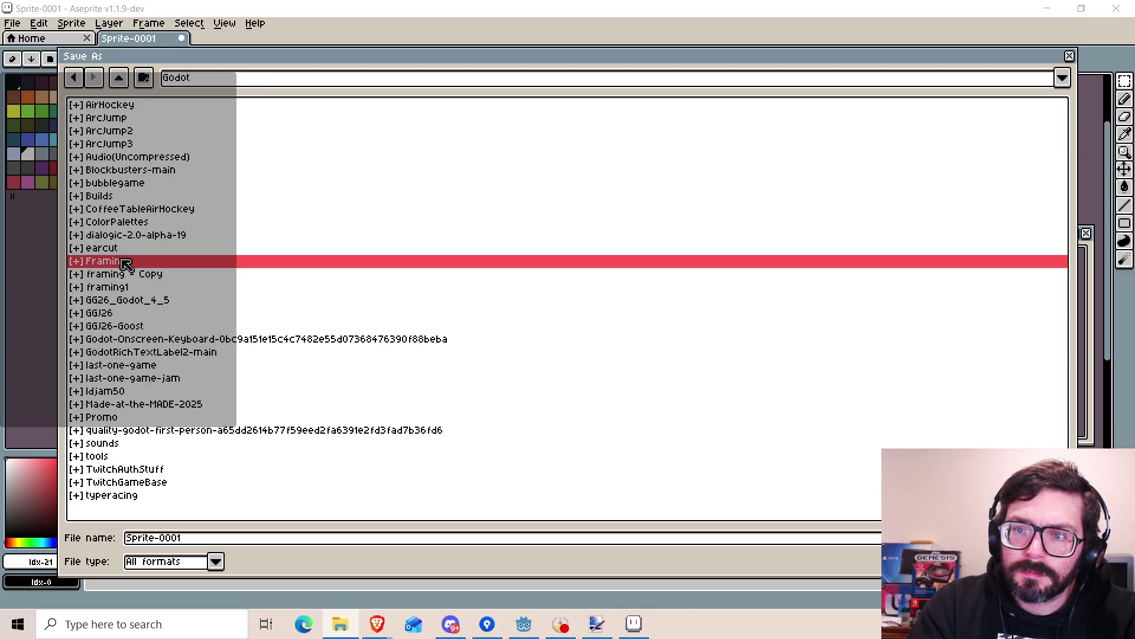
pyautogui.doubleClick(126, 264)
pyautogui.click(120, 235)
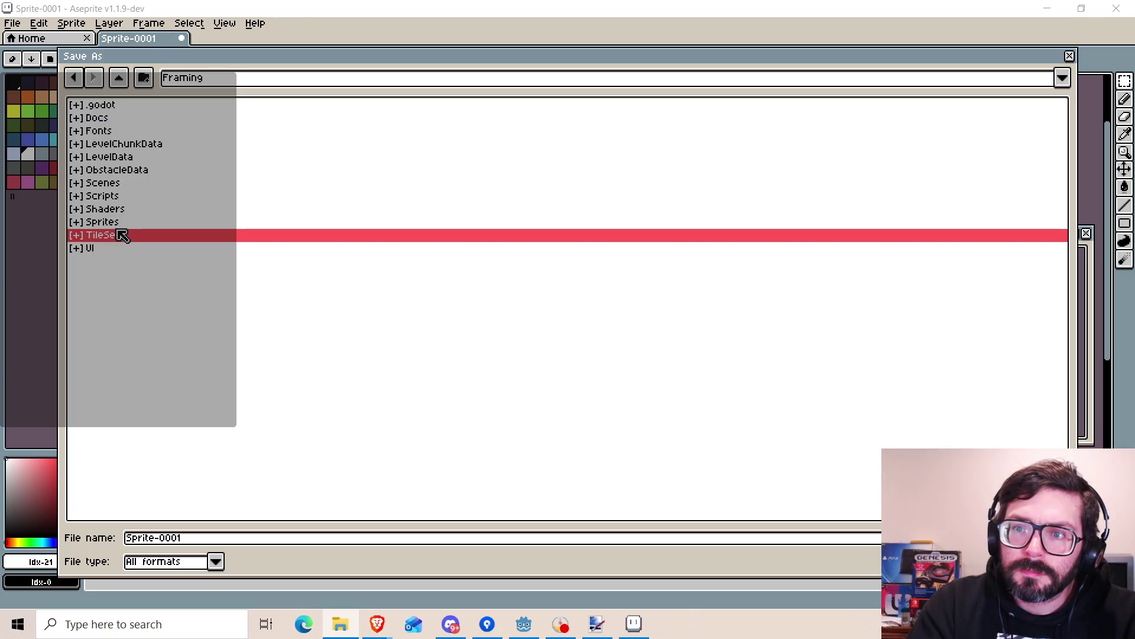
pyautogui.doubleClick(134, 222)
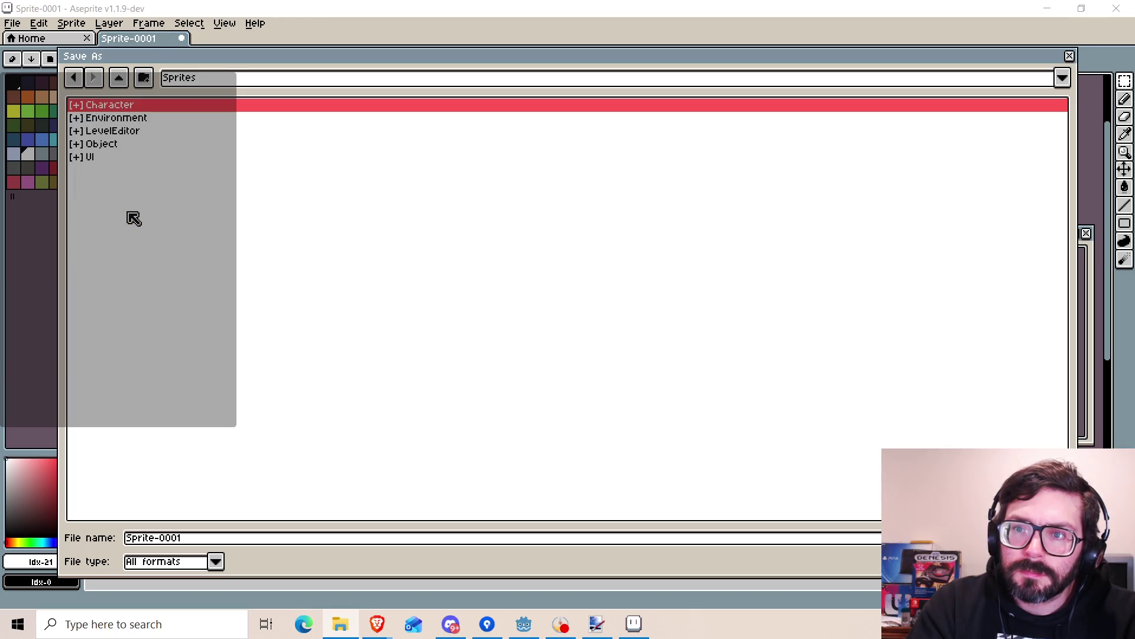
pyautogui.click(119, 160)
pyautogui.doubleClick(126, 131)
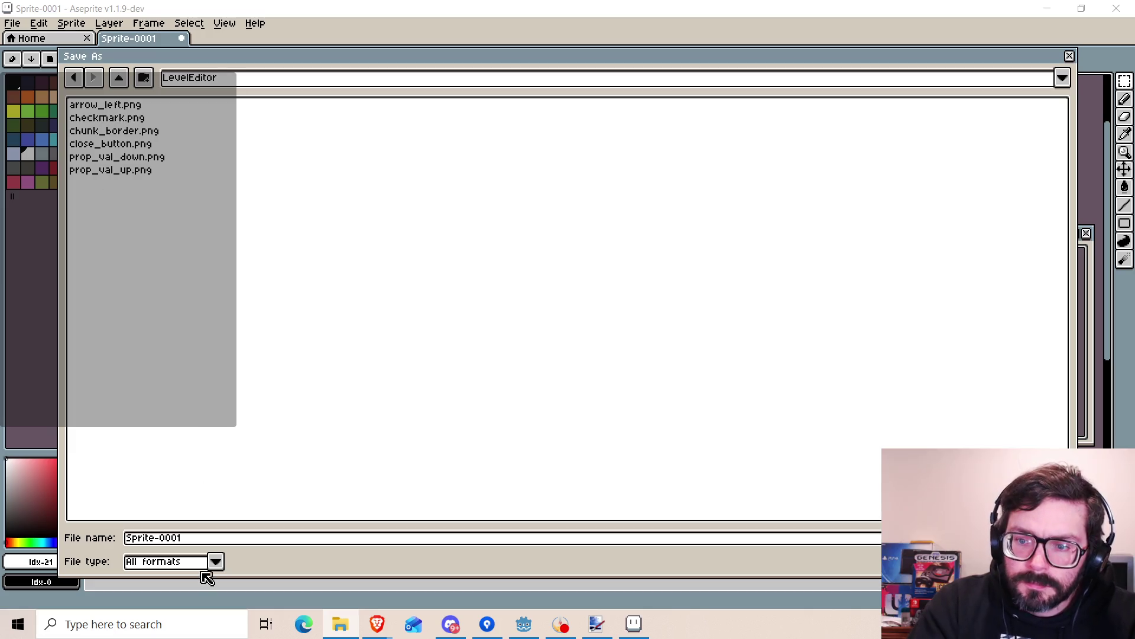
# Step: Save the sprite there as plus.png with the png file type
pyautogui.click(204, 538)
pyautogui.write('plus')
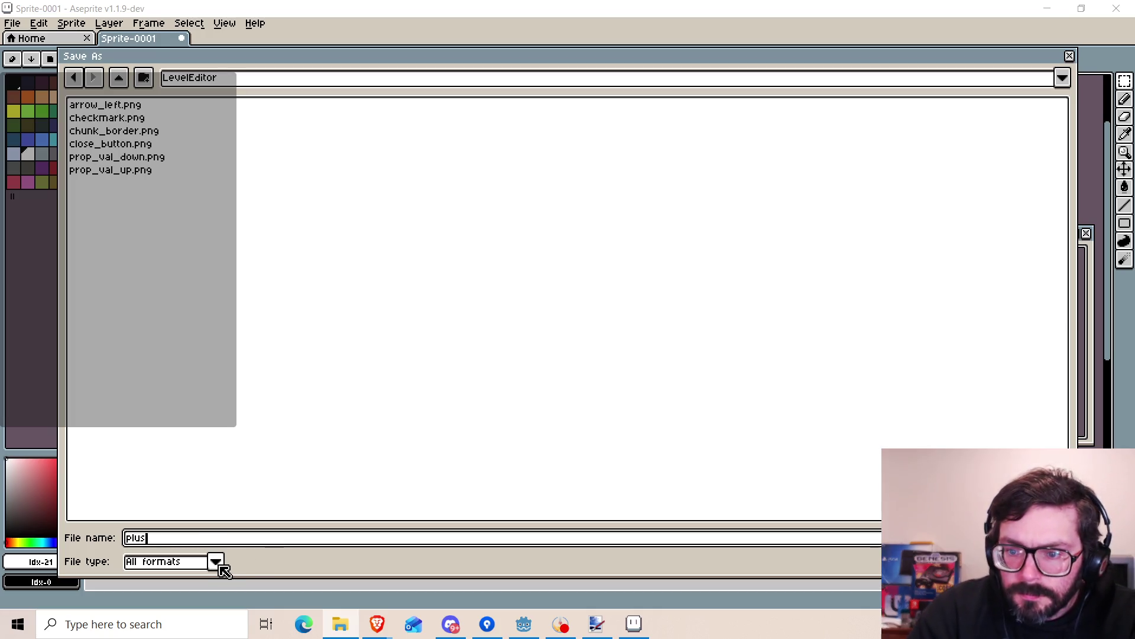
pyautogui.click(216, 561)
pyautogui.click(172, 521)
pyautogui.press('Return')
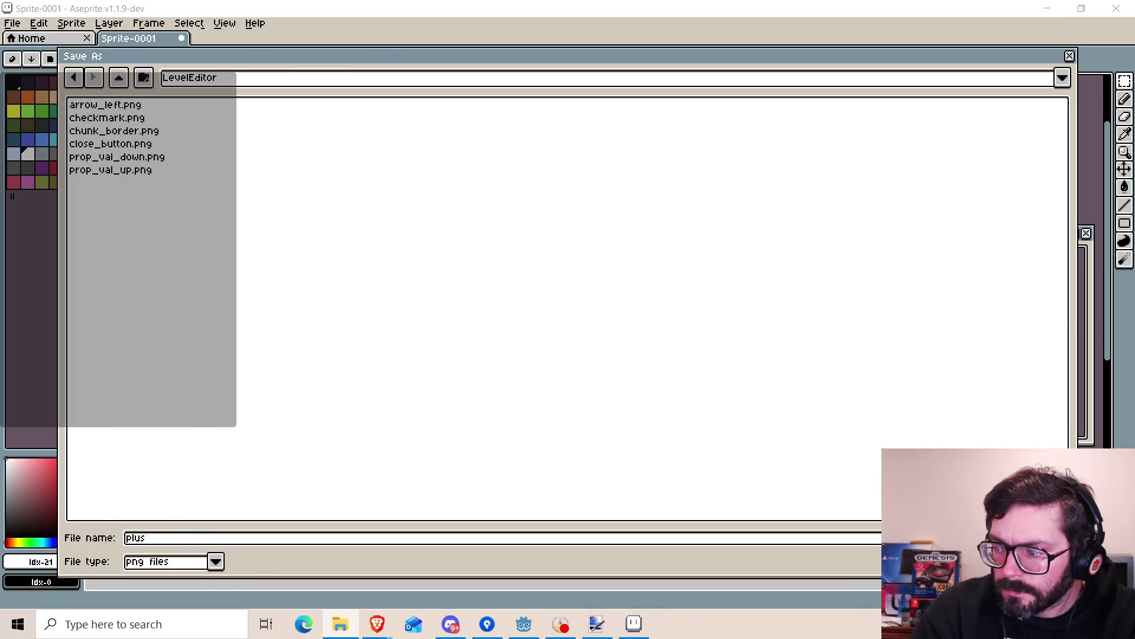
pyautogui.click(634, 624)
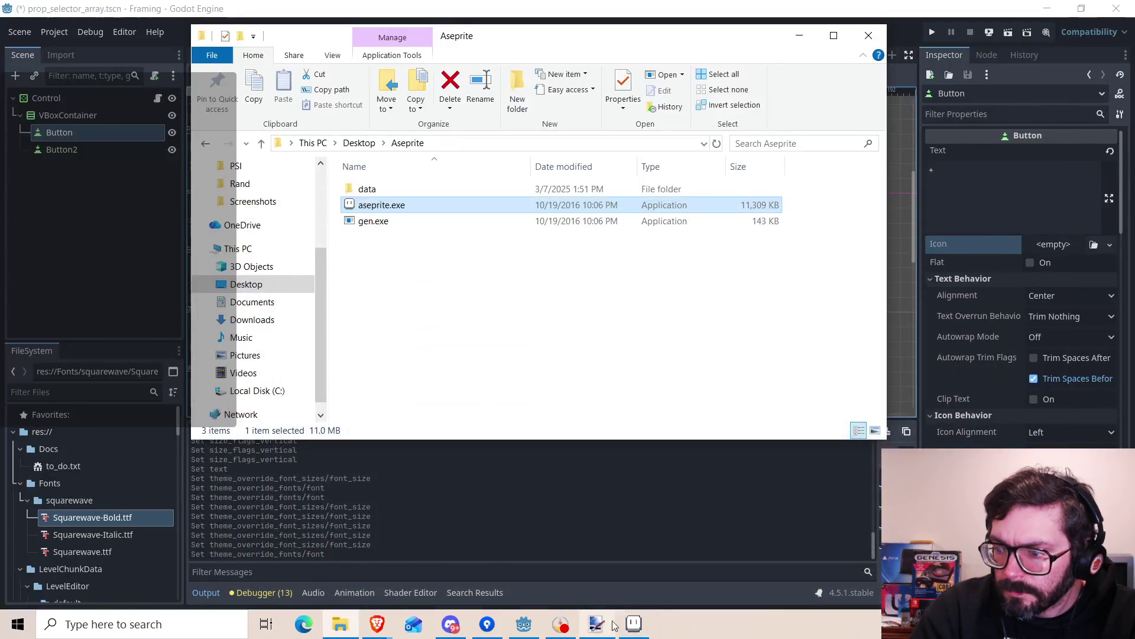
# Step: Back in Godot, clear the '+' from the Button's Text field
pyautogui.click(524, 624)
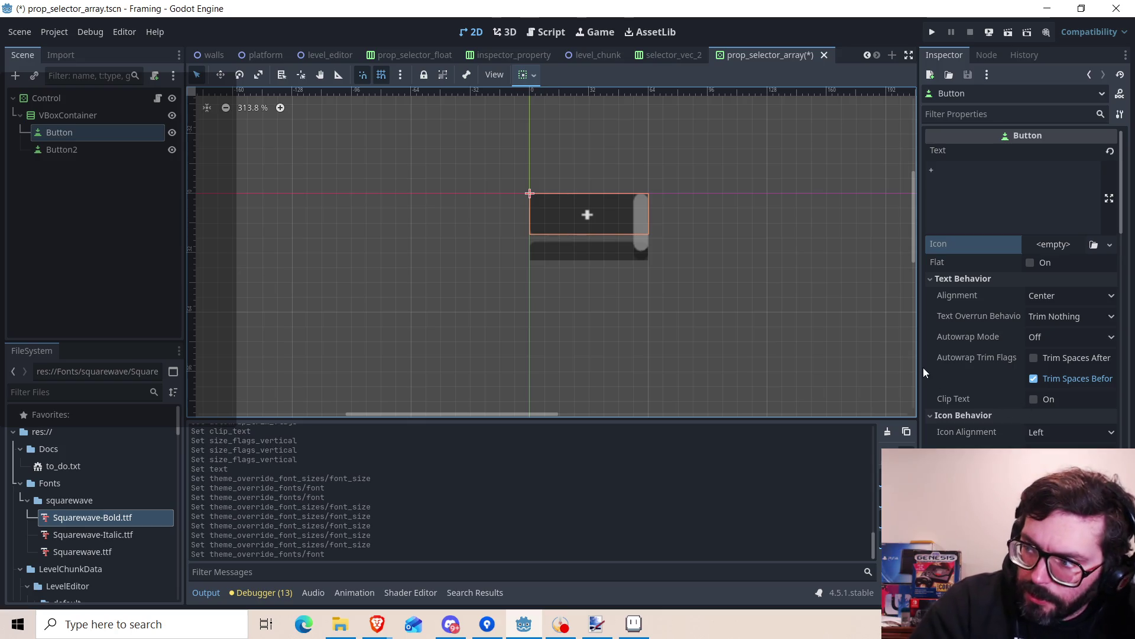
pyautogui.click(952, 175)
pyautogui.press('BackSpace')
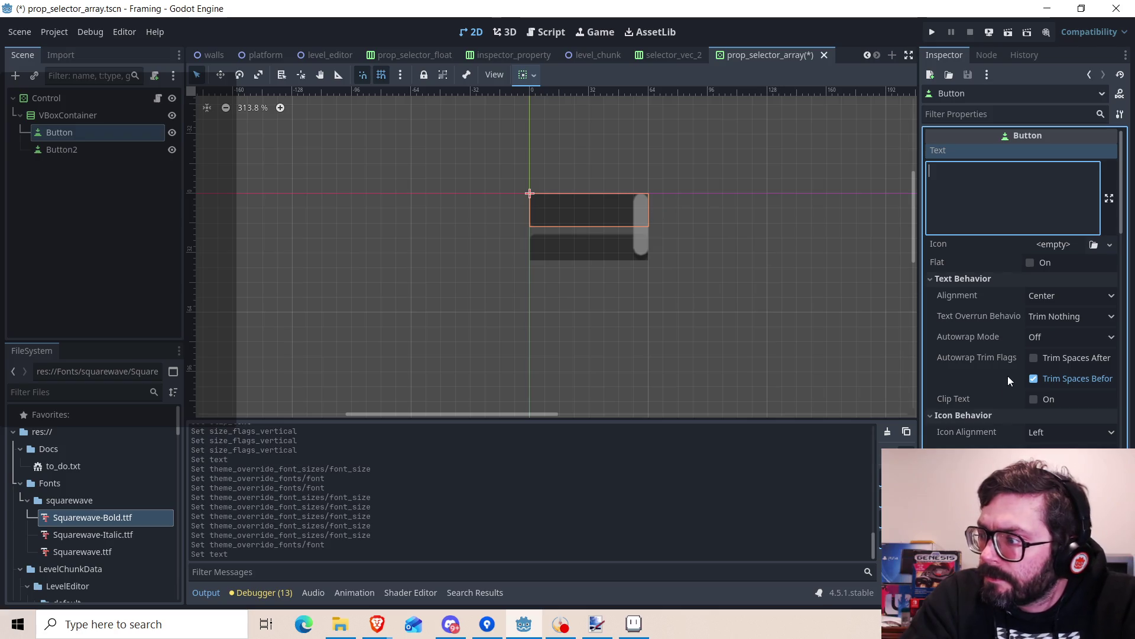
# Step: Set the Button's Custom Minimum Size height to 0
pyautogui.scroll(-4, 1001, 384)
pyautogui.scroll(4, 1001, 391)
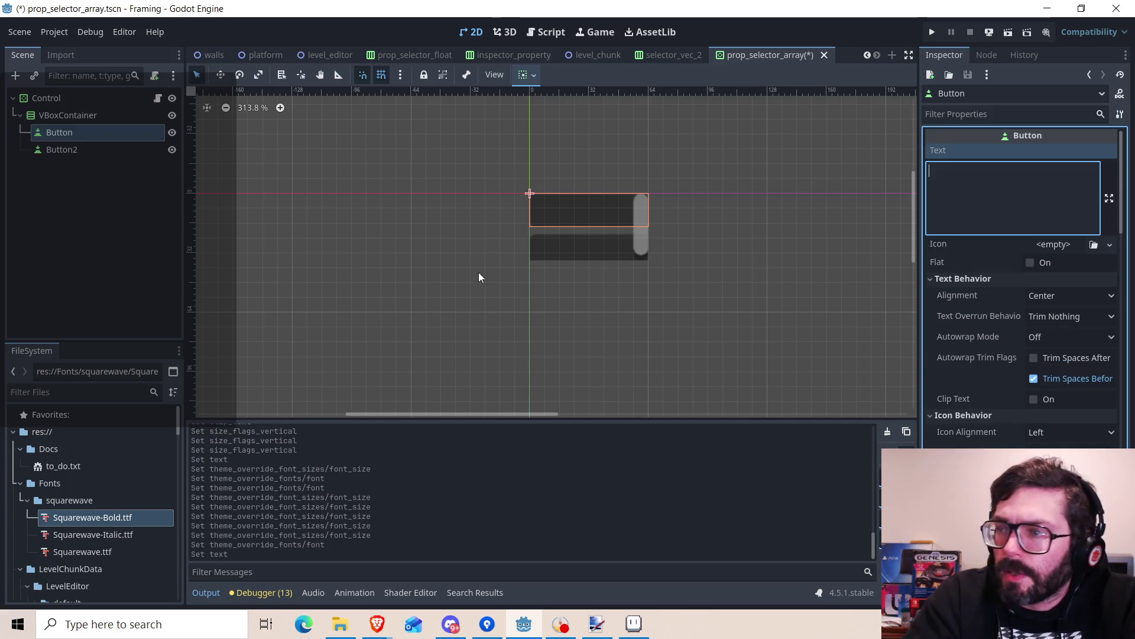
pyautogui.scroll(-5, 998, 382)
pyautogui.scroll(-3, 994, 363)
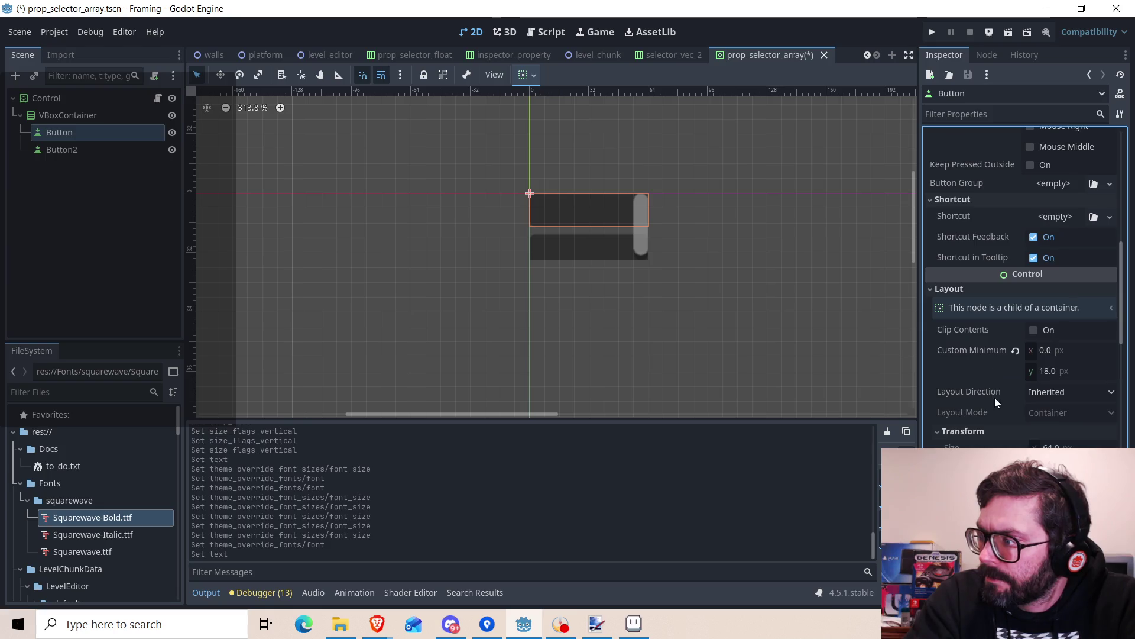
pyautogui.click(1047, 371)
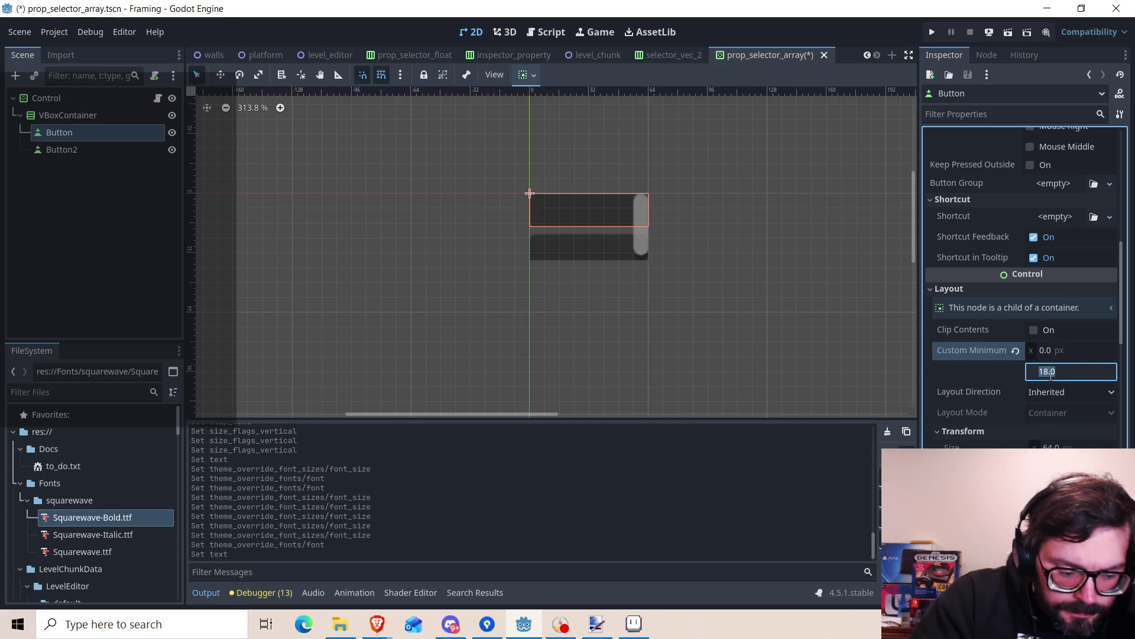
pyautogui.write('0')
pyautogui.press('Return')
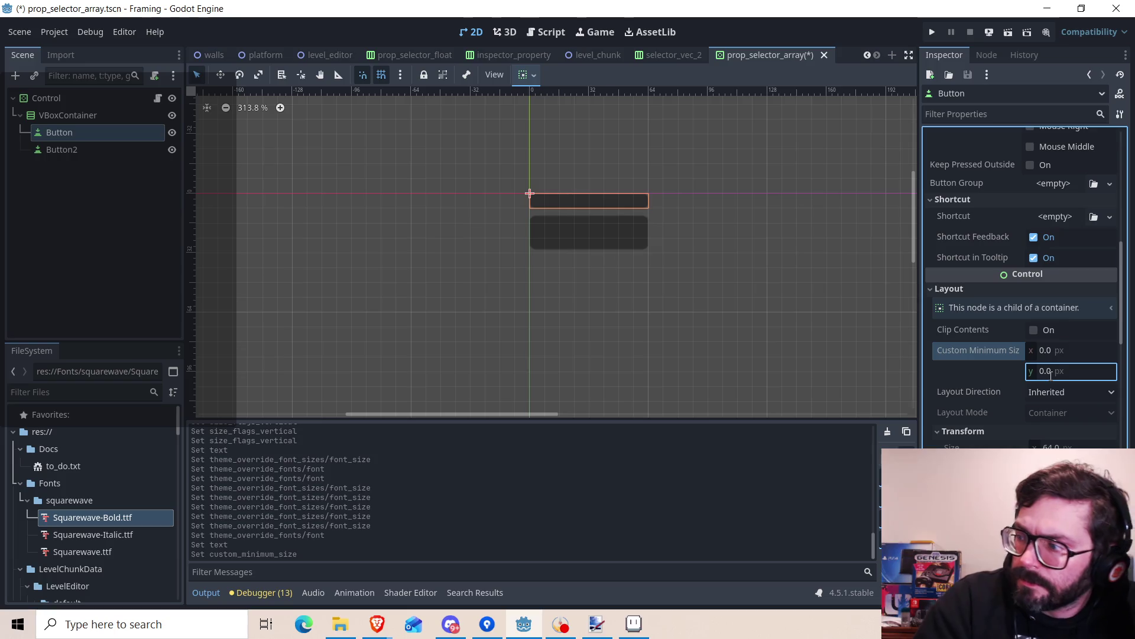
pyautogui.scroll(8, 1004, 400)
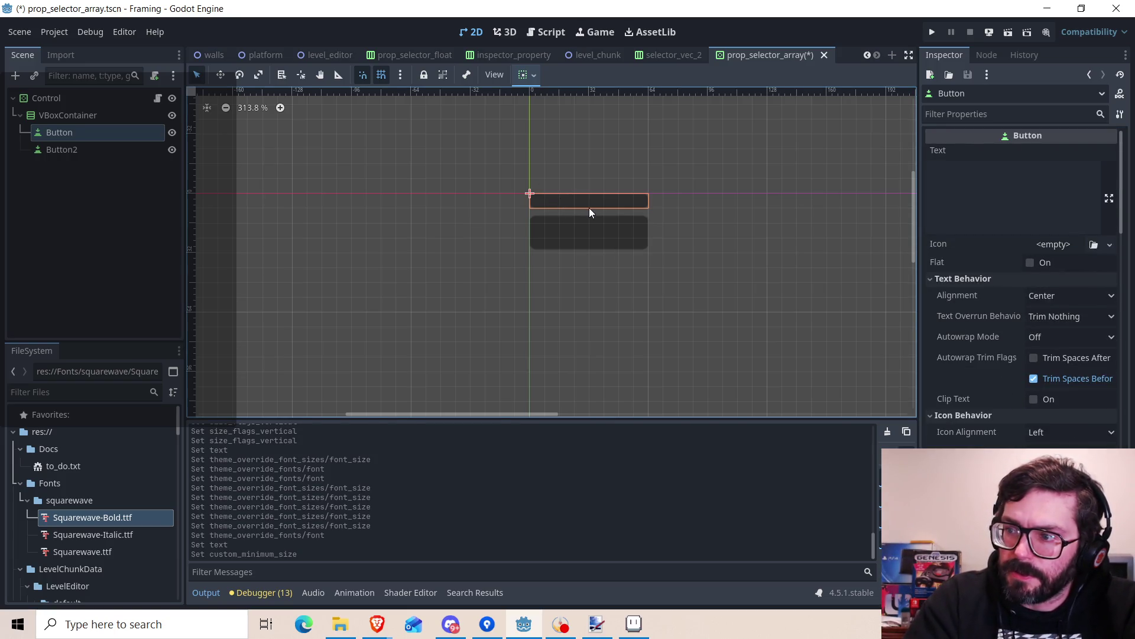
pyautogui.scroll(-6, 1004, 368)
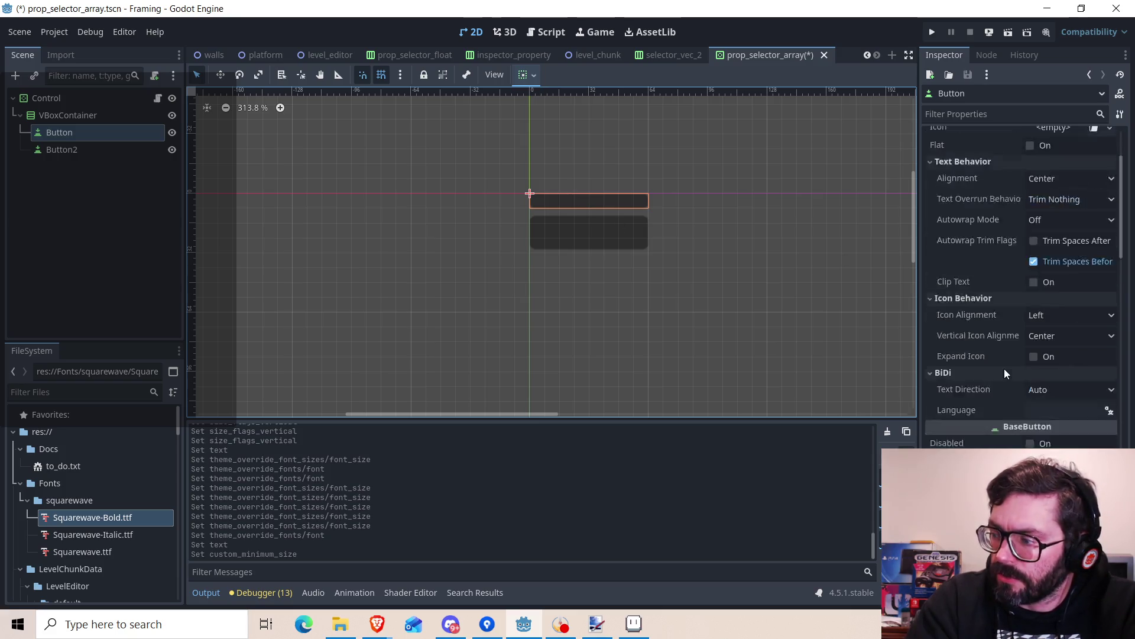
pyautogui.scroll(-2, 984, 400)
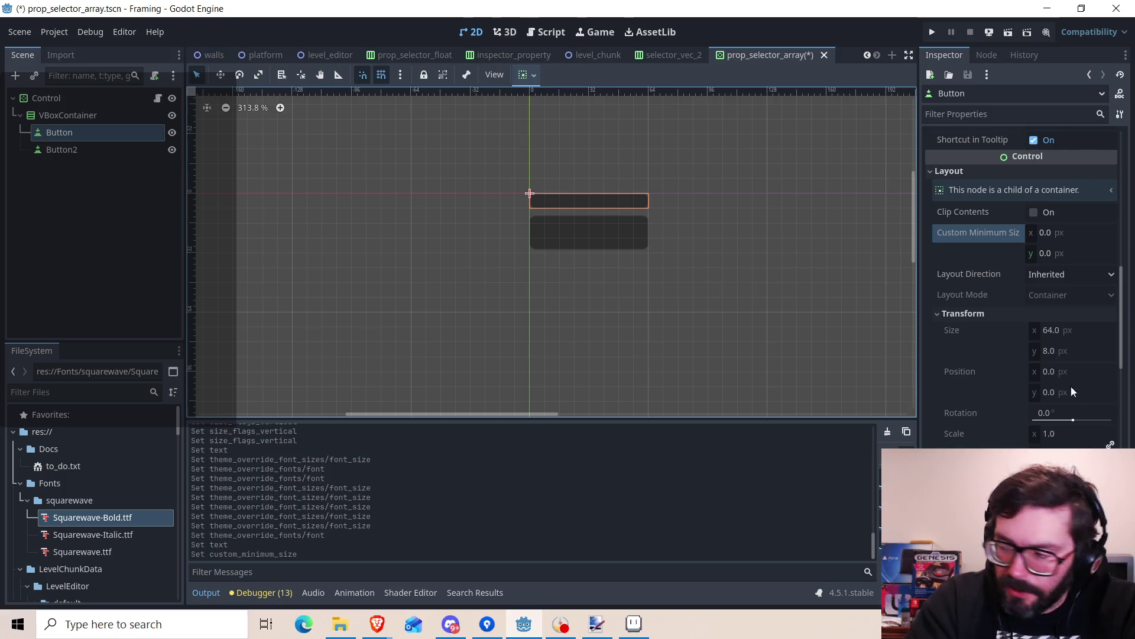
pyautogui.scroll(8, 1067, 383)
pyautogui.click(1062, 245)
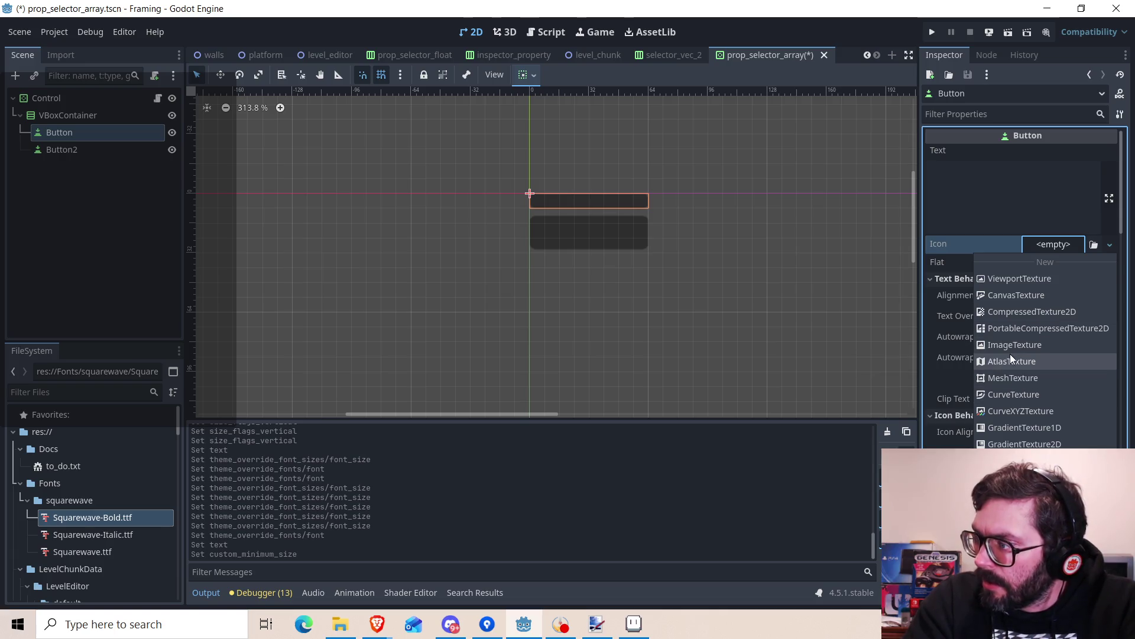
# Step: Collapse the Fonts, LevelChunkData, LevelData, ObstacleData and Environment folders in FileSystem
pyautogui.click(944, 242)
pyautogui.scroll(-5, 31, 471)
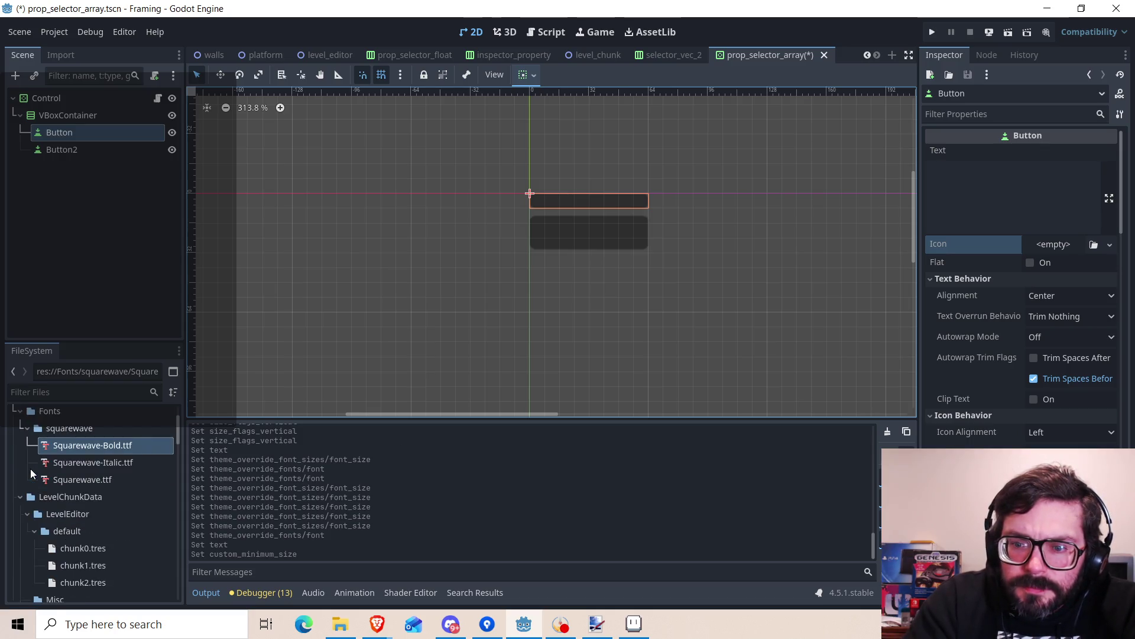
pyautogui.scroll(4, 24, 467)
pyautogui.click(21, 461)
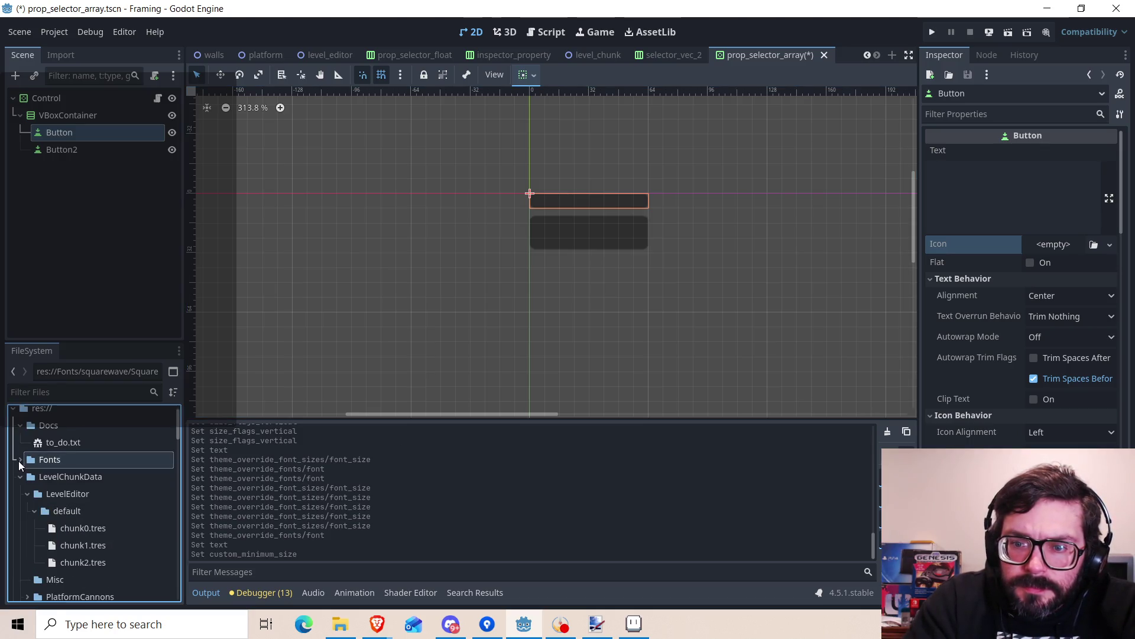
pyautogui.click(21, 476)
pyautogui.click(21, 493)
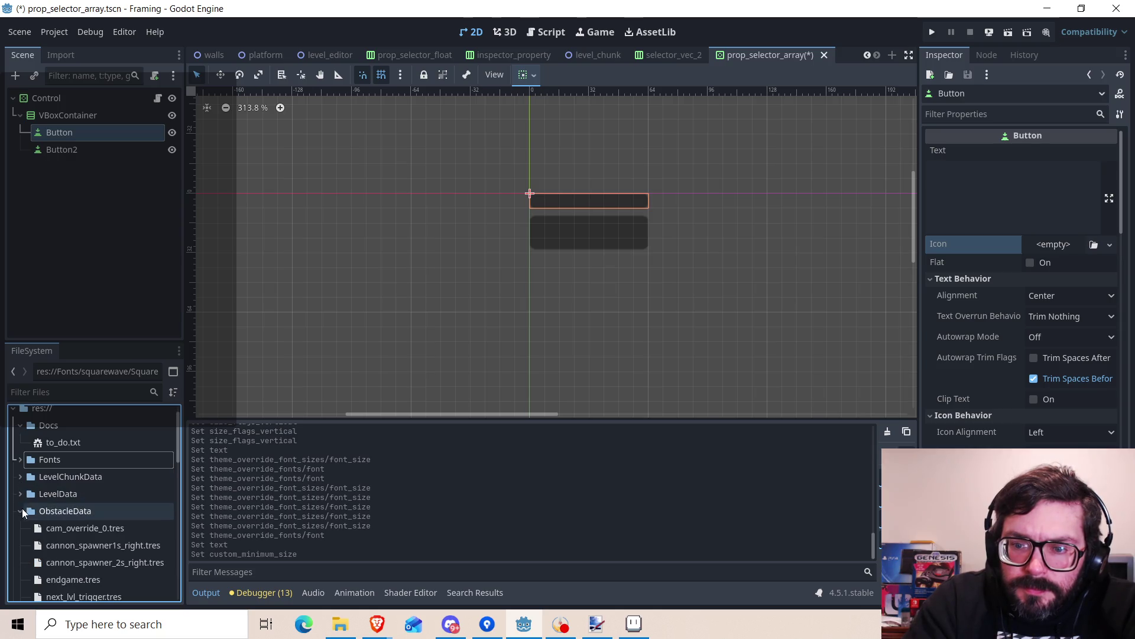
pyautogui.click(20, 511)
pyautogui.scroll(-5, 22, 589)
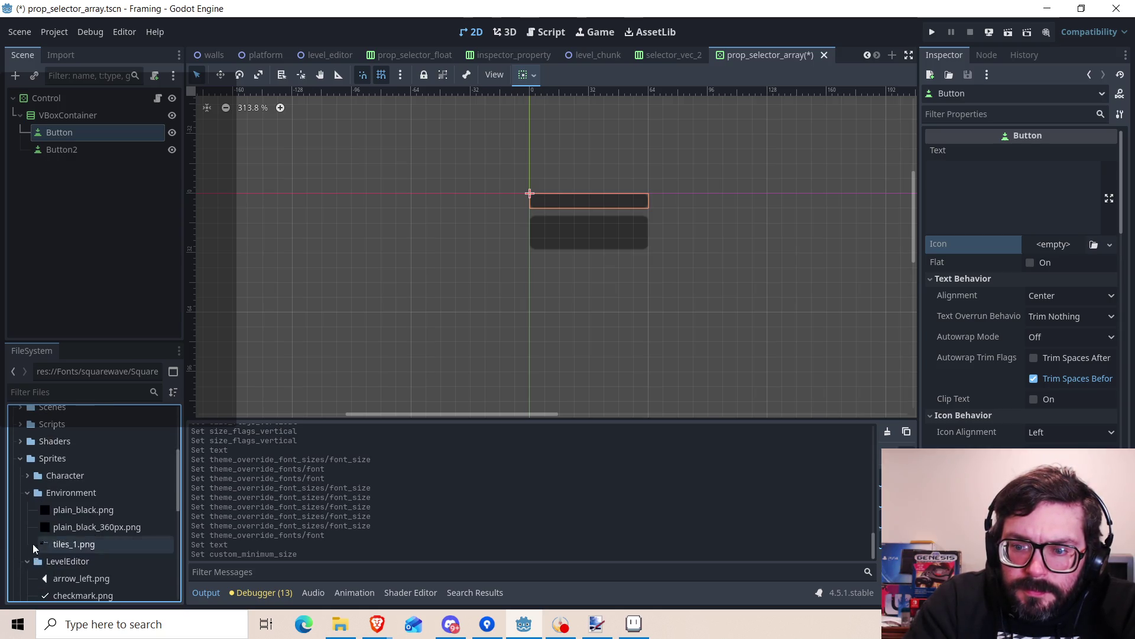
pyautogui.click(28, 494)
# Step: Assign Sprites/LevelEditor/plus.png as the Button's icon
pyautogui.scroll(-4, 53, 518)
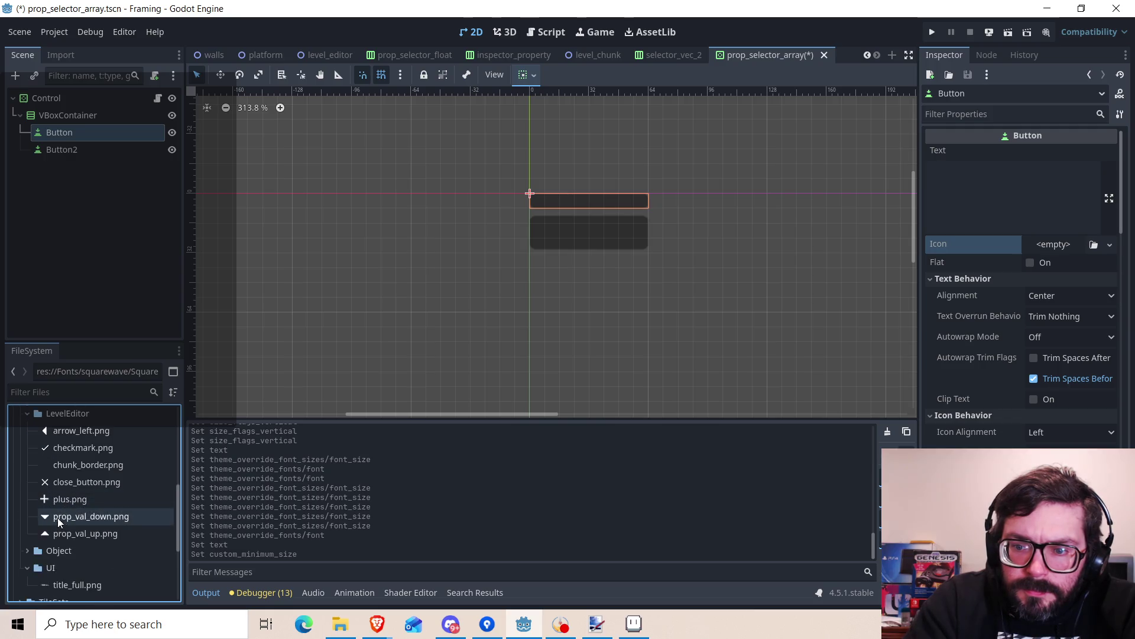
pyautogui.click(69, 500)
pyautogui.moveTo(69, 502)
pyautogui.mouseDown()
pyautogui.moveTo(903, 436)
pyautogui.moveTo(1039, 280)
pyautogui.moveTo(1032, 246)
pyautogui.moveTo(1024, 259)
pyautogui.mouseUp()
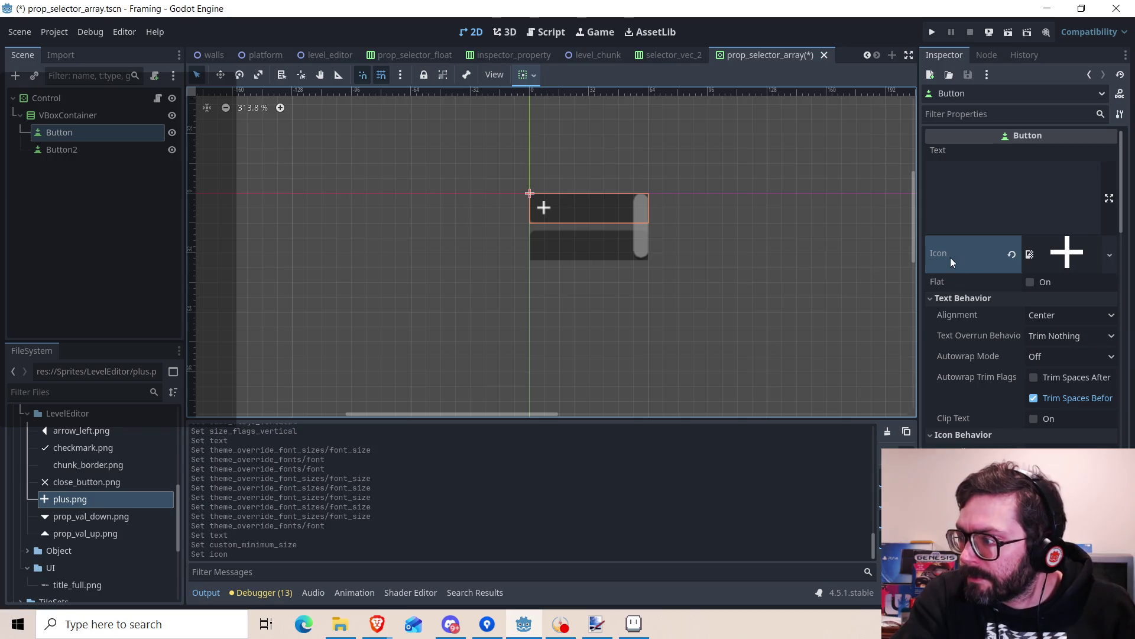
pyautogui.click(1074, 320)
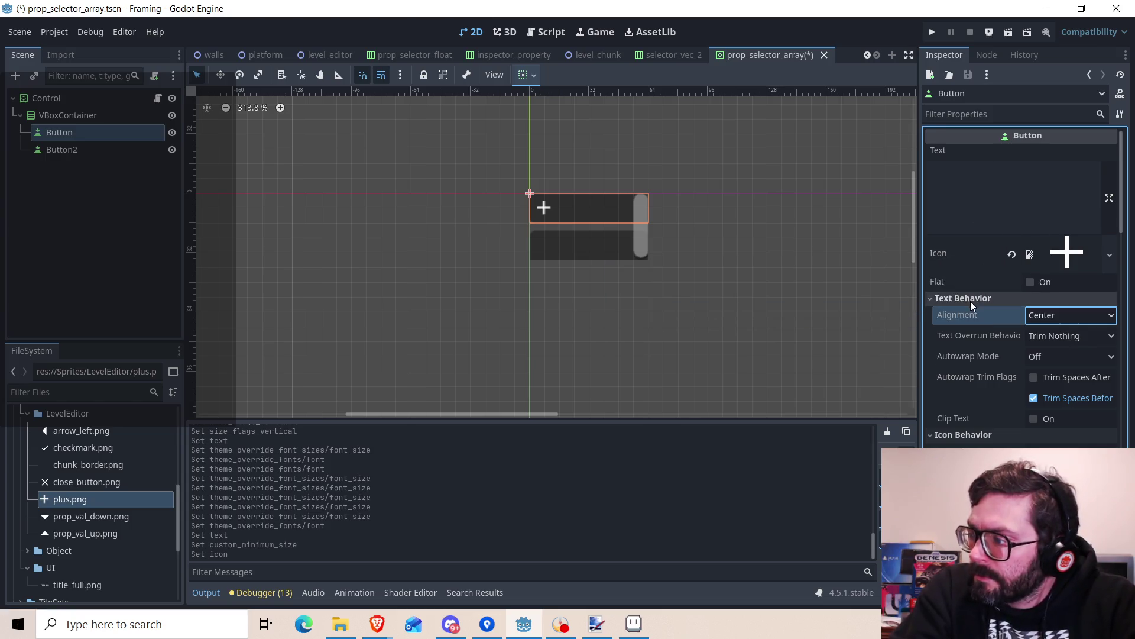
# Step: Toggle the Button's Trim Spaces Before wrapping option off and on, leaving it enabled
pyautogui.click(1034, 399)
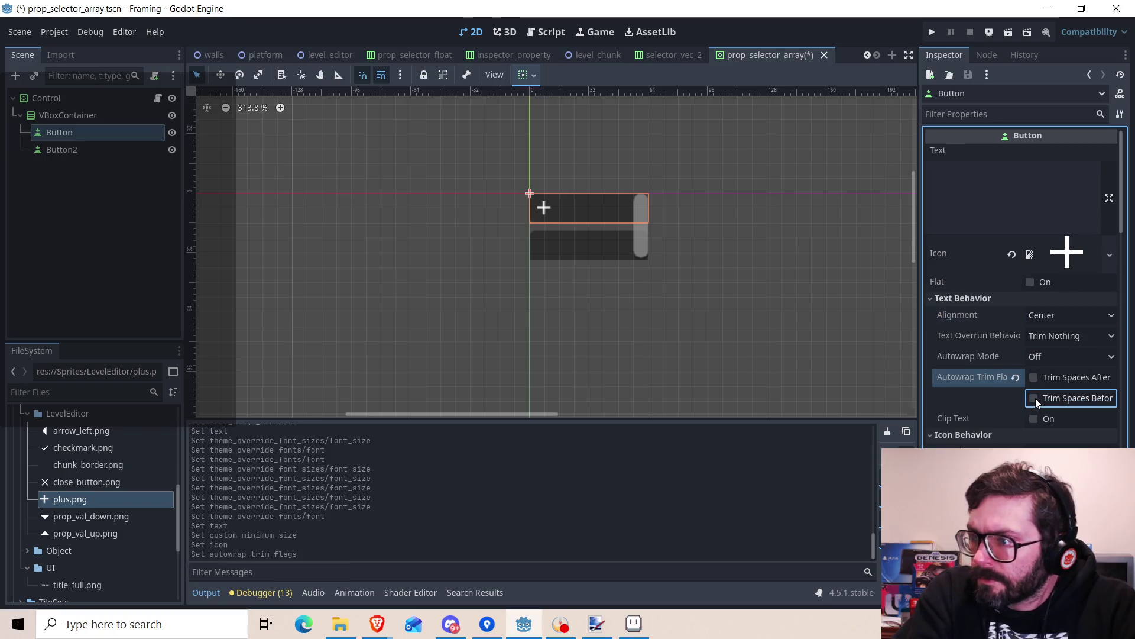
pyautogui.click(1035, 399)
pyautogui.click(1034, 399)
pyautogui.click(1034, 399)
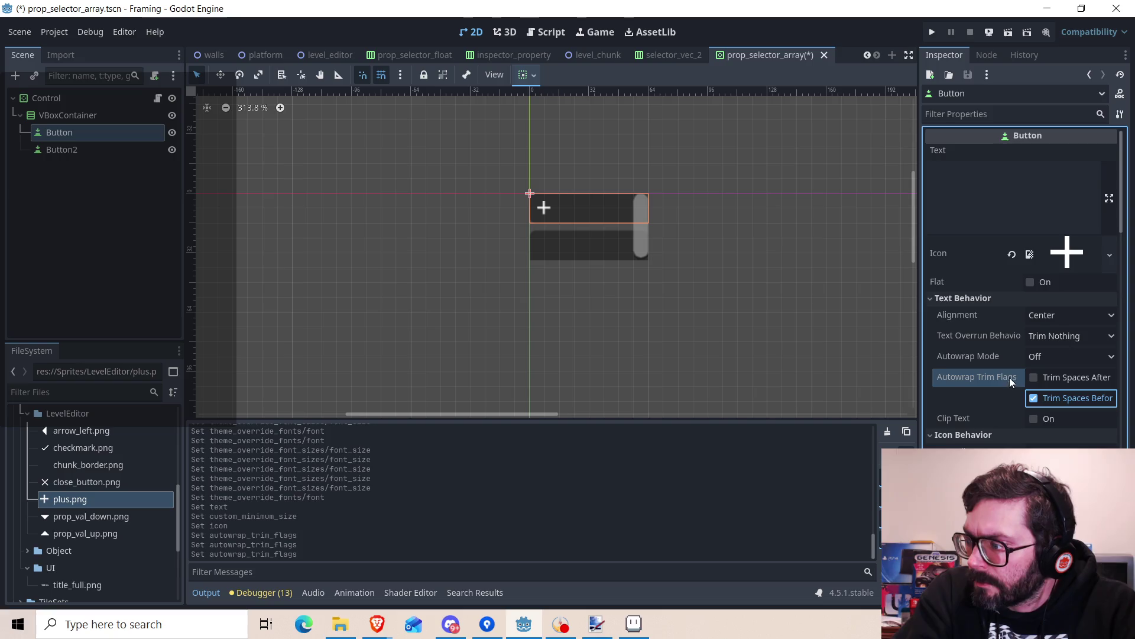
# Step: Set the Button's Icon Alignment to Center, then look through its Theme Overrides
pyautogui.scroll(-2, 1038, 397)
pyautogui.click(1041, 395)
pyautogui.click(1053, 429)
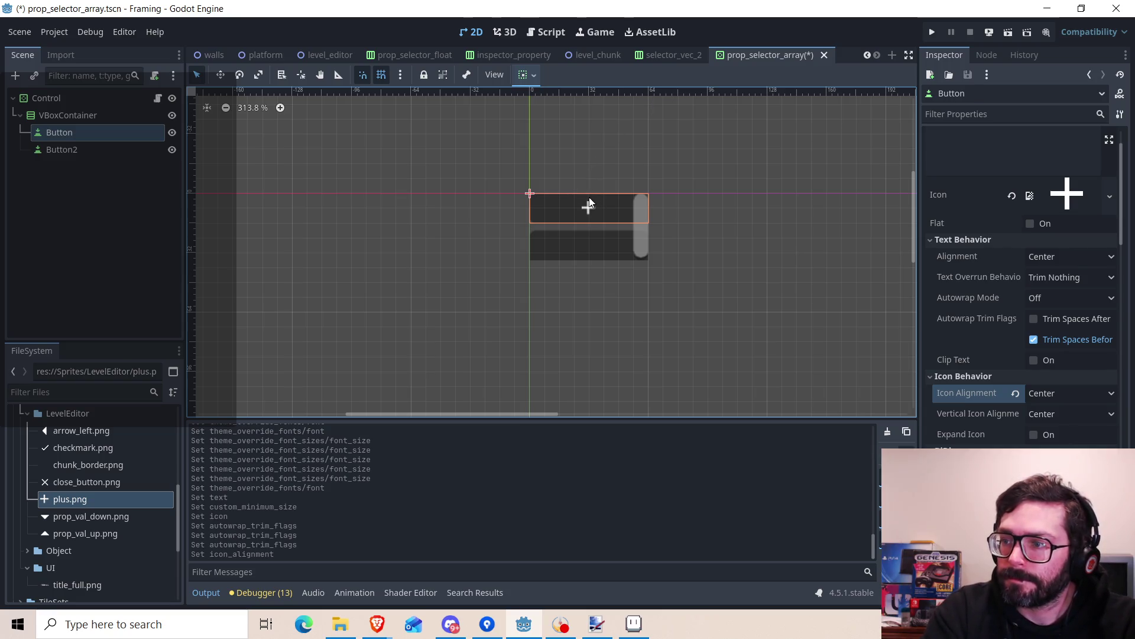
pyautogui.scroll(-4, 952, 266)
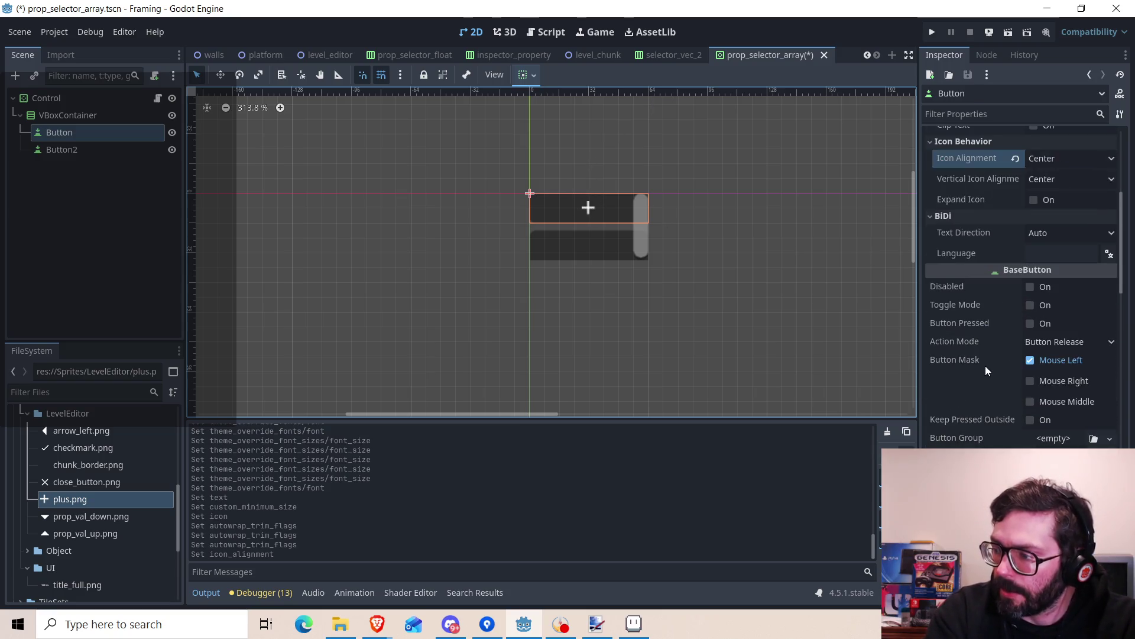
pyautogui.moveTo(985, 365)
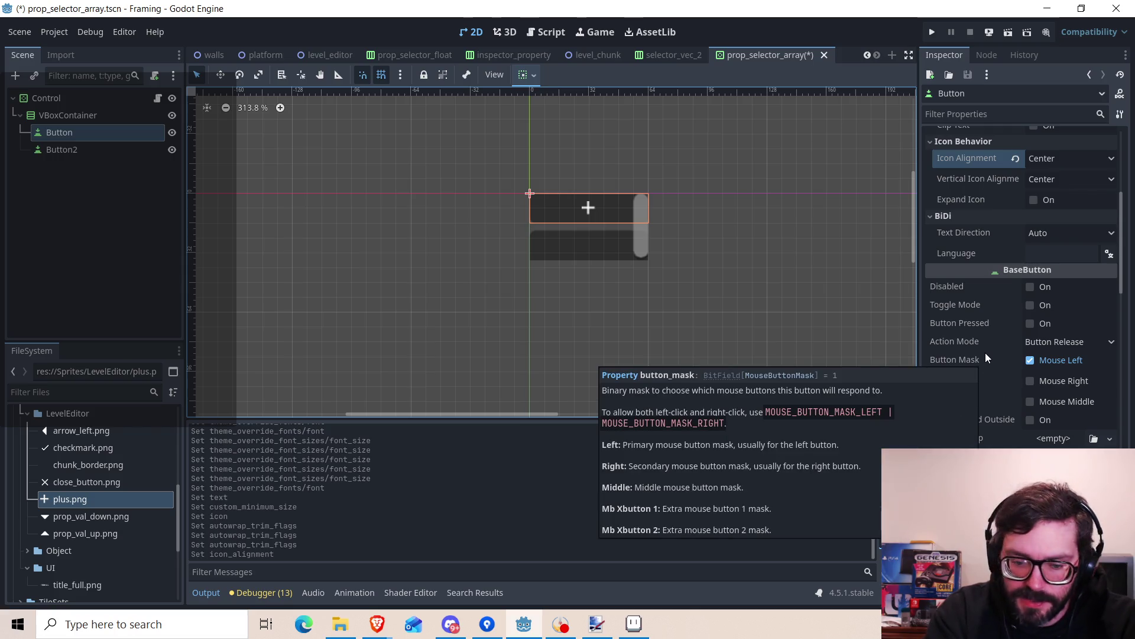
pyautogui.scroll(-10, 986, 358)
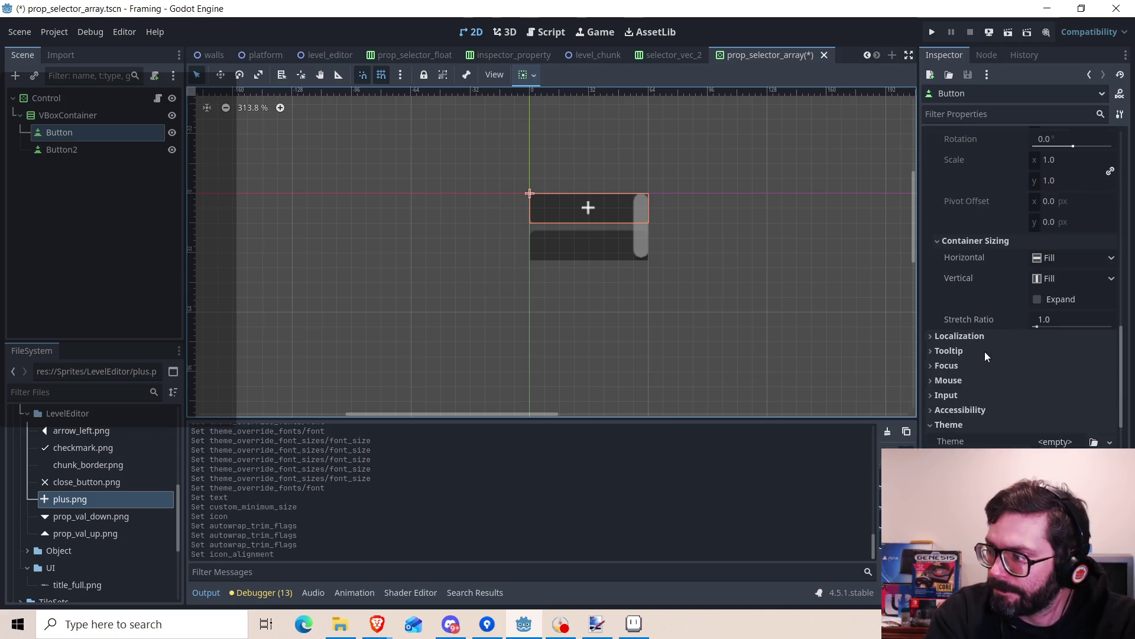
pyautogui.scroll(1, 985, 355)
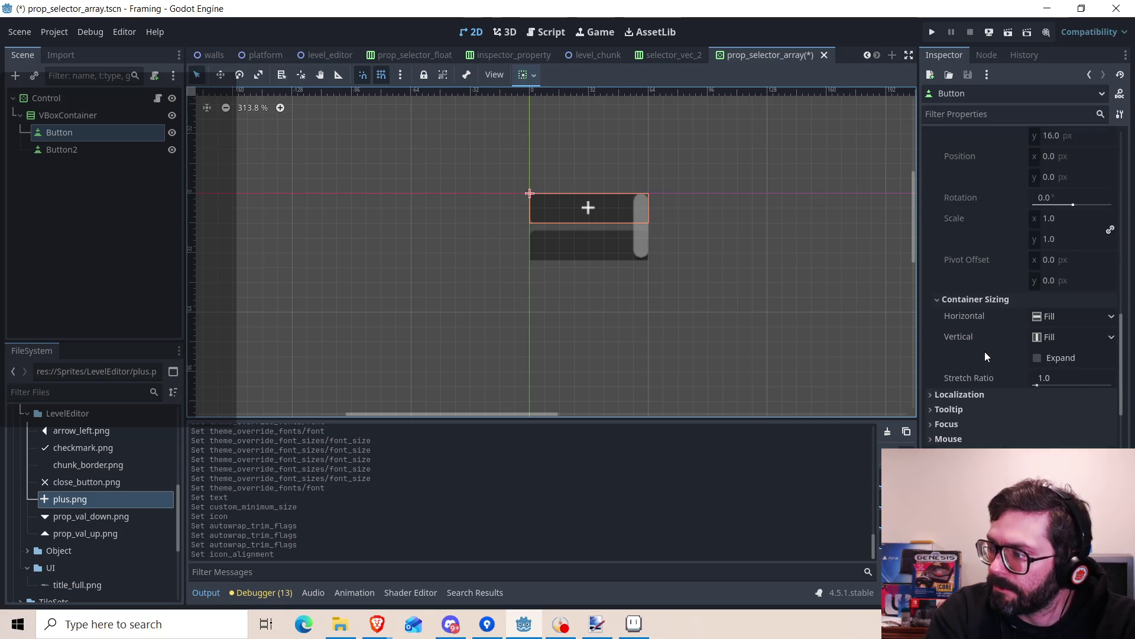
pyautogui.scroll(-12, 986, 357)
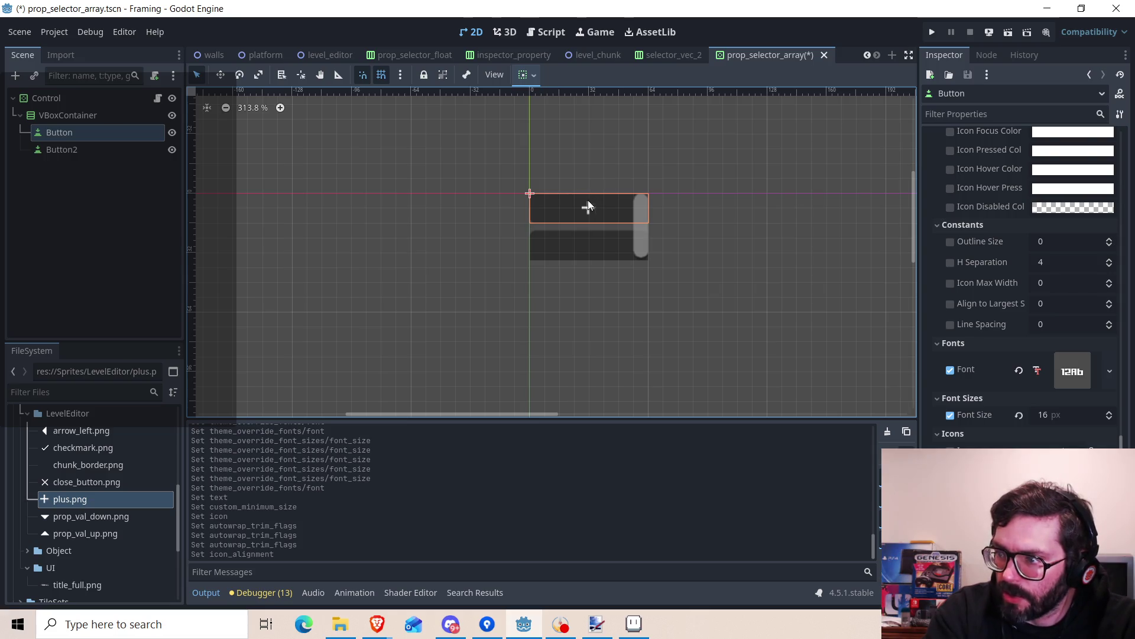
pyautogui.scroll(-4, 952, 305)
pyautogui.scroll(10, 1034, 331)
pyautogui.scroll(15, 1034, 333)
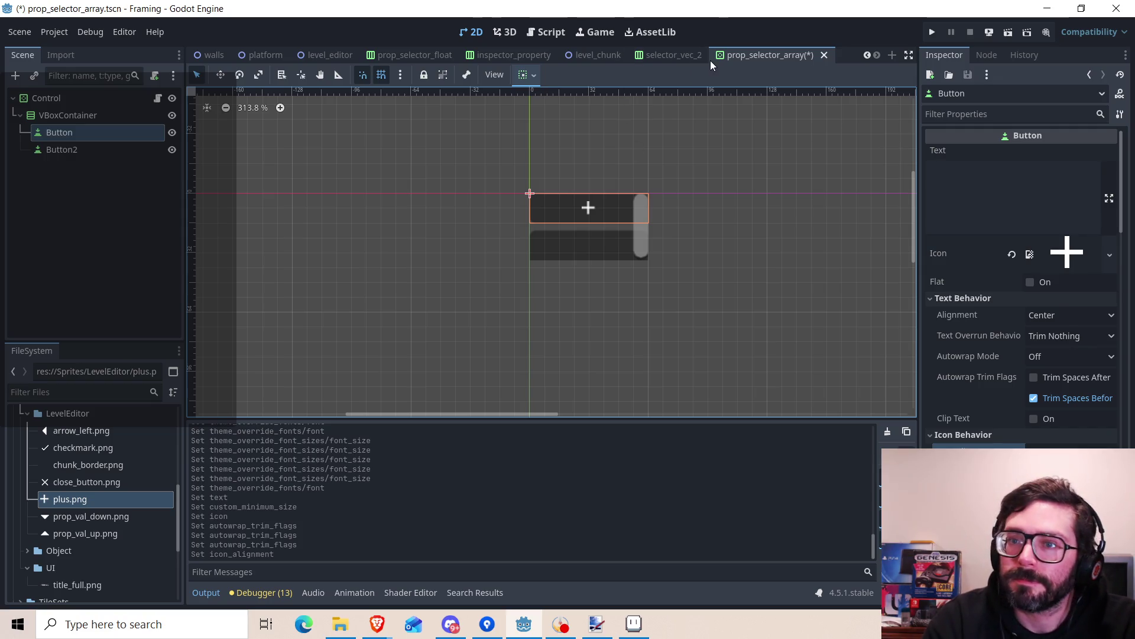
# Step: Delete Button2, leaving only the plus Button in prop_selector_array
pyautogui.rightClick(112, 151)
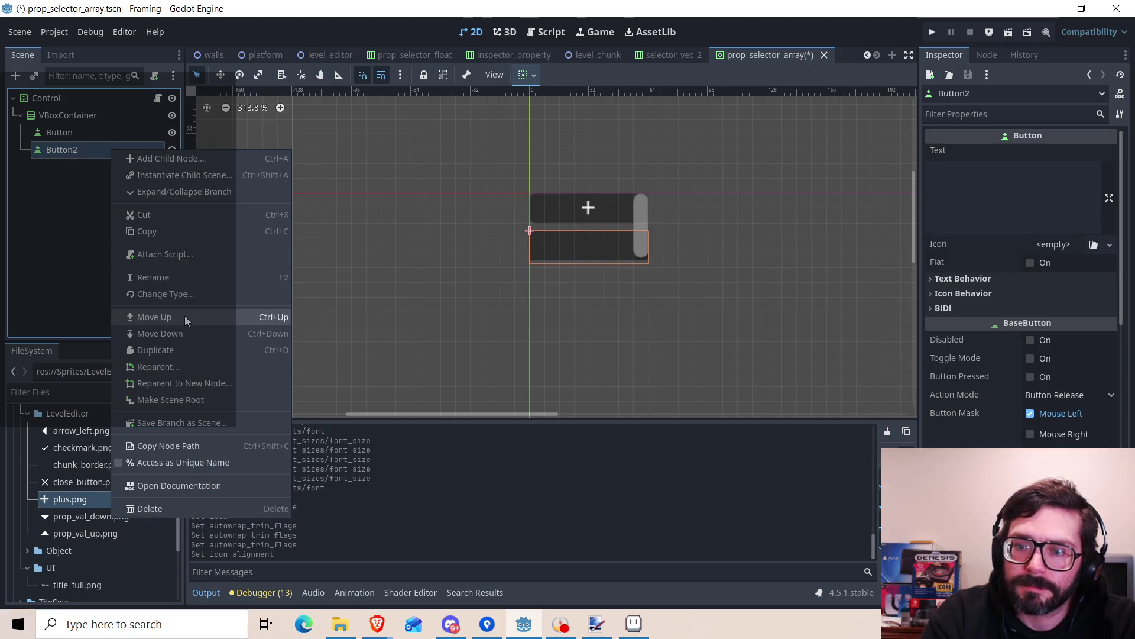
pyautogui.click(163, 506)
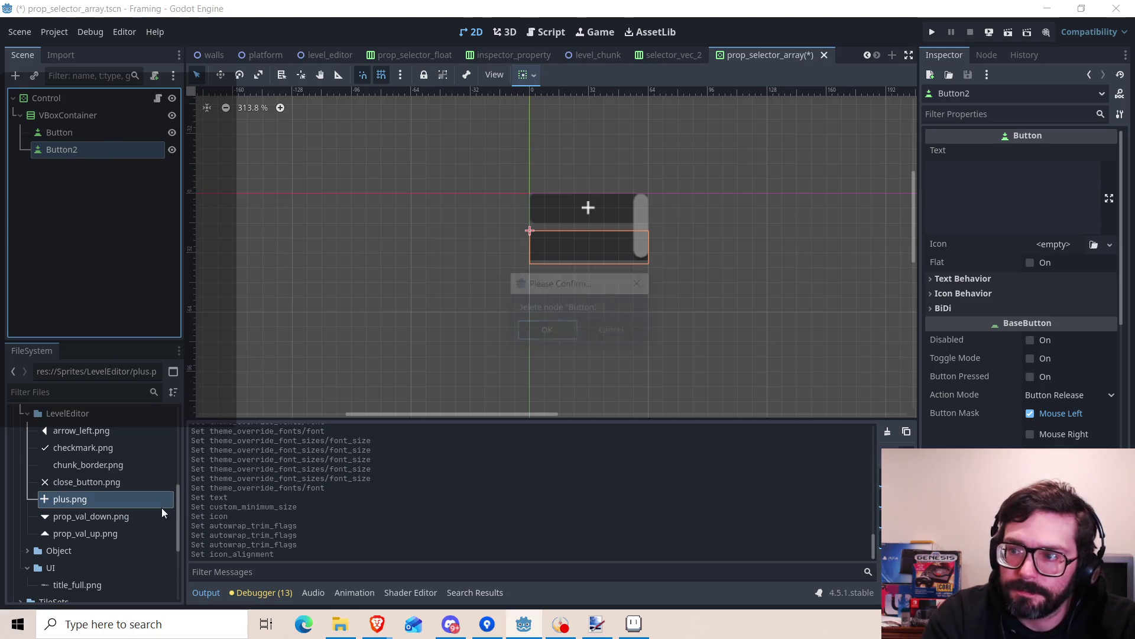
pyautogui.click(562, 335)
pyautogui.click(67, 134)
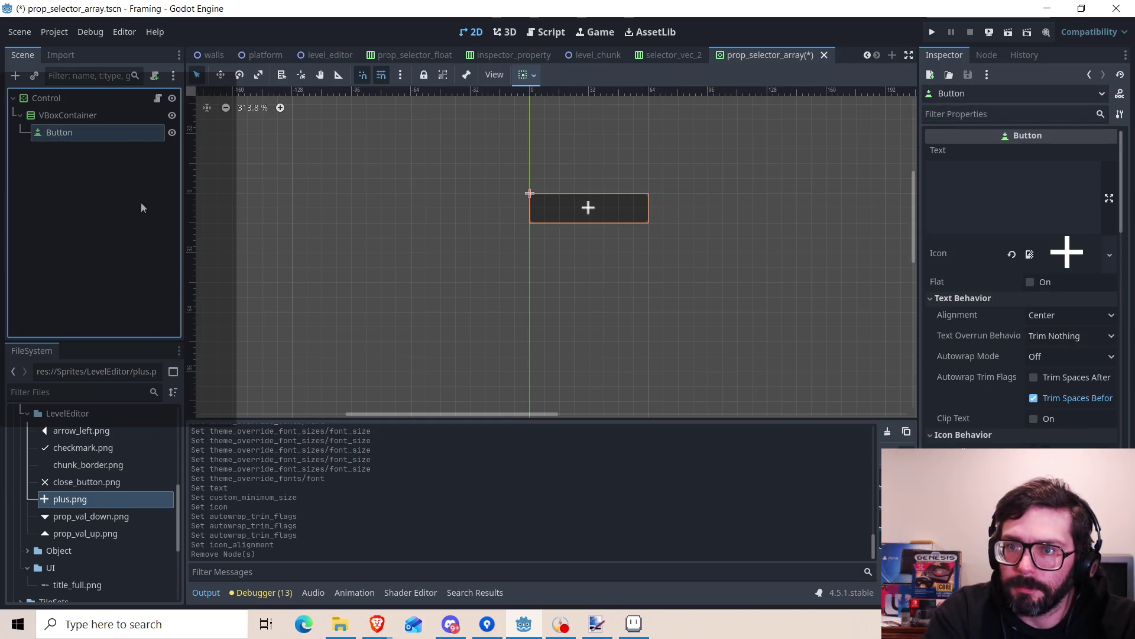
# Step: Save the prop_selector_array scene and switch to the inspector_property scene
pyautogui.hotkey('ctrl', 's')
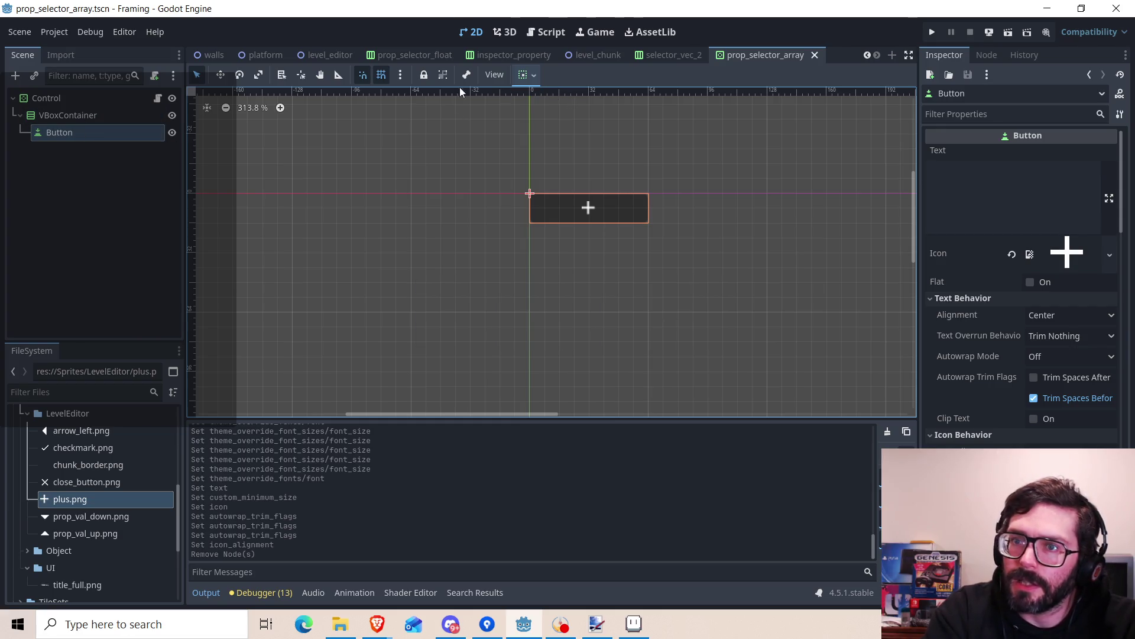
pyautogui.click(81, 114)
pyautogui.click(92, 99)
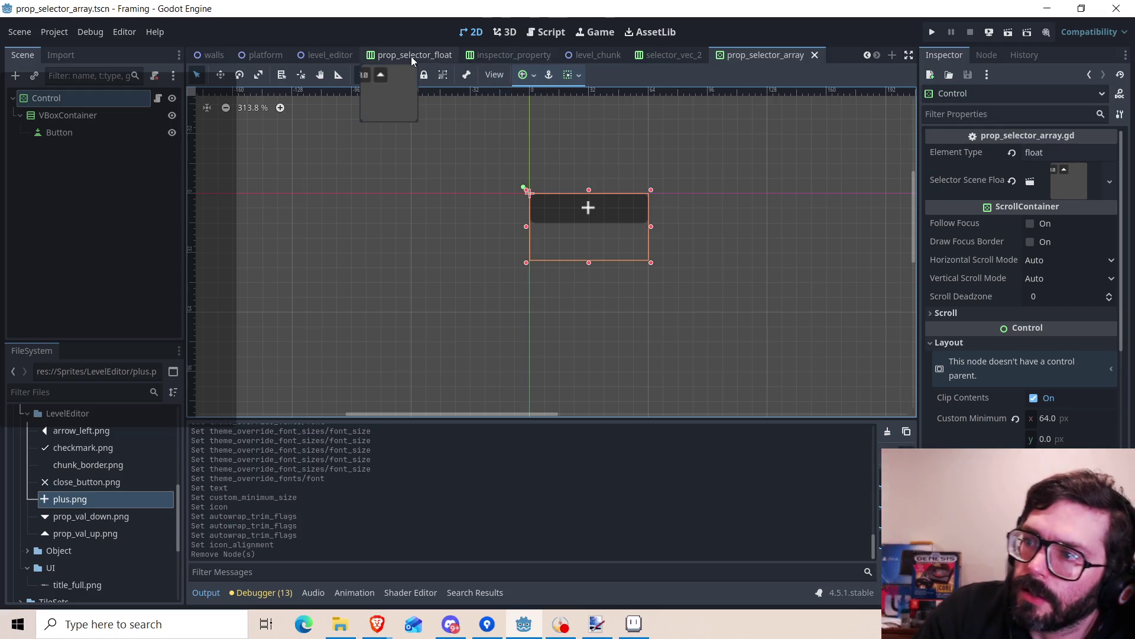
pyautogui.click(484, 56)
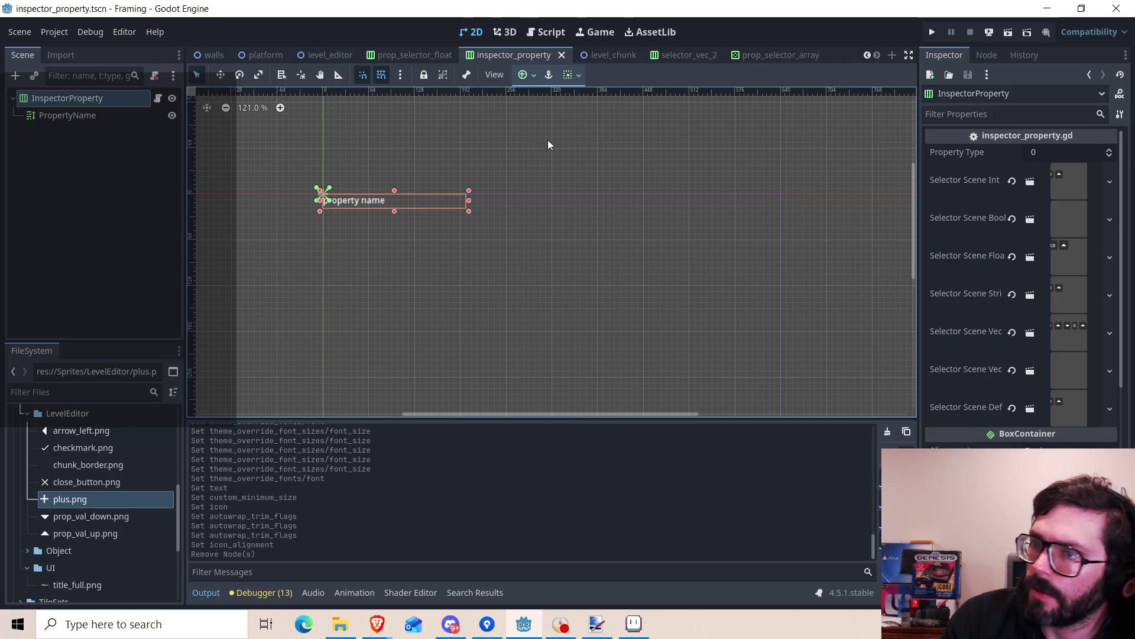
pyautogui.click(158, 98)
pyautogui.scroll(8, 463, 285)
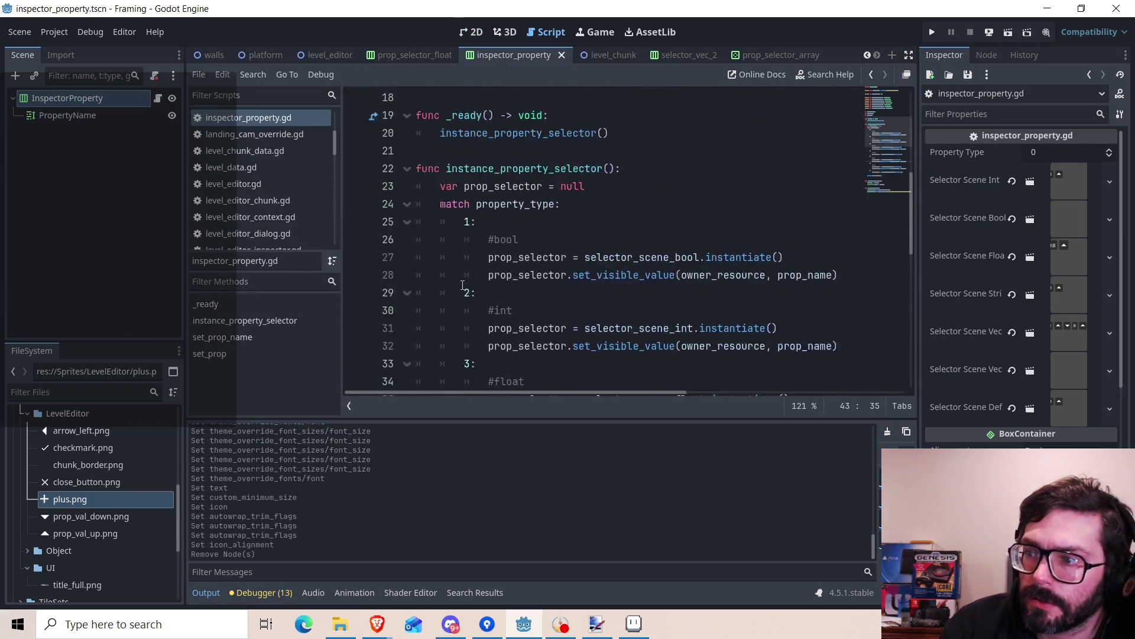
pyautogui.scroll(6, 463, 285)
pyautogui.click(464, 321)
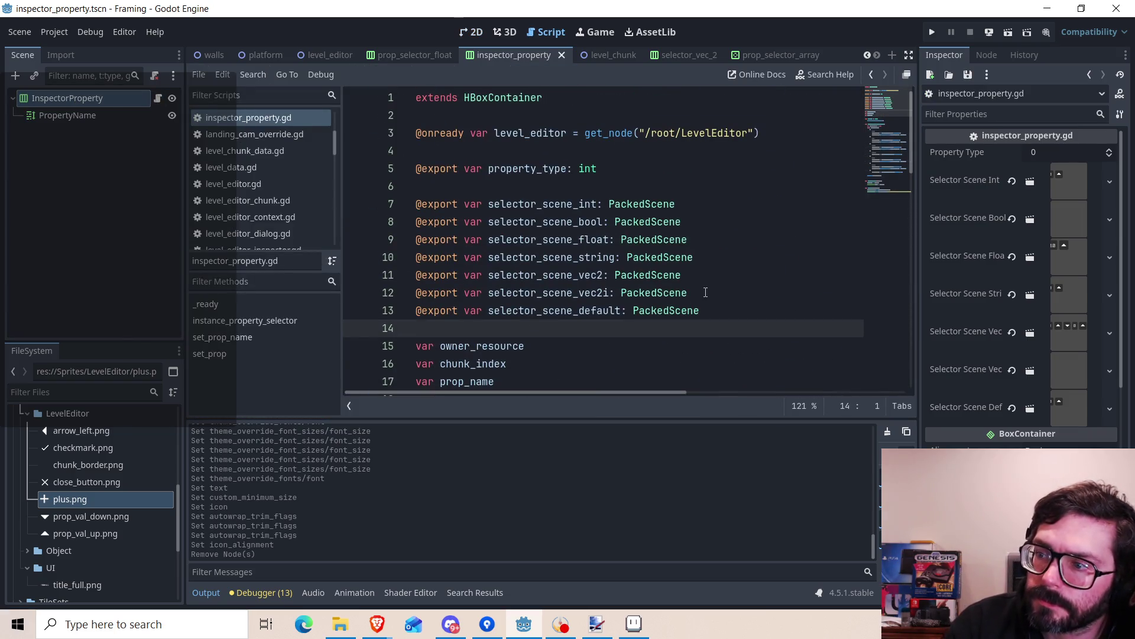
pyautogui.click(731, 289)
pyautogui.press('Return')
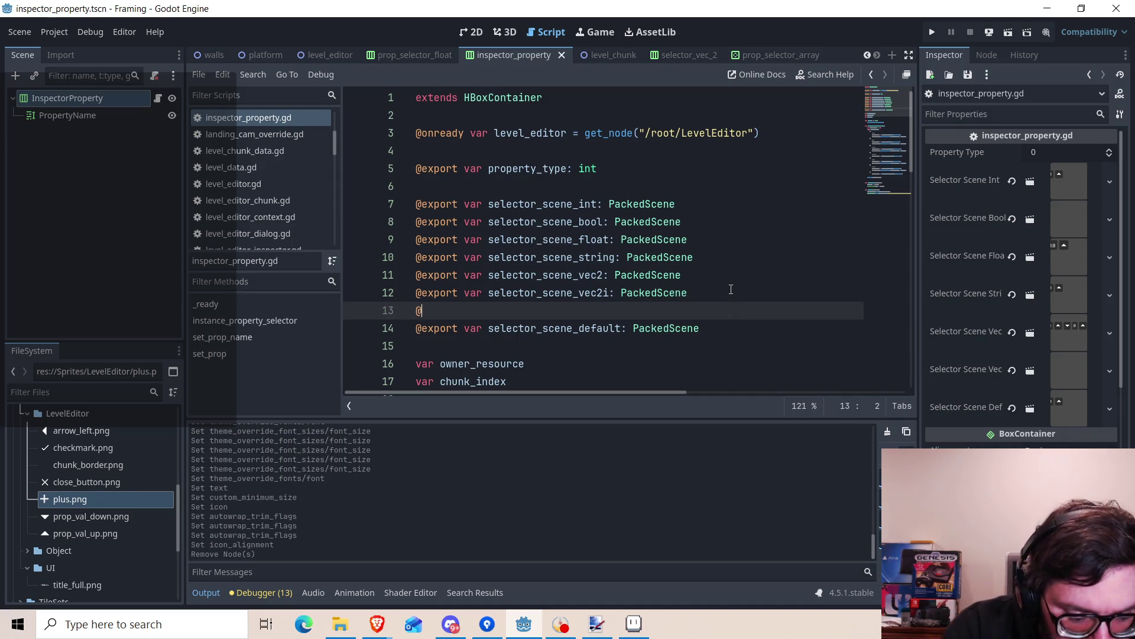
pyautogui.write('export var ')
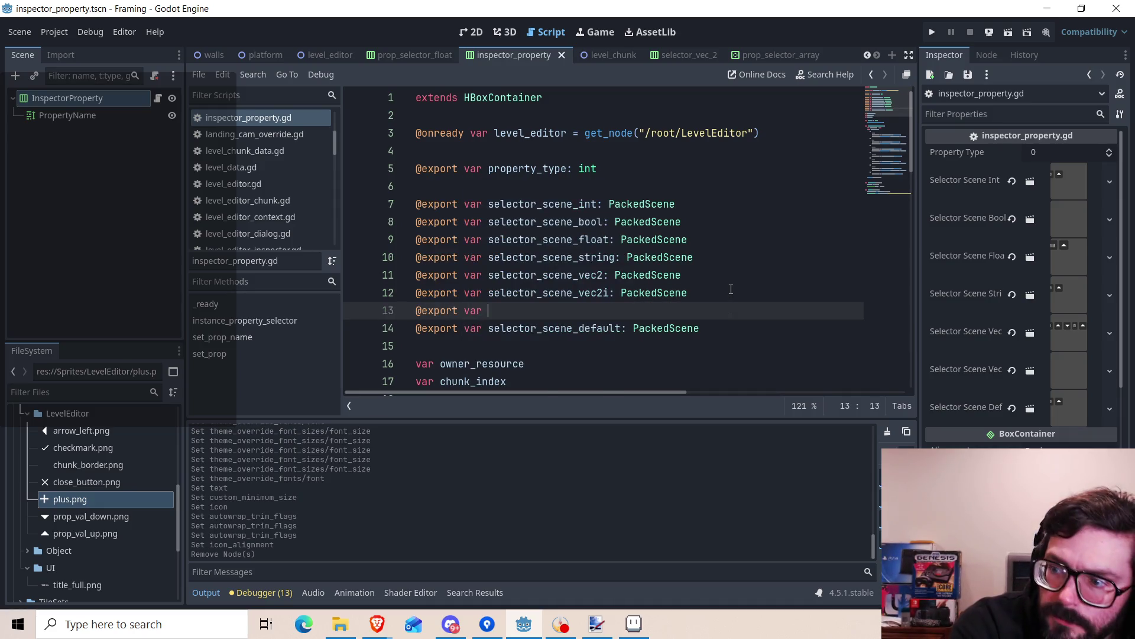
pyautogui.write('selector')
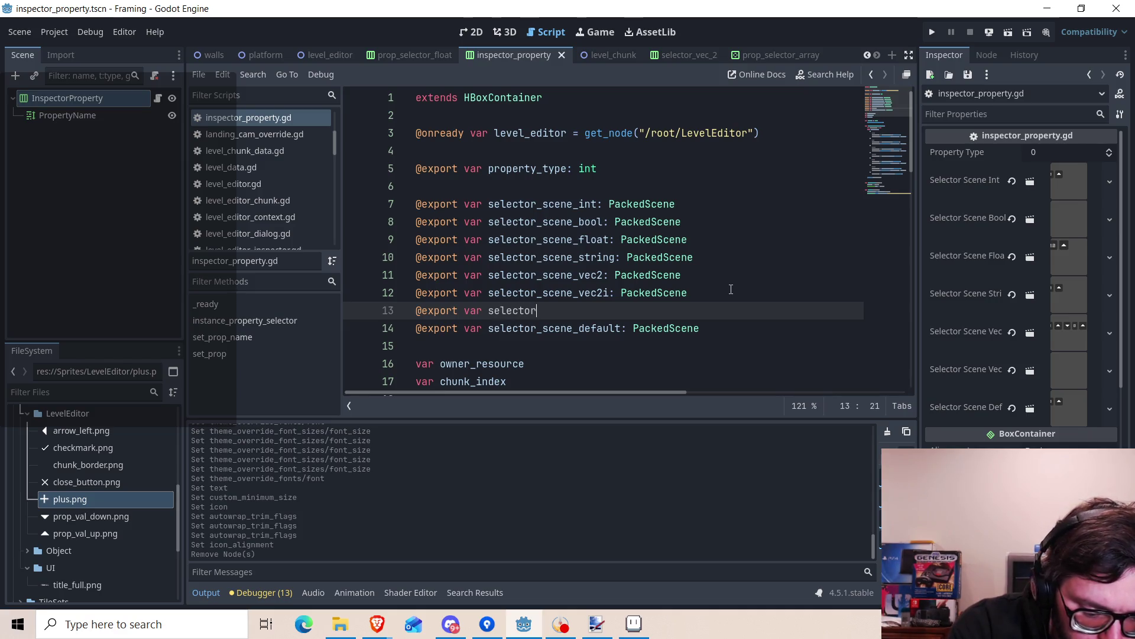
pyautogui.write('_scene_array: PackedScene')
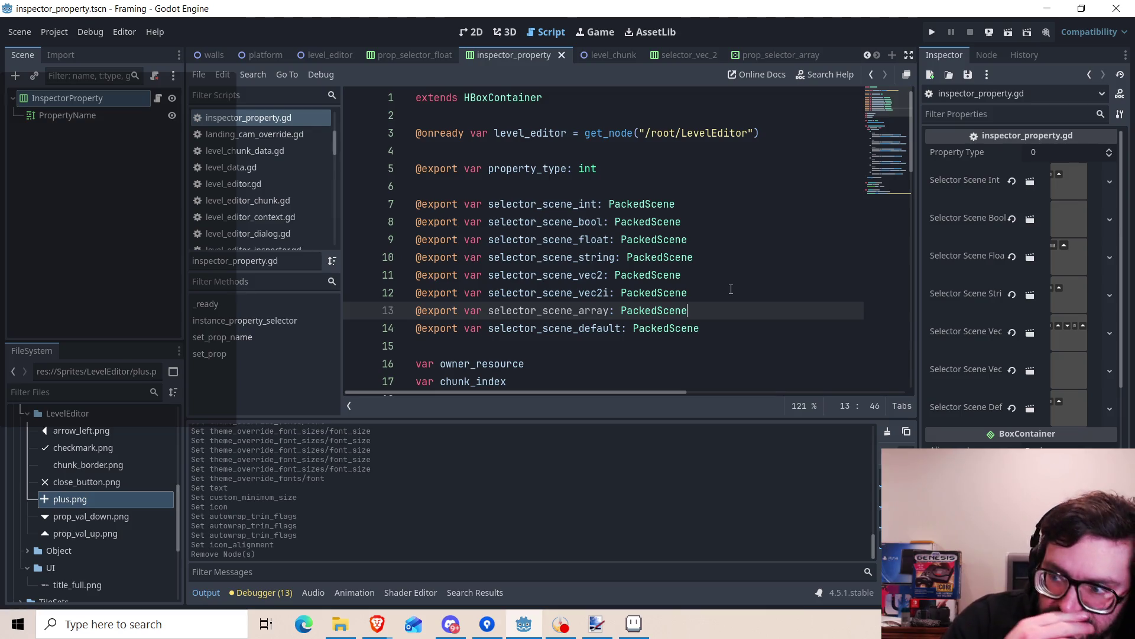
pyautogui.hotkey('ctrl', 's')
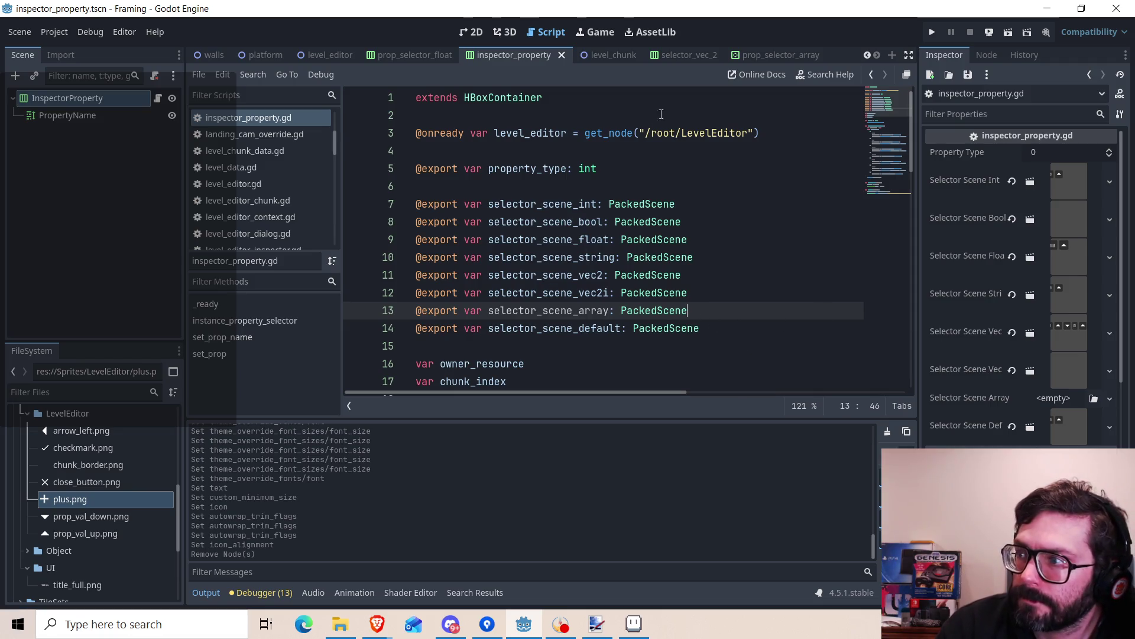
# Step: Load Scenes/LevelEditor/prop_selector_array.tscn into Selector Scene Array and save the inspector_property scene
pyautogui.click(1048, 400)
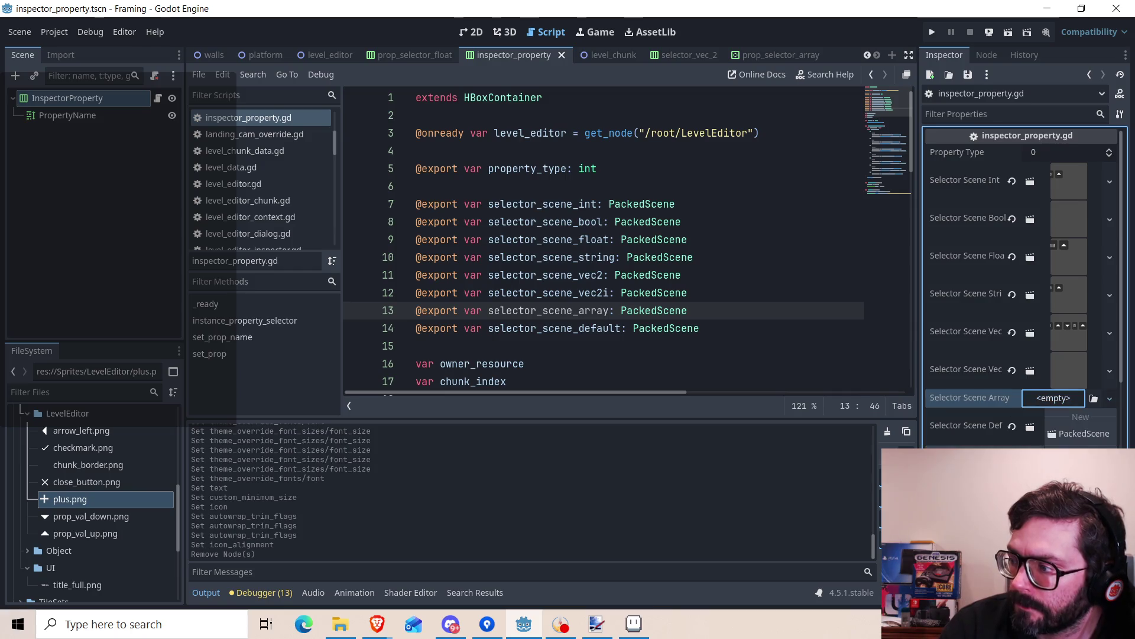
pyautogui.click(1064, 429)
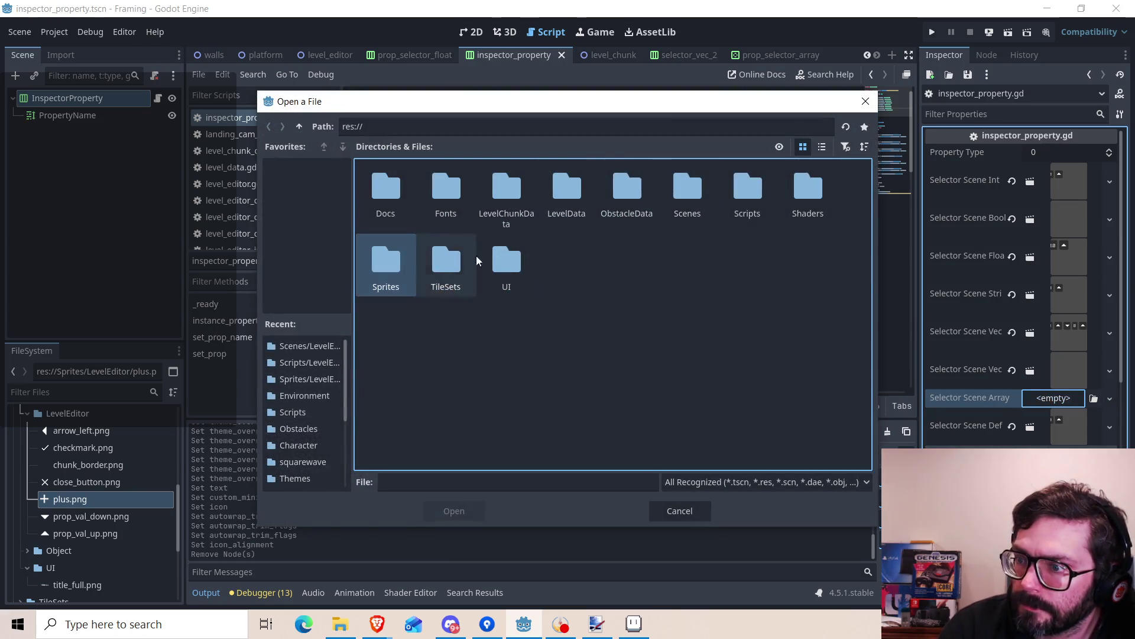
pyautogui.doubleClick(688, 204)
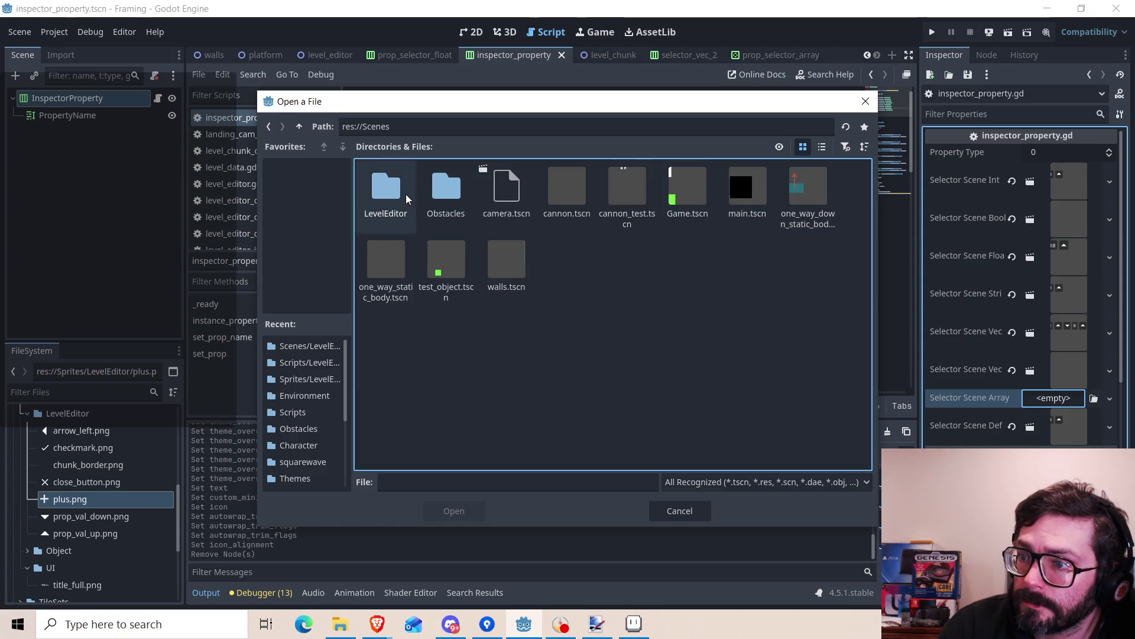
pyautogui.doubleClick(388, 189)
pyautogui.click(545, 285)
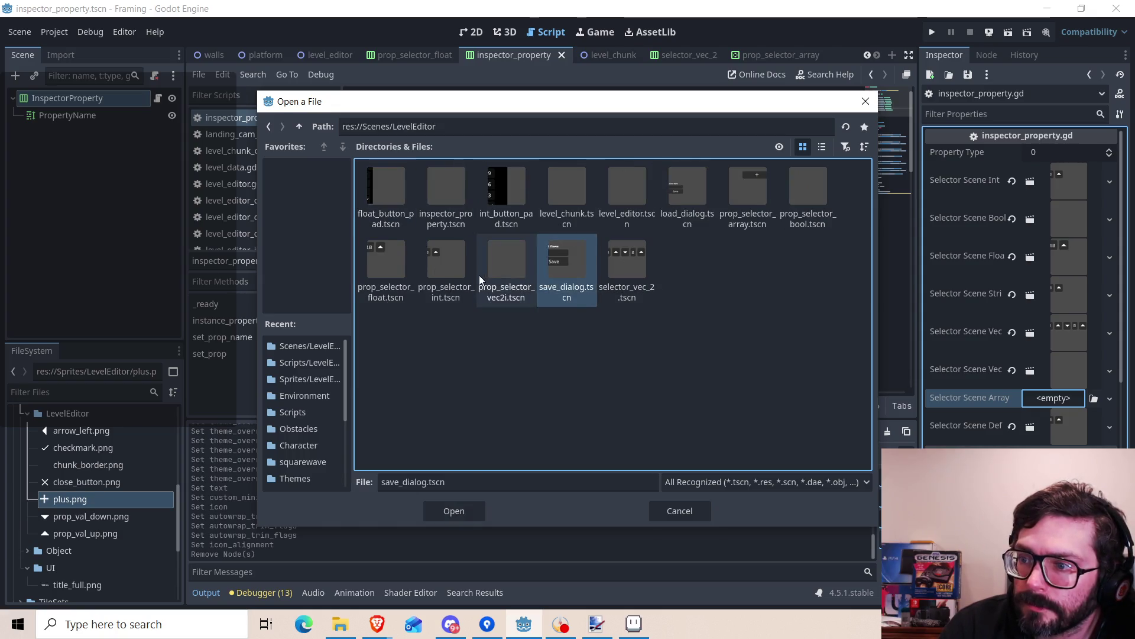
pyautogui.click(444, 260)
pyautogui.doubleClick(739, 216)
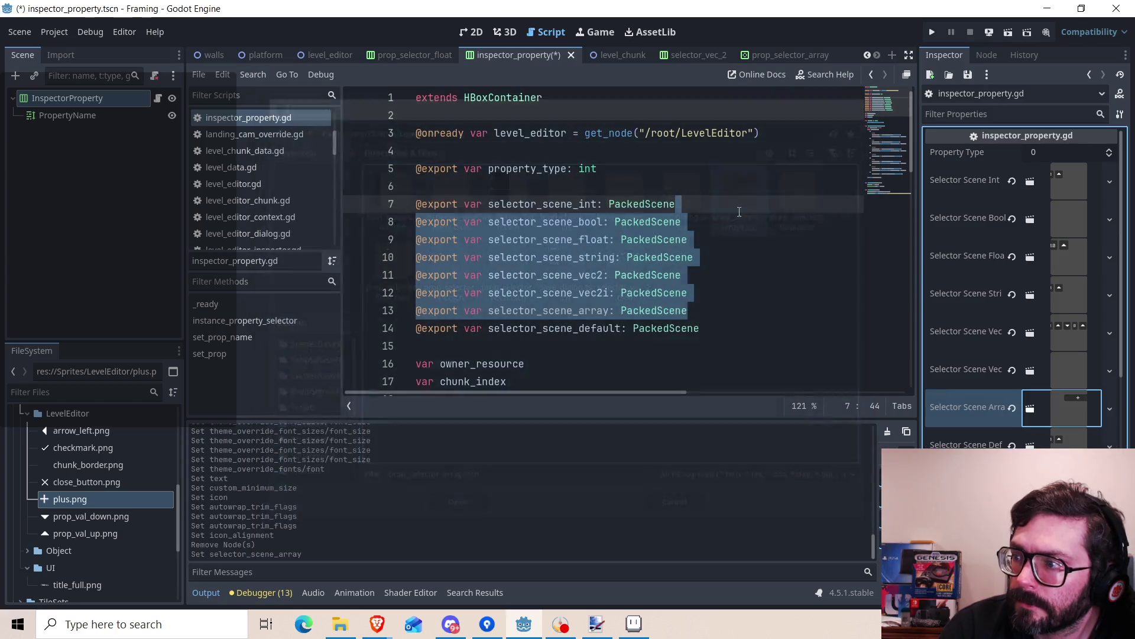
pyautogui.click(782, 326)
pyautogui.hotkey('ctrl', 's')
pyautogui.scroll(-10, 651, 311)
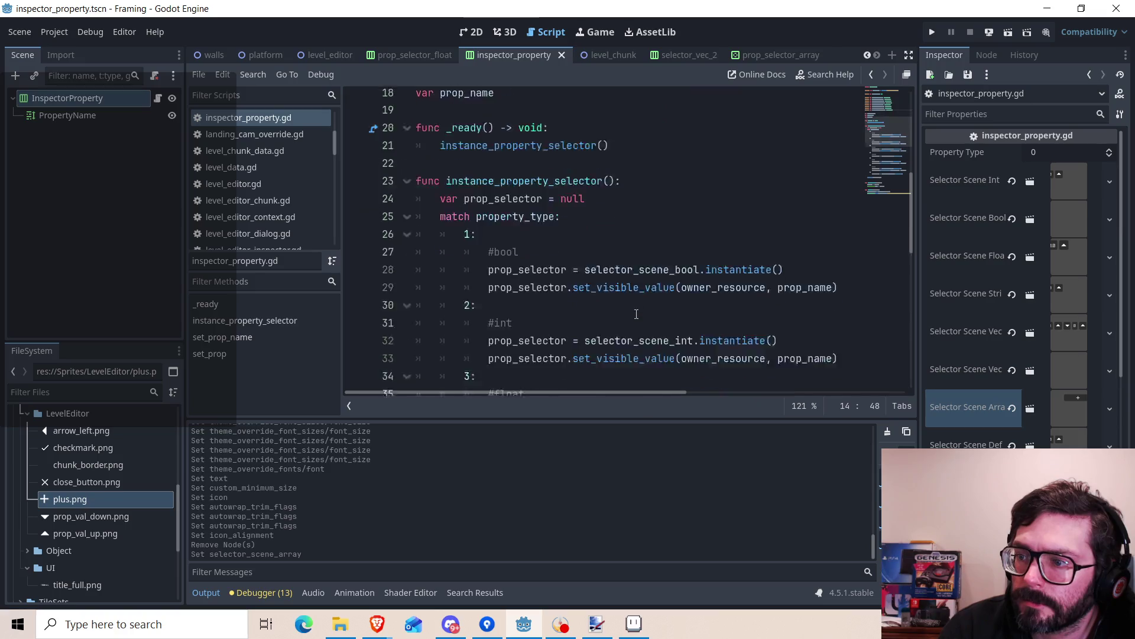
# Step: Add a 7: array match branch that instantiates selector_scene_array in inspector_property.gd
pyautogui.scroll(-2, 636, 314)
pyautogui.click(642, 308)
pyautogui.click(855, 290)
pyautogui.press('Return')
pyautogui.press('BackSpace')
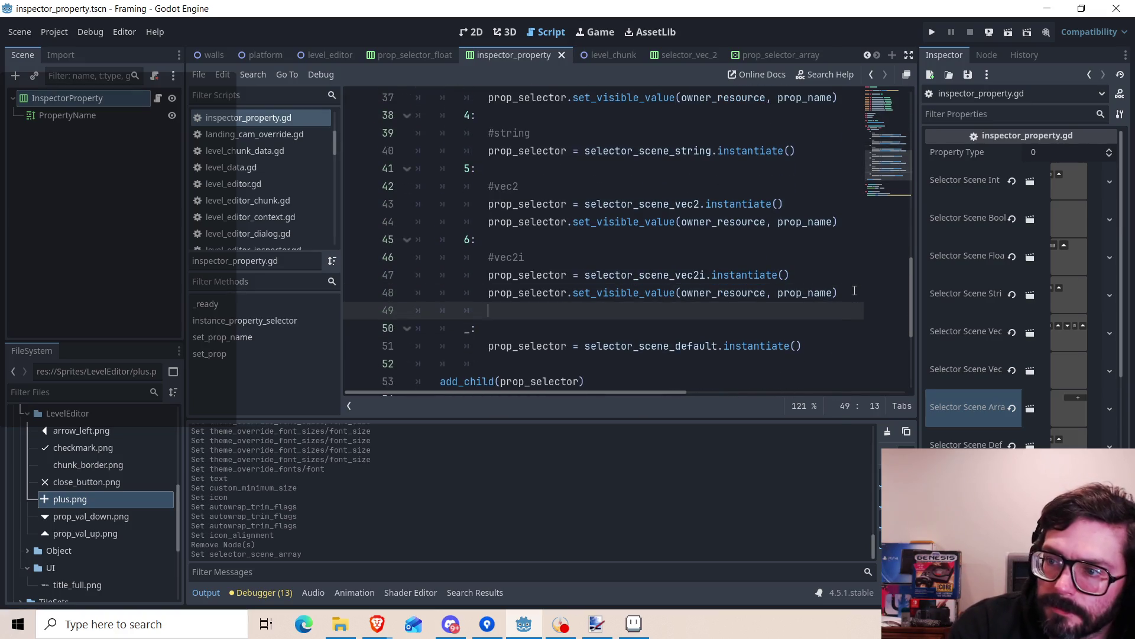
pyautogui.write('7:')
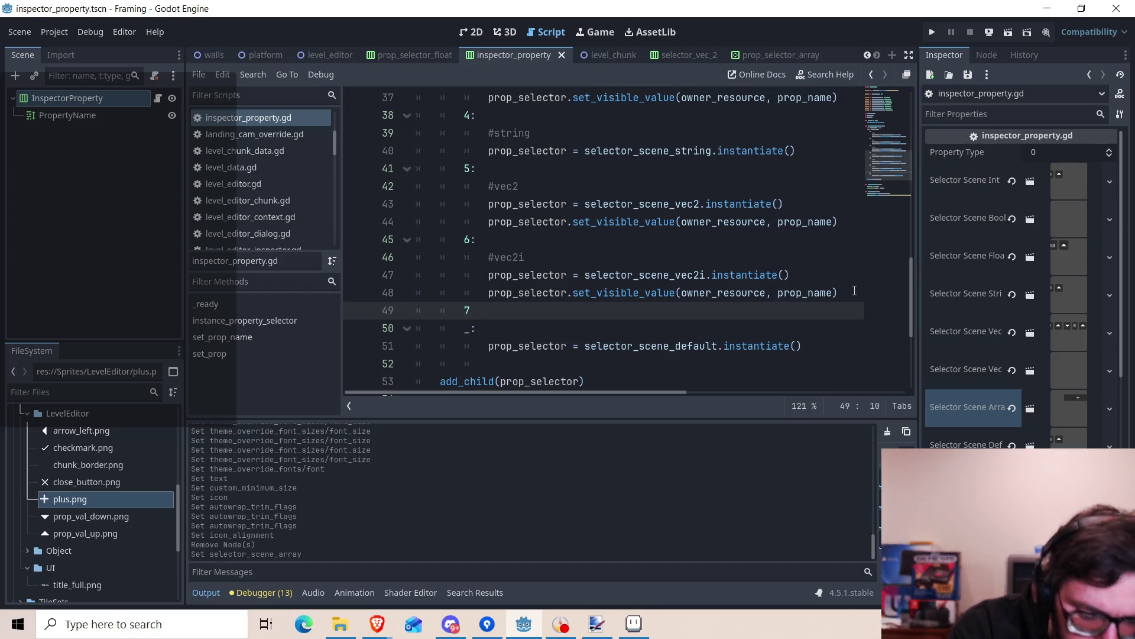
pyautogui.press('Return')
pyautogui.write('#array')
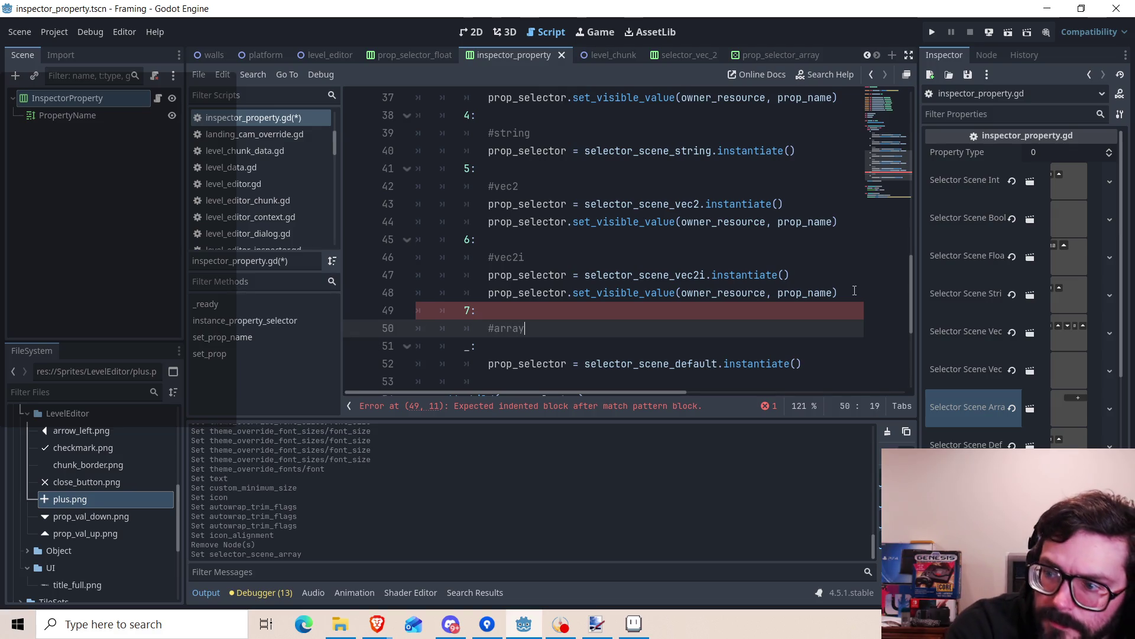
pyautogui.press('Return')
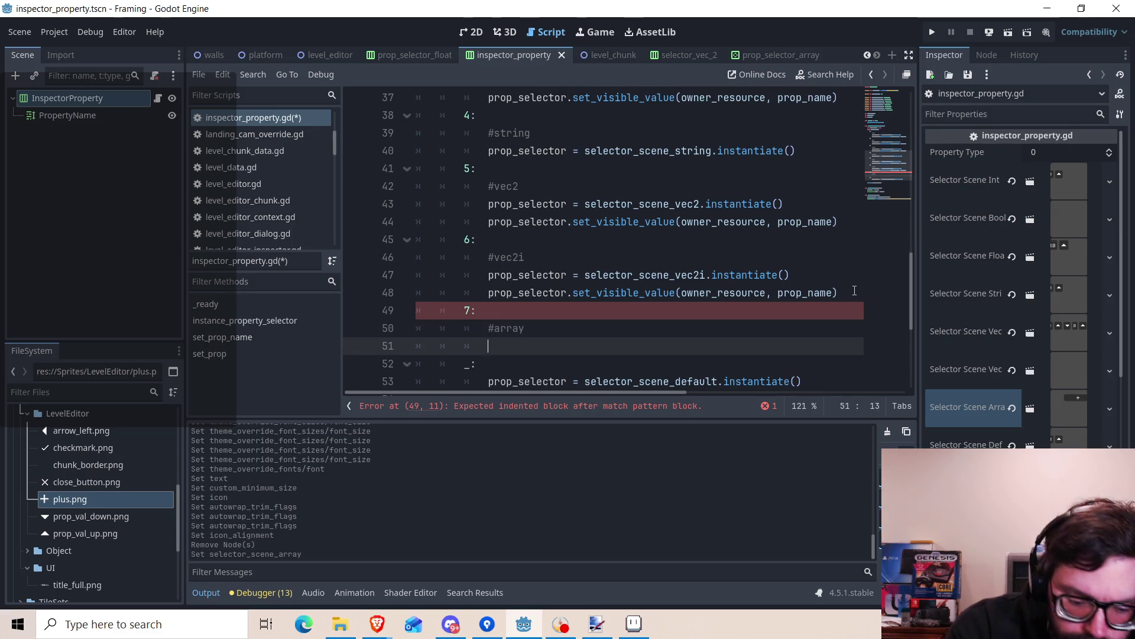
pyautogui.write('_selector = ')
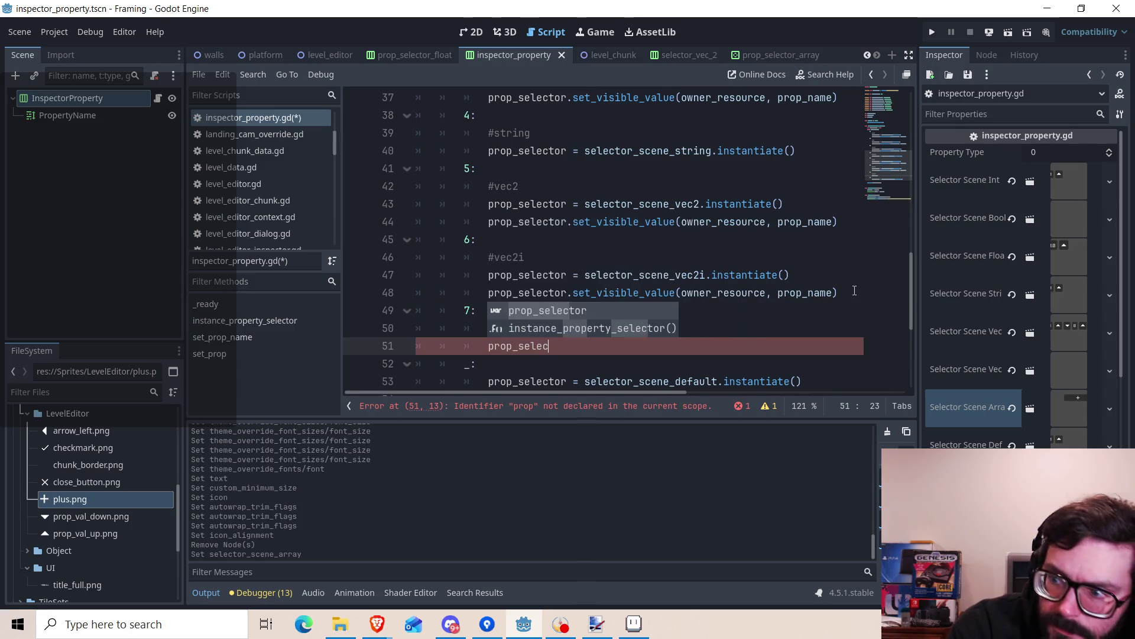
pyautogui.write('select')
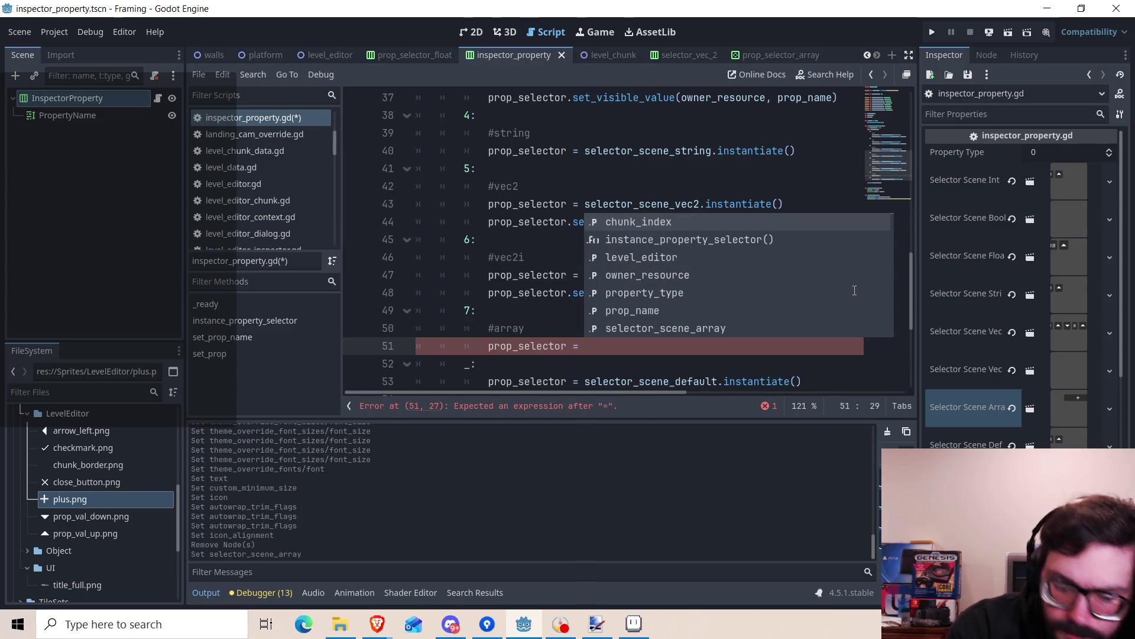
pyautogui.write('or')
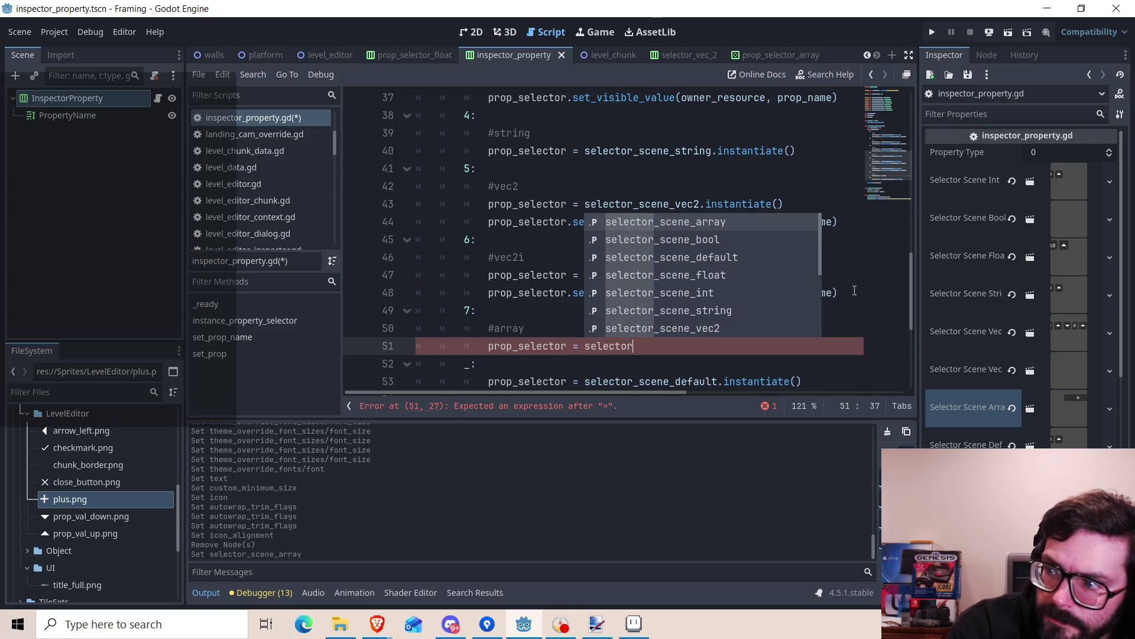
pyautogui.press('Return')
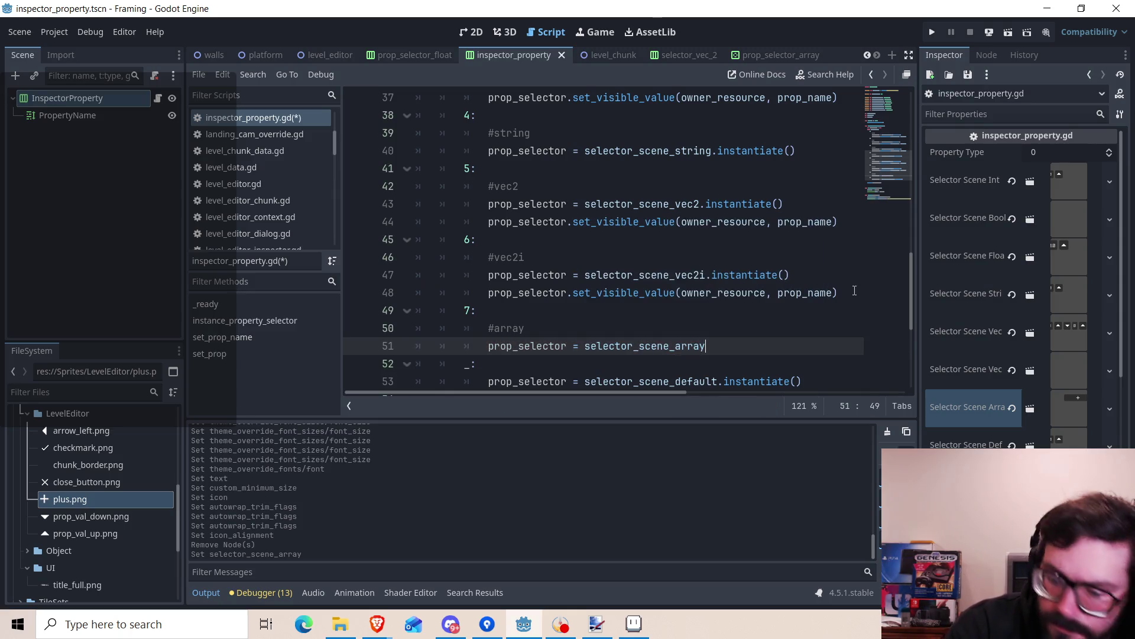
pyautogui.write('.instantiate')
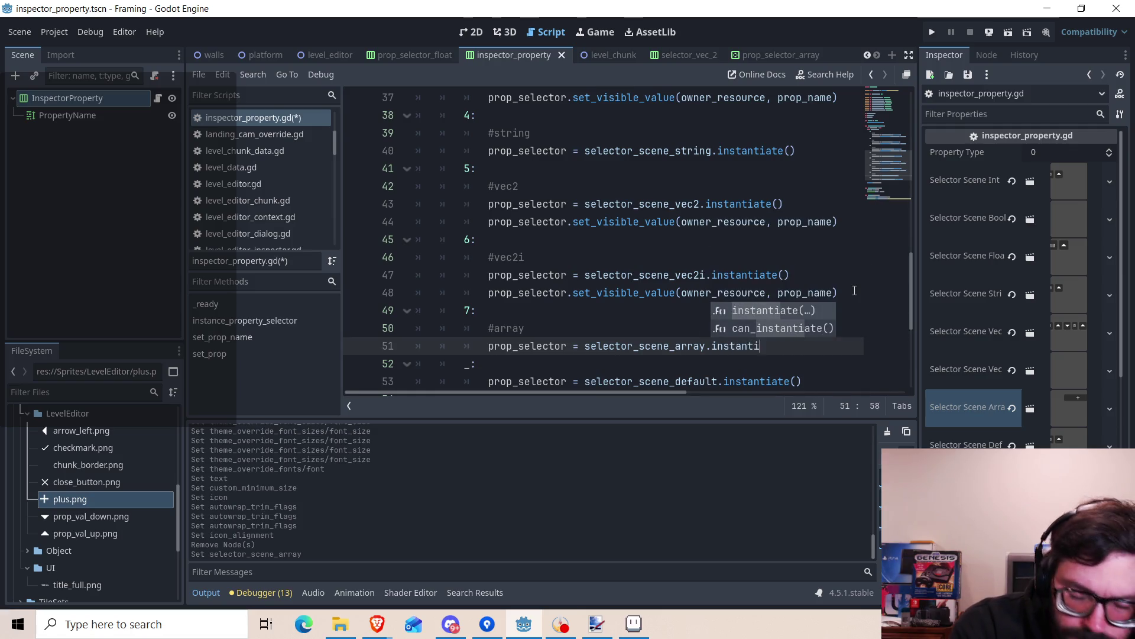
pyautogui.write('()')
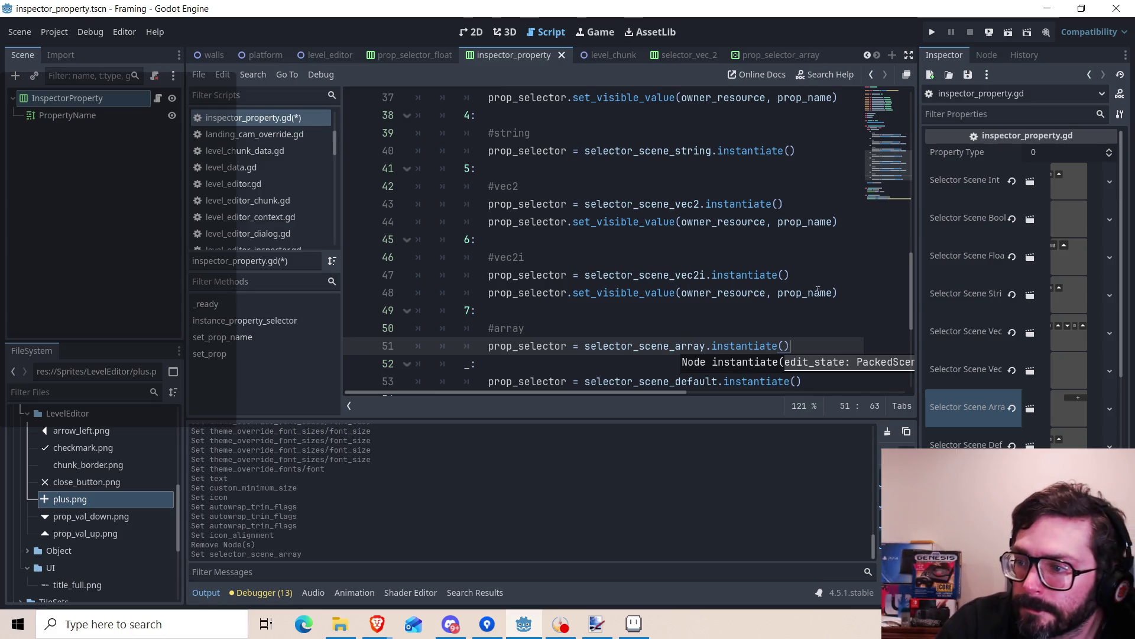
pyautogui.click(680, 347)
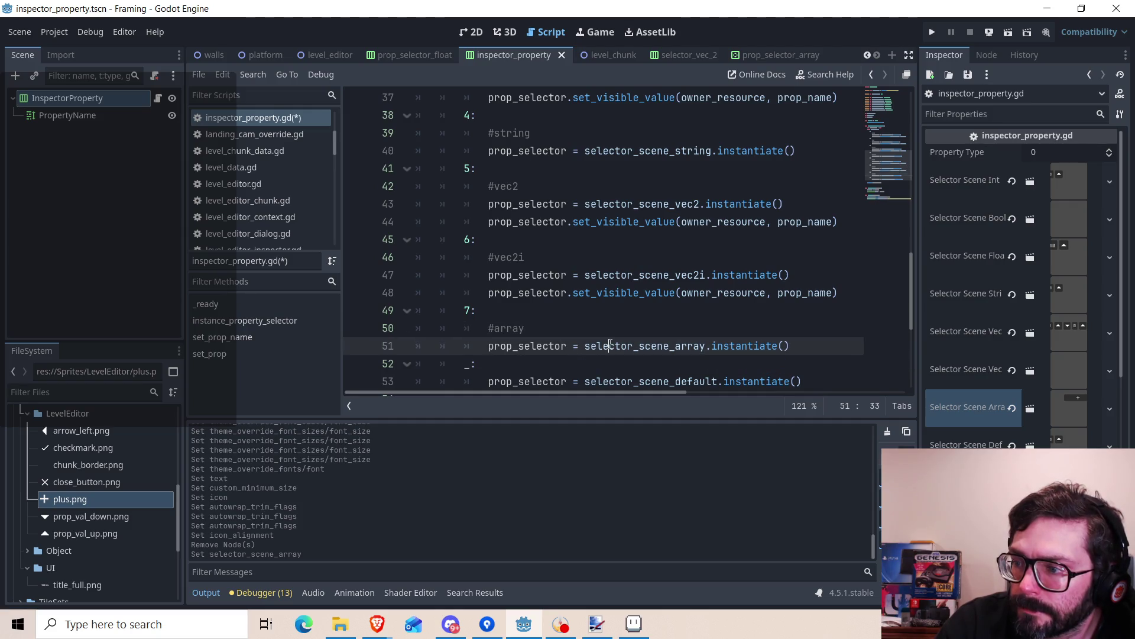
pyautogui.press('End')
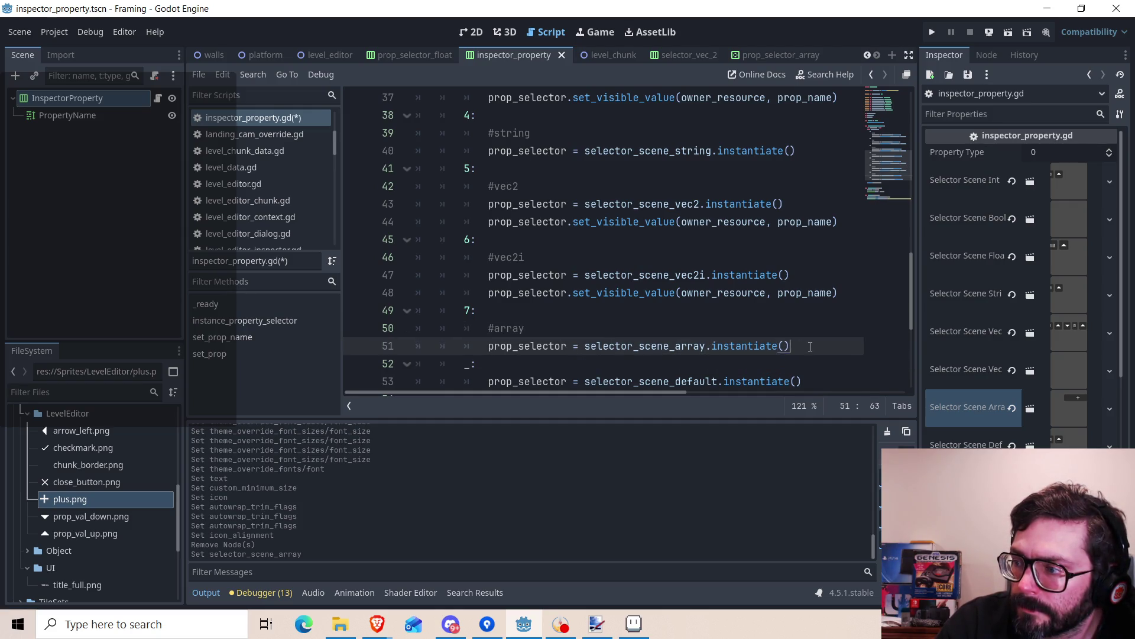
# Step: Copy line 48's set_visible_value(owner_resource, prop_name) call into the array branch and save
pyautogui.scroll(-1, 738, 327)
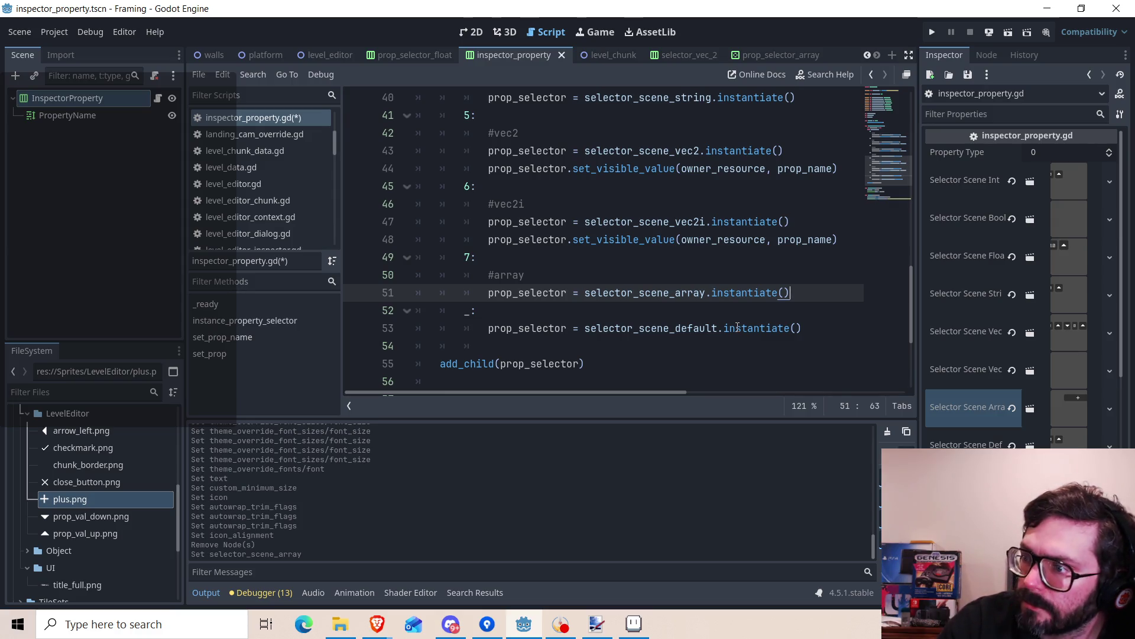
pyautogui.moveTo(845, 237); pyautogui.dragTo(488, 239)
pyautogui.rightClick(528, 242)
pyautogui.click(538, 329)
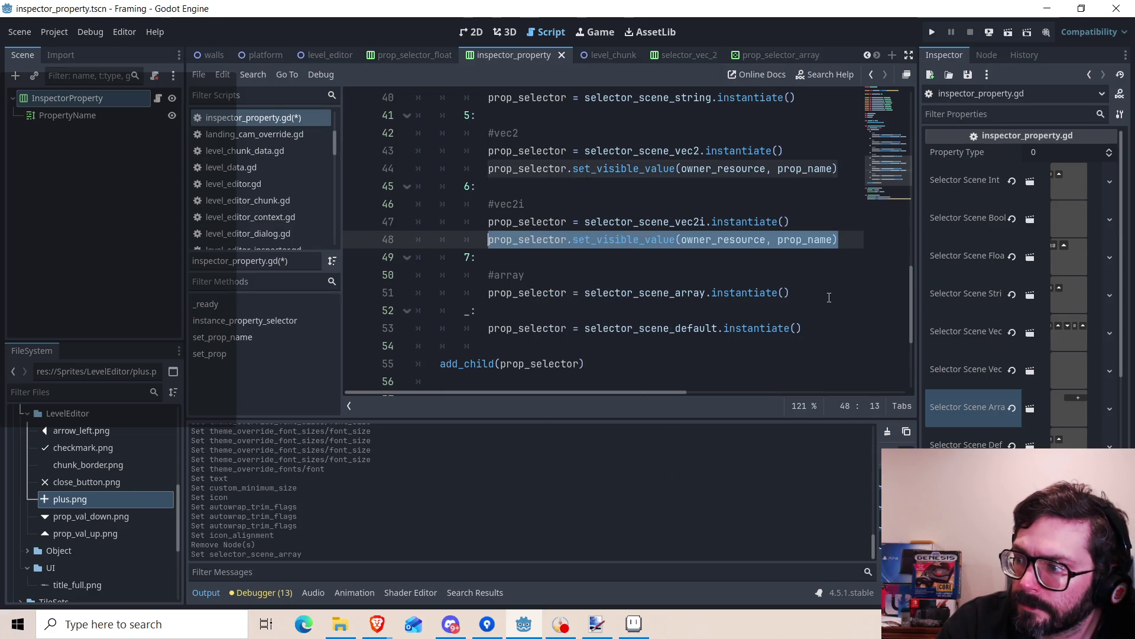
pyautogui.click(812, 294)
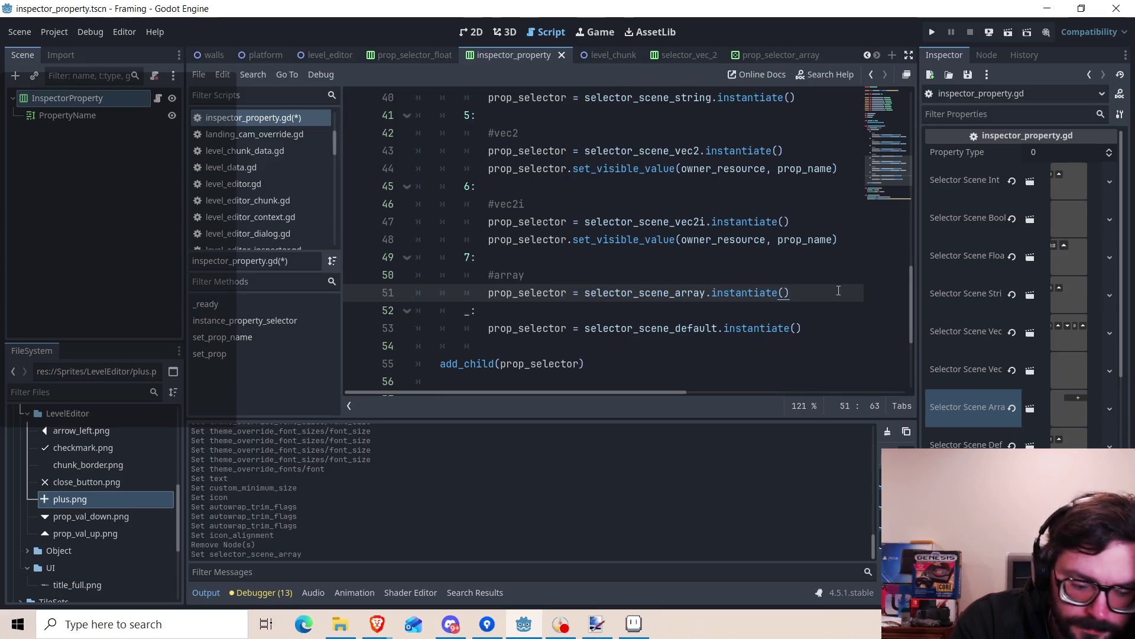
pyautogui.press('Return')
pyautogui.hotkey('ctrl', 'v')
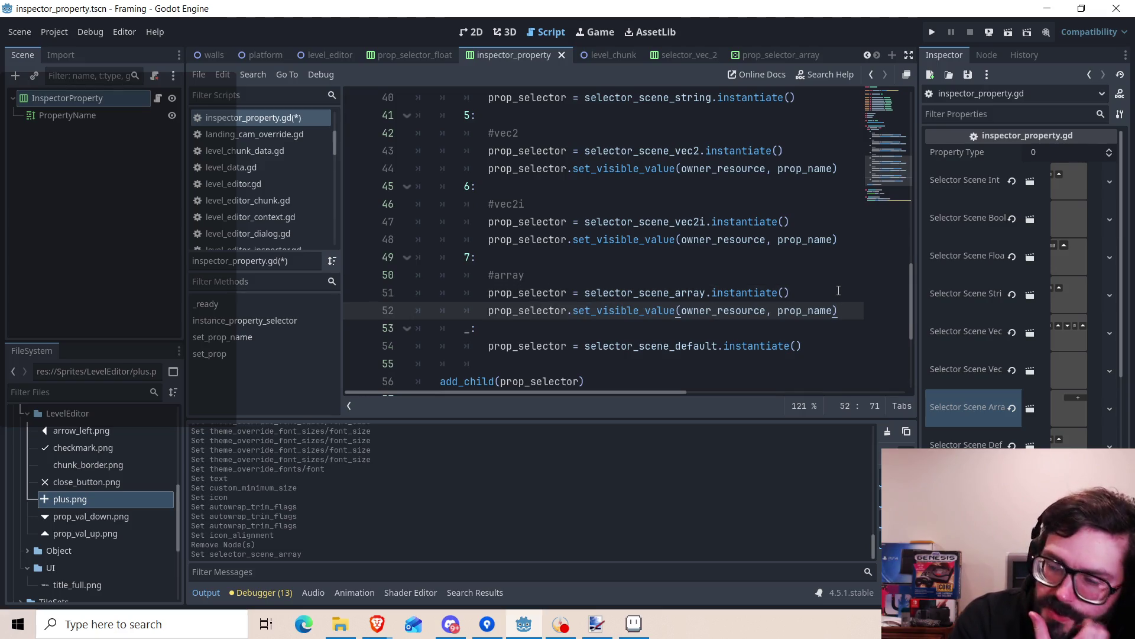
pyautogui.hotkey('ctrl', 's')
# Step: Review the saved script, then switch to the prop_selector_array scene
pyautogui.scroll(-4, 733, 278)
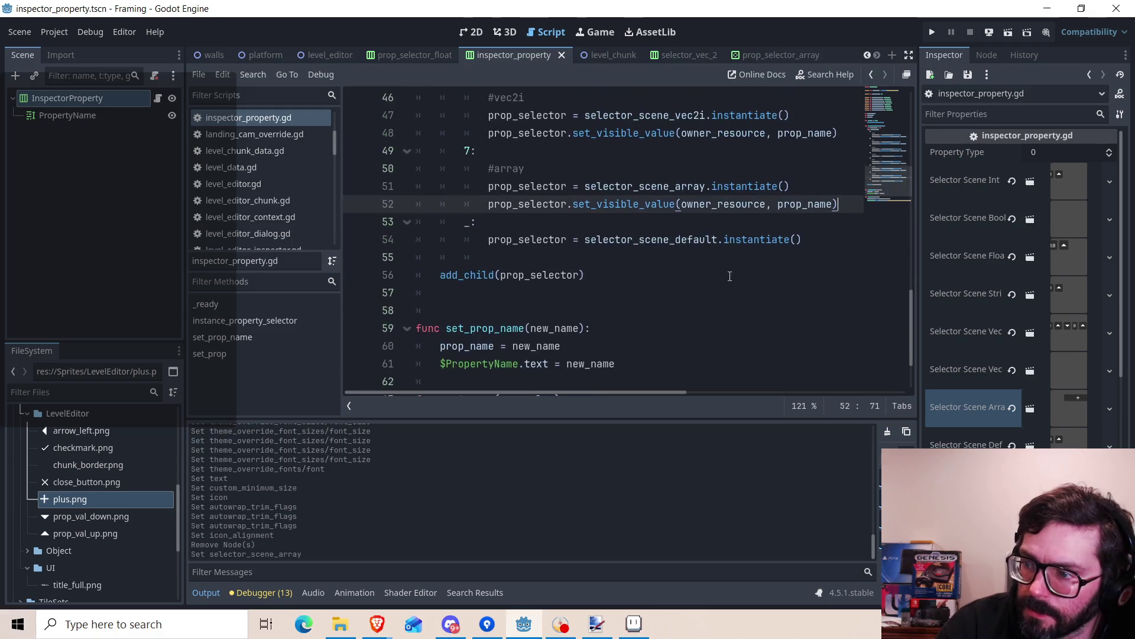
pyautogui.scroll(10, 649, 277)
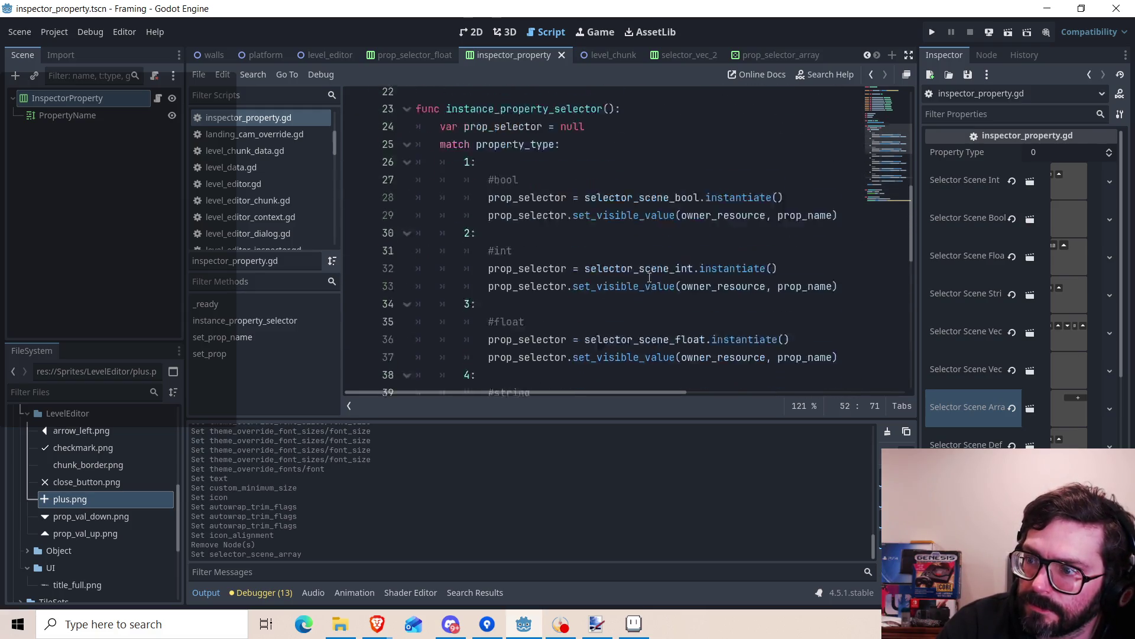
pyautogui.scroll(-5, 649, 277)
pyautogui.scroll(-2, 649, 277)
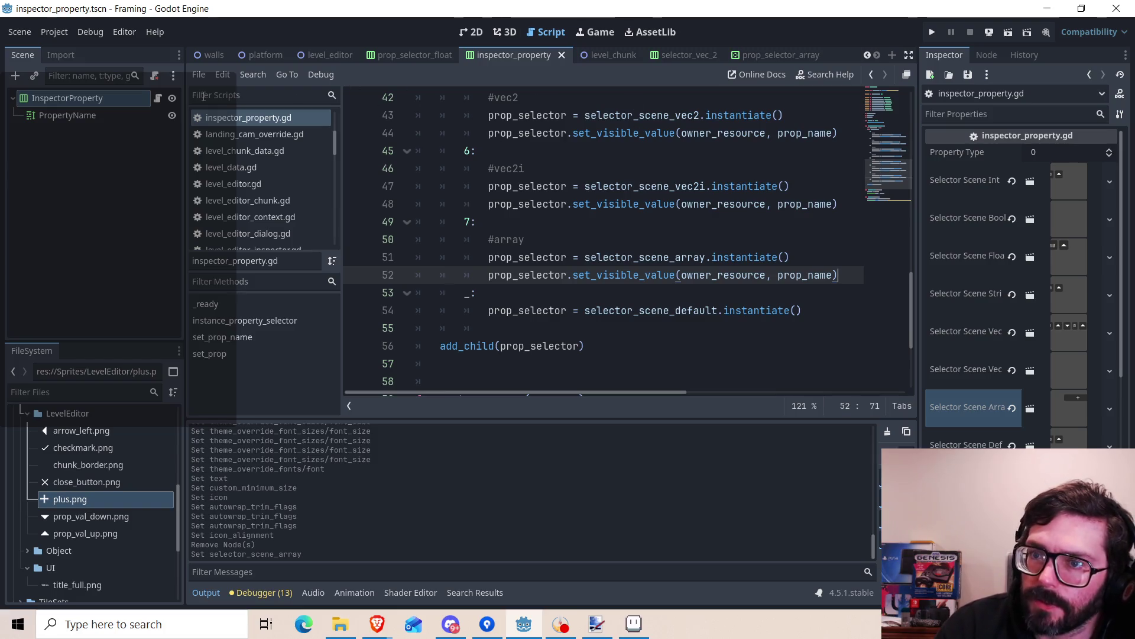
pyautogui.click(785, 52)
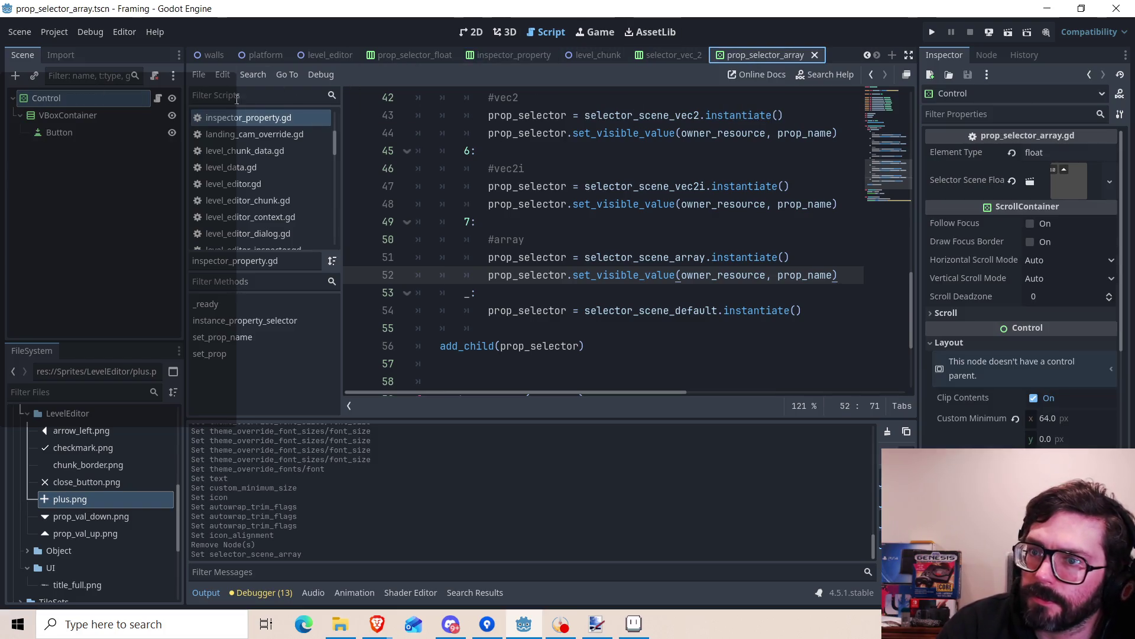
# Step: Turn the pasted call into 'func set_visible_value(owner_resource, prop_name):' with a pass body, and save
pyautogui.click(157, 101)
pyautogui.press('Return')
pyautogui.hotkey('ctrl', 'v')
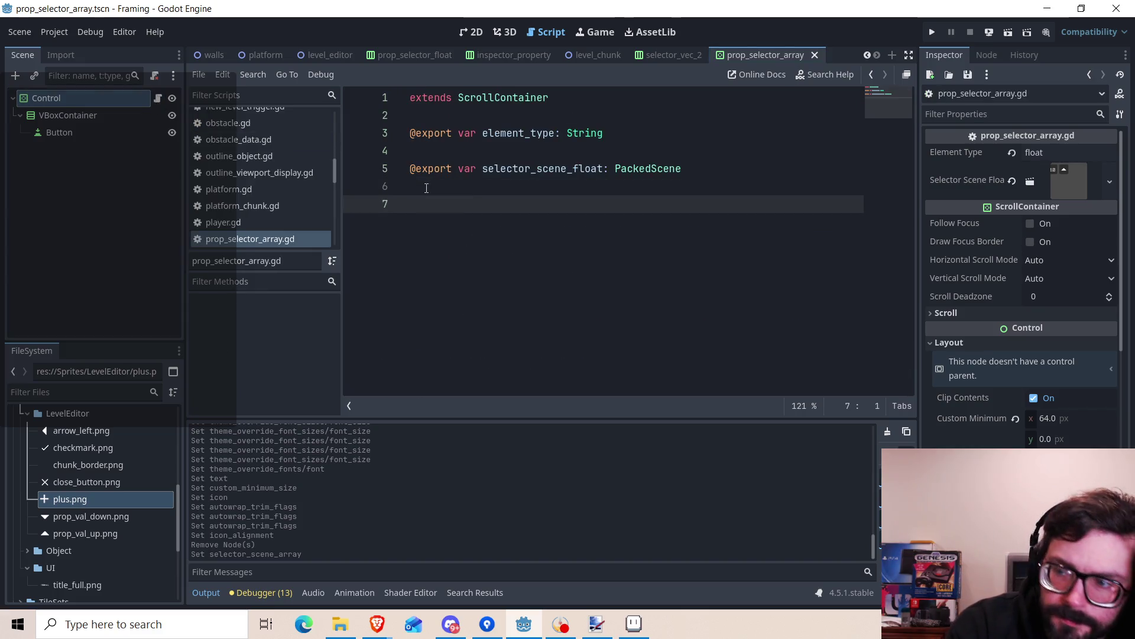
pyautogui.click(426, 188)
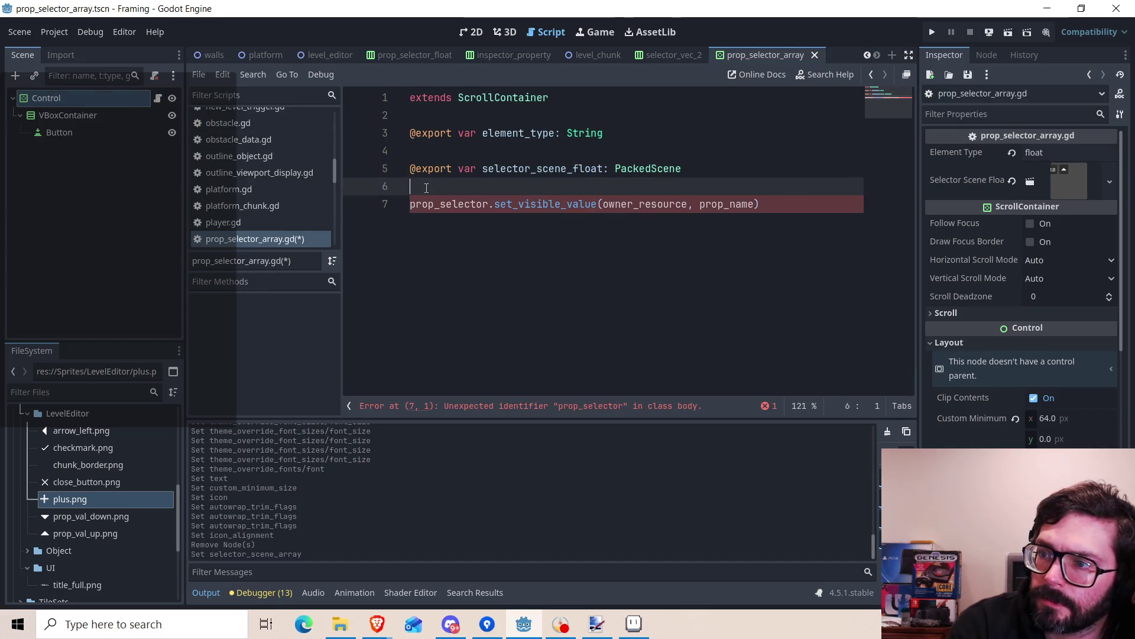
pyautogui.moveTo(495, 204); pyautogui.dragTo(406, 204)
pyautogui.press('BackSpace')
pyautogui.write('unc')
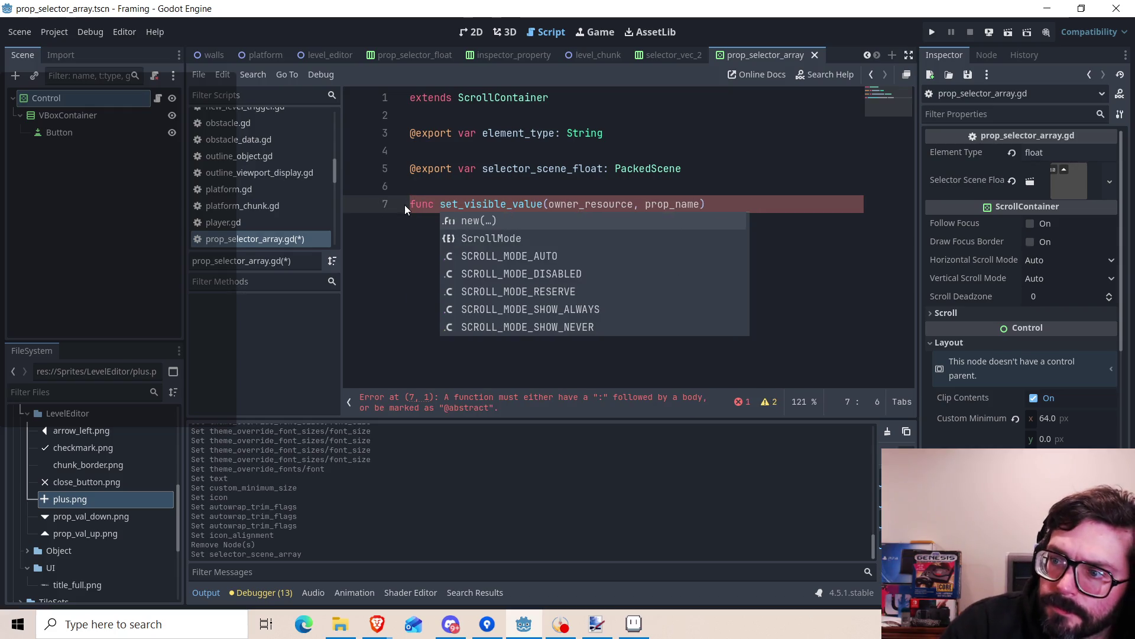
pyautogui.click(727, 203)
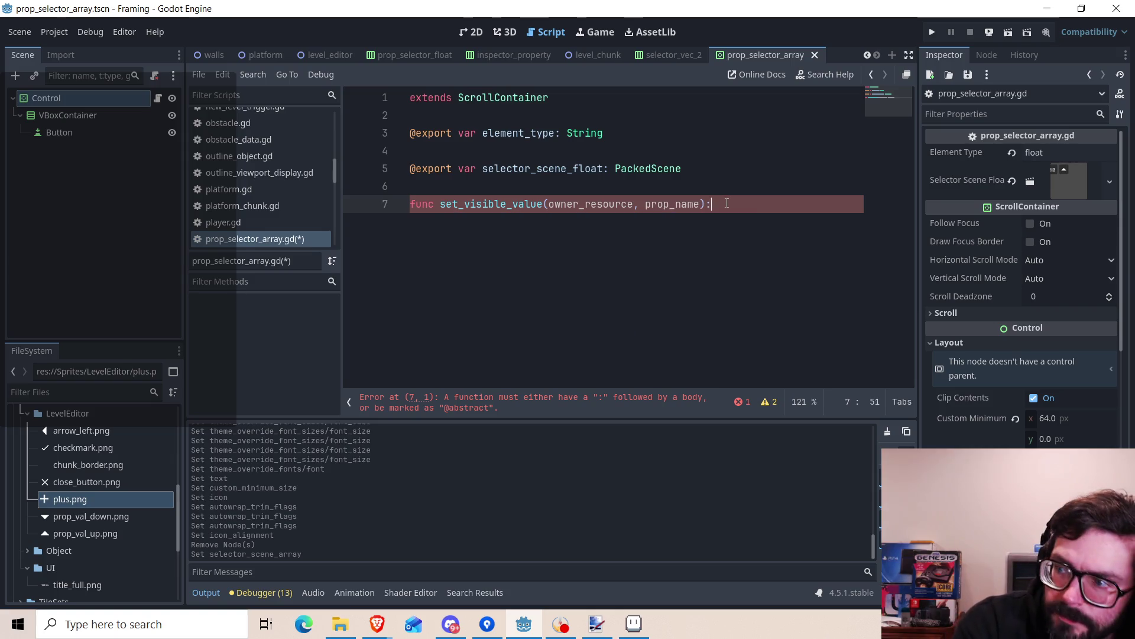
pyautogui.press('Return')
pyautogui.write('pass')
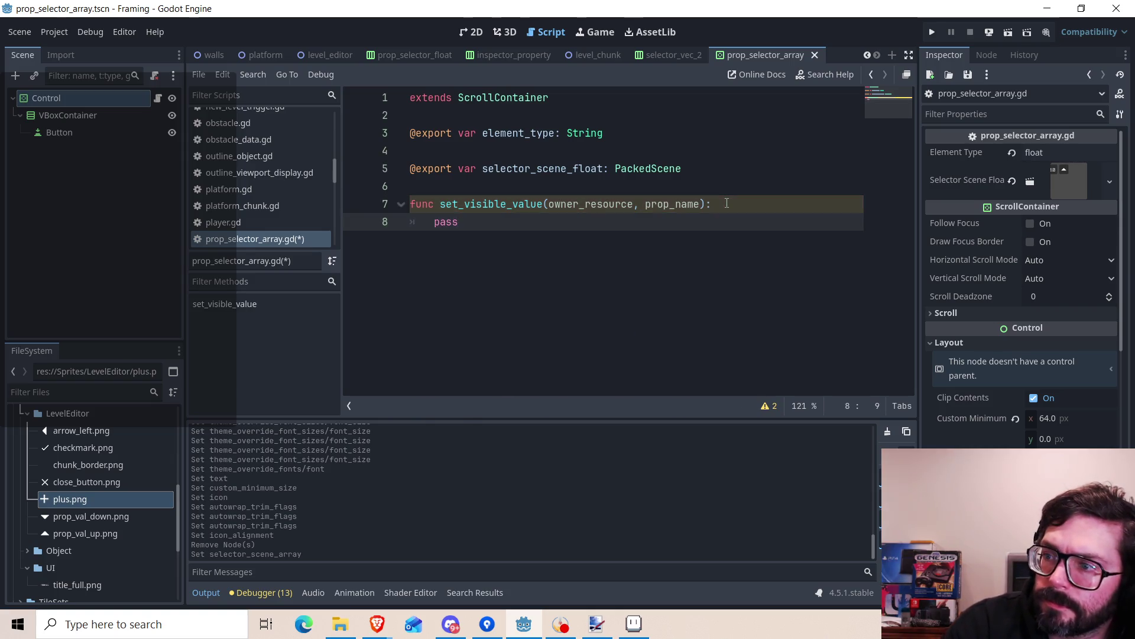
pyautogui.click(626, 187)
pyautogui.press('Return')
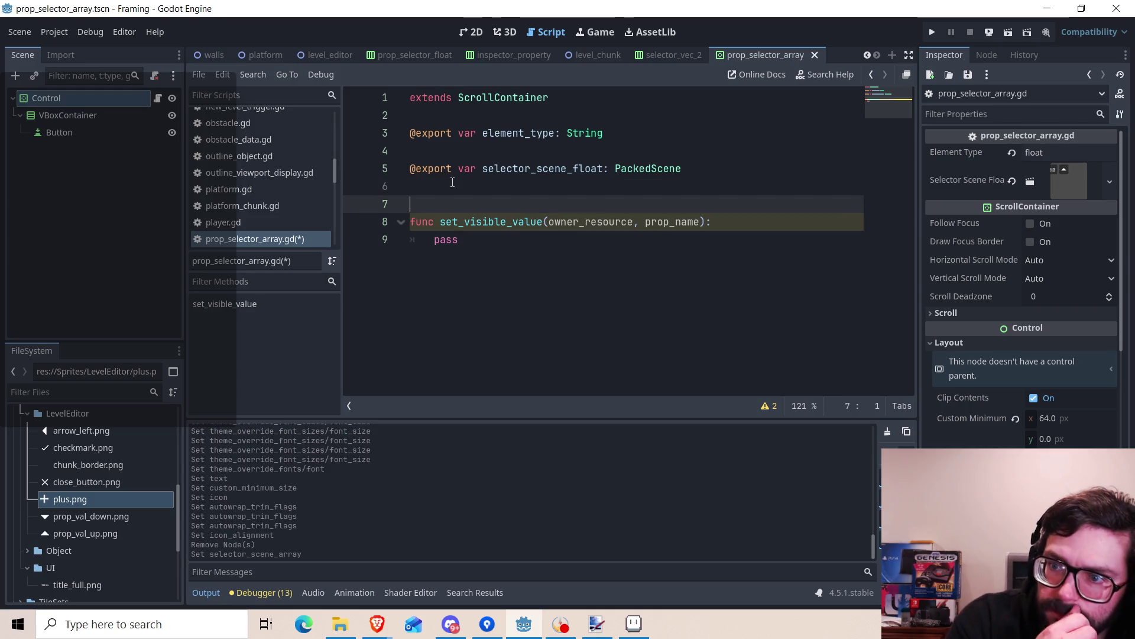
pyautogui.hotkey('ctrl', 's')
# Step: Copy the set_visible_value body from prop_selector_float.gd and select the placeholder pass in prop_selector_array.gd
pyautogui.scroll(-2, 255, 197)
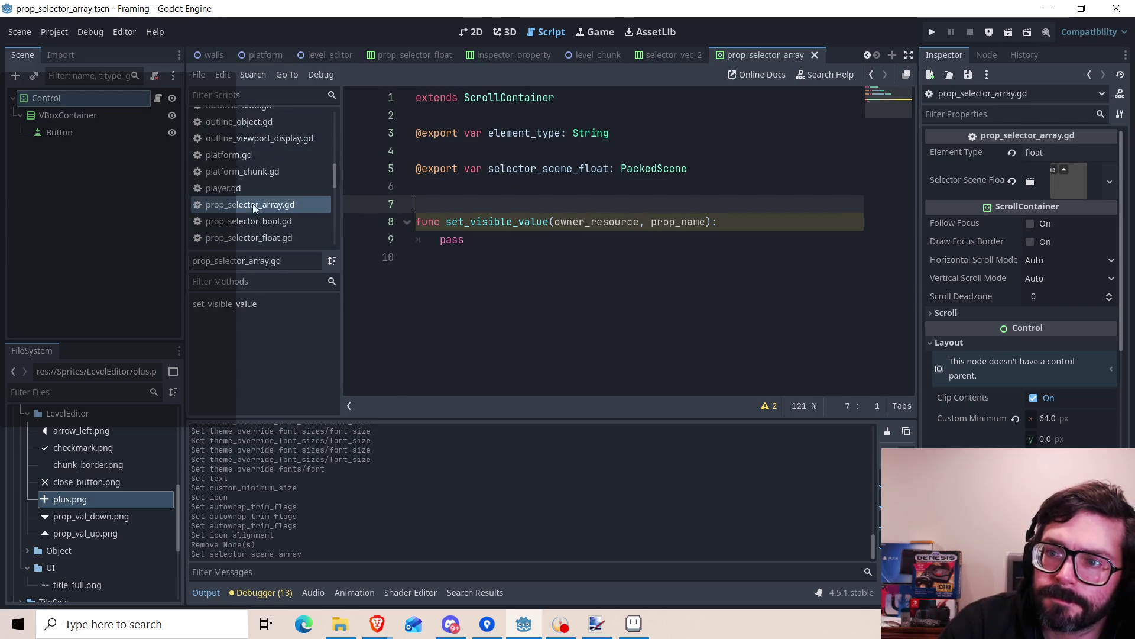
pyautogui.click(250, 224)
pyautogui.click(297, 237)
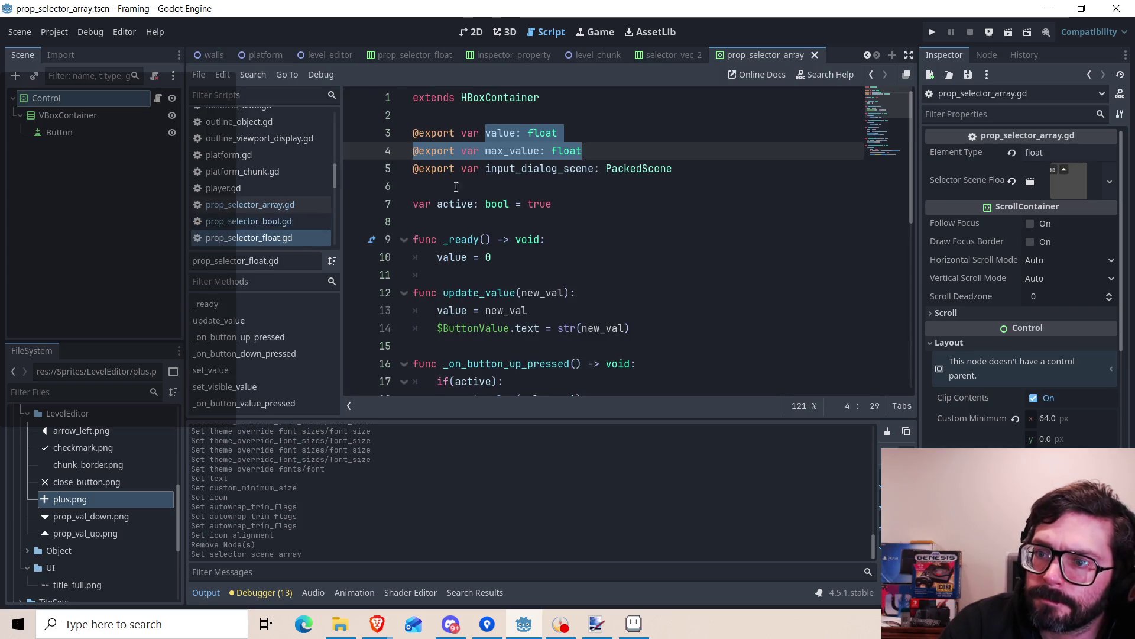
pyautogui.click(451, 149)
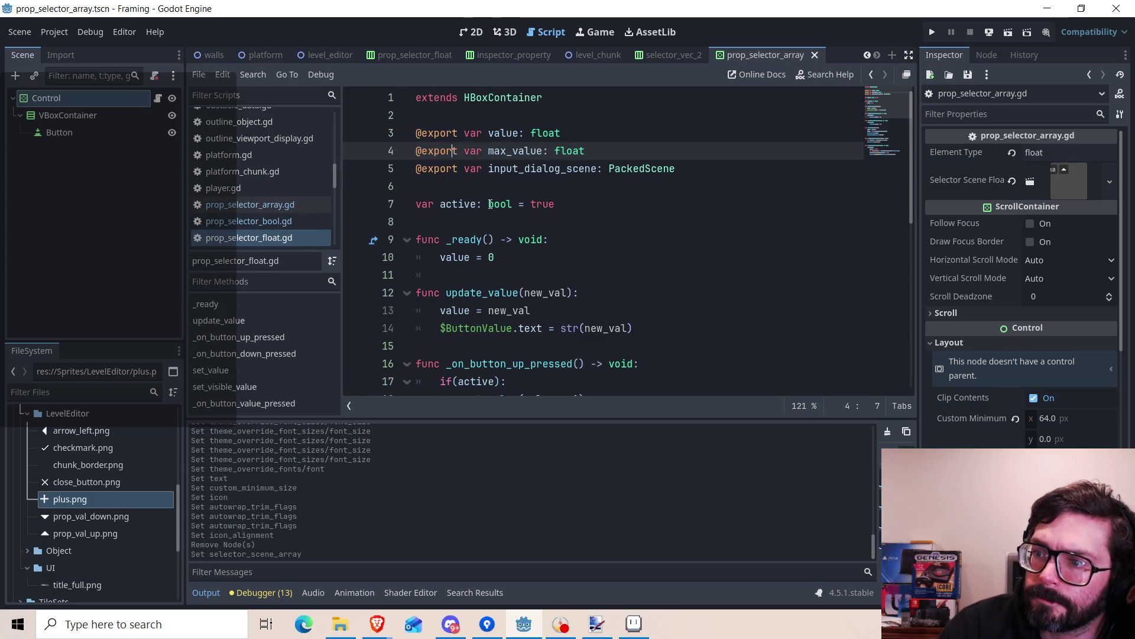
pyautogui.moveTo(490, 203)
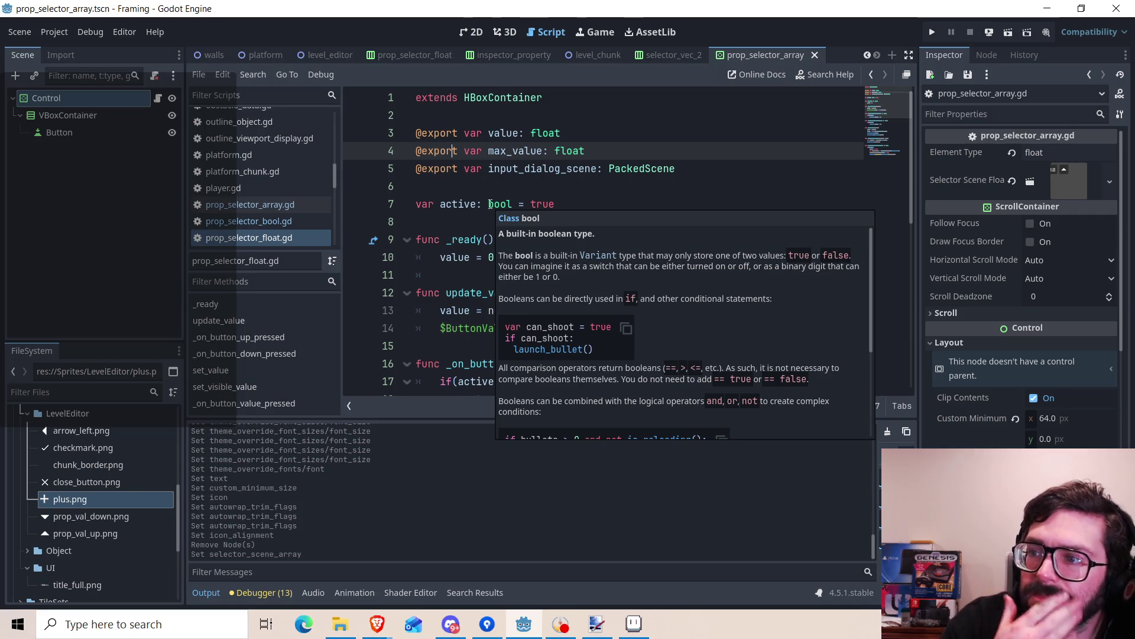
pyautogui.scroll(-7, 543, 204)
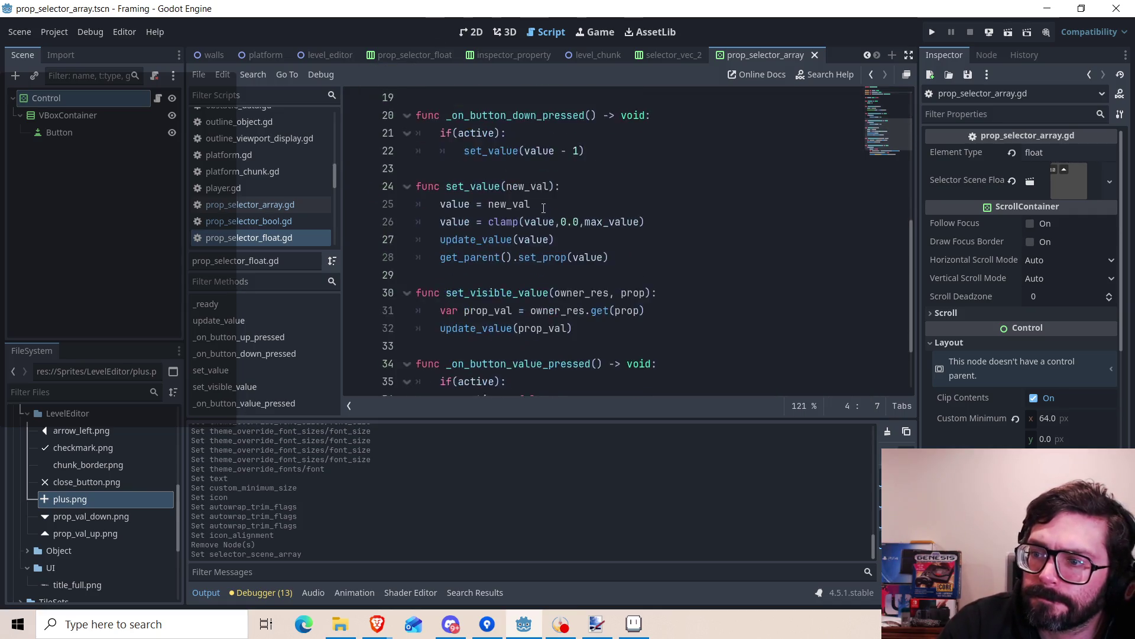
pyautogui.scroll(-1, 543, 204)
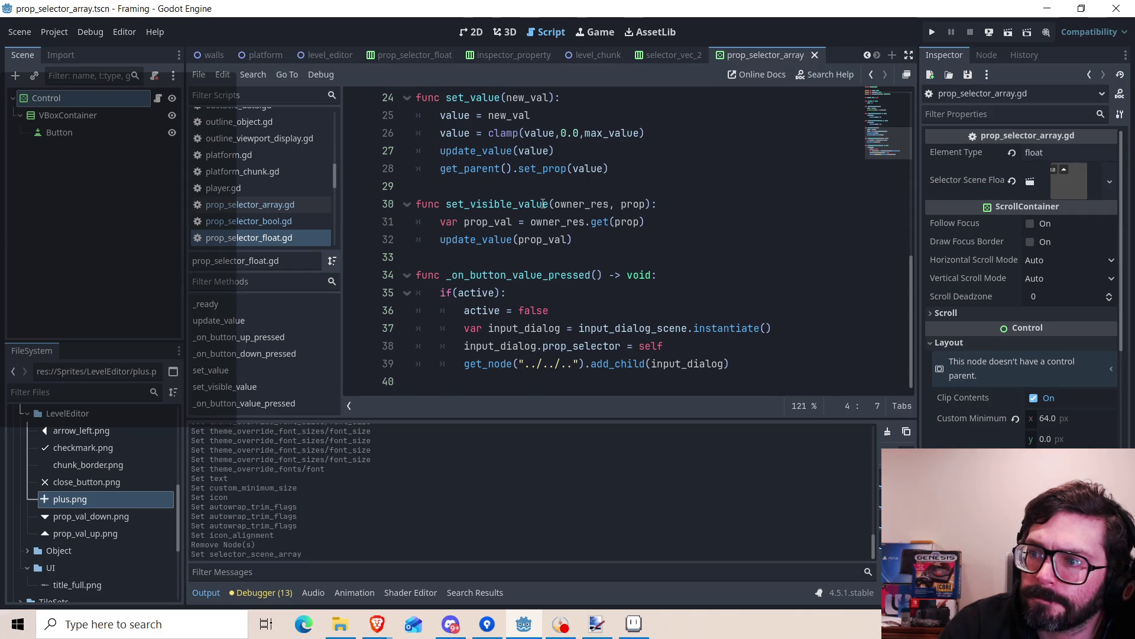
pyautogui.scroll(1, 543, 204)
pyautogui.click(607, 295)
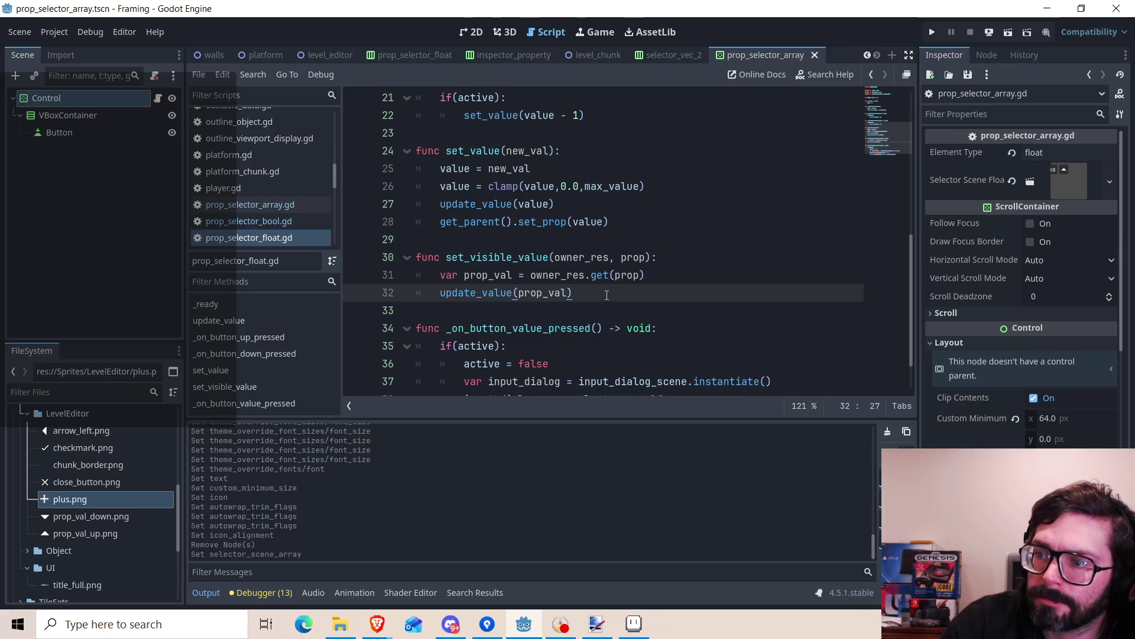
pyautogui.moveTo(571, 292); pyautogui.dragTo(408, 278)
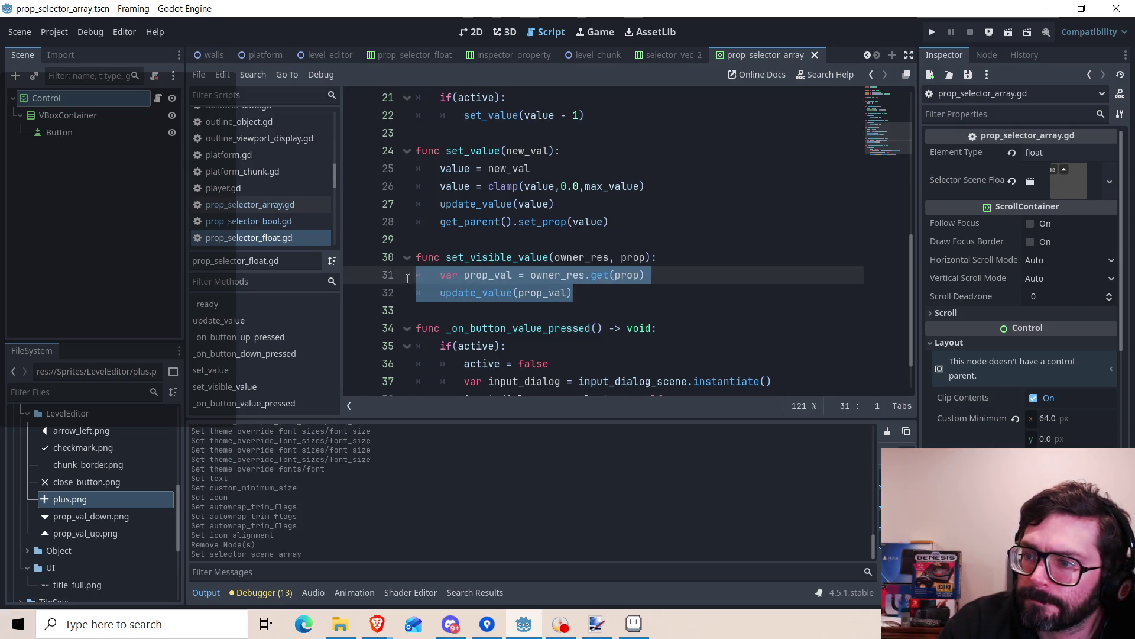
pyautogui.rightClick(493, 290)
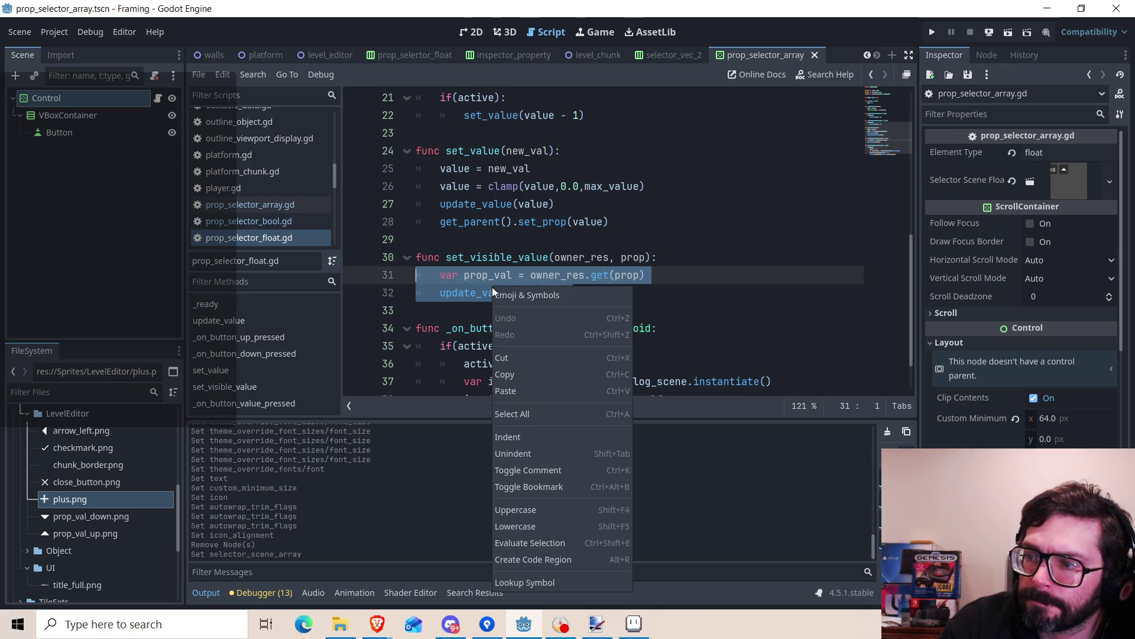
pyautogui.click(512, 374)
pyautogui.click(286, 204)
pyautogui.click(518, 241)
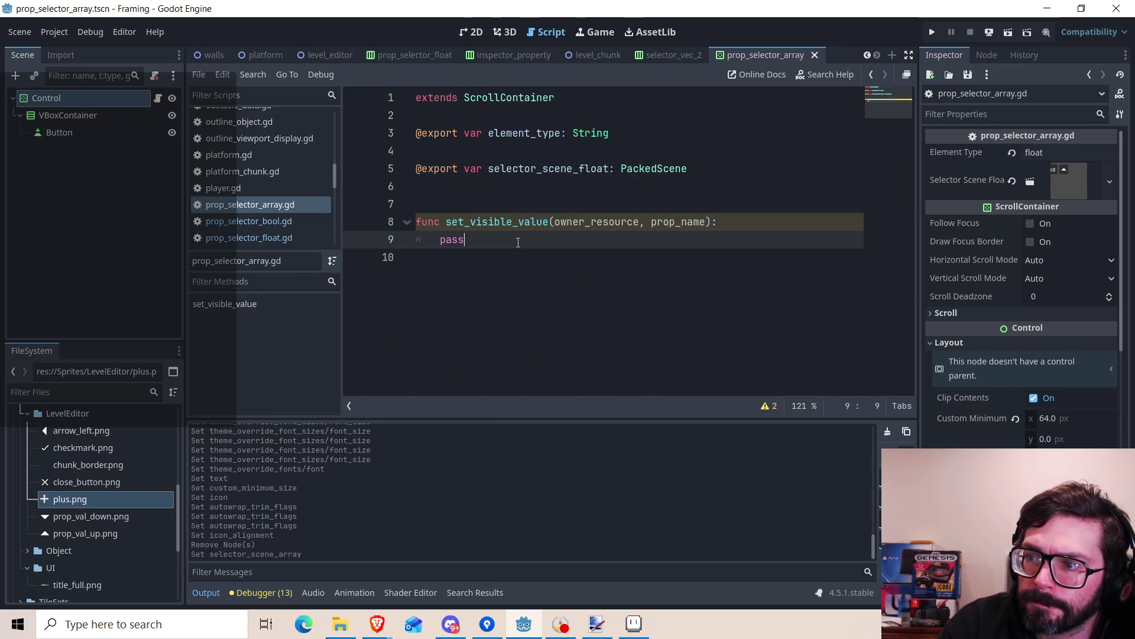
pyautogui.moveTo(484, 241); pyautogui.dragTo(441, 240)
# Step: Replace pass with the prop_val lookup and update_value(prop_val) lines, renaming parameters to owner_res and prop
pyautogui.hotkey('ctrl', 'v')
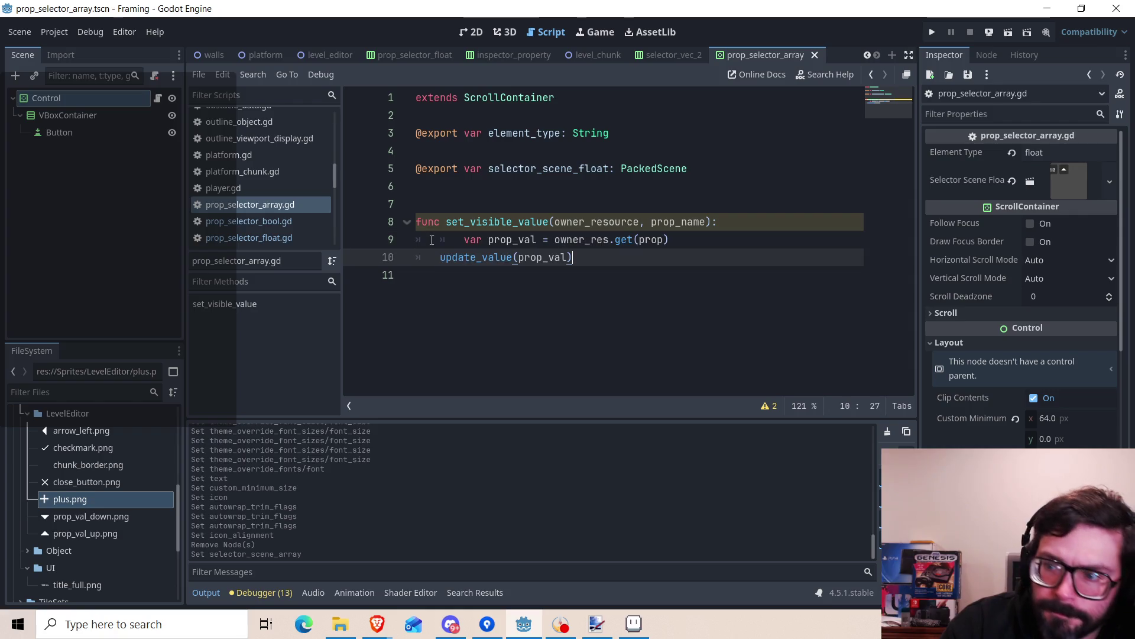
pyautogui.press('Up')
pyautogui.press('Home')
pyautogui.press('BackSpace')
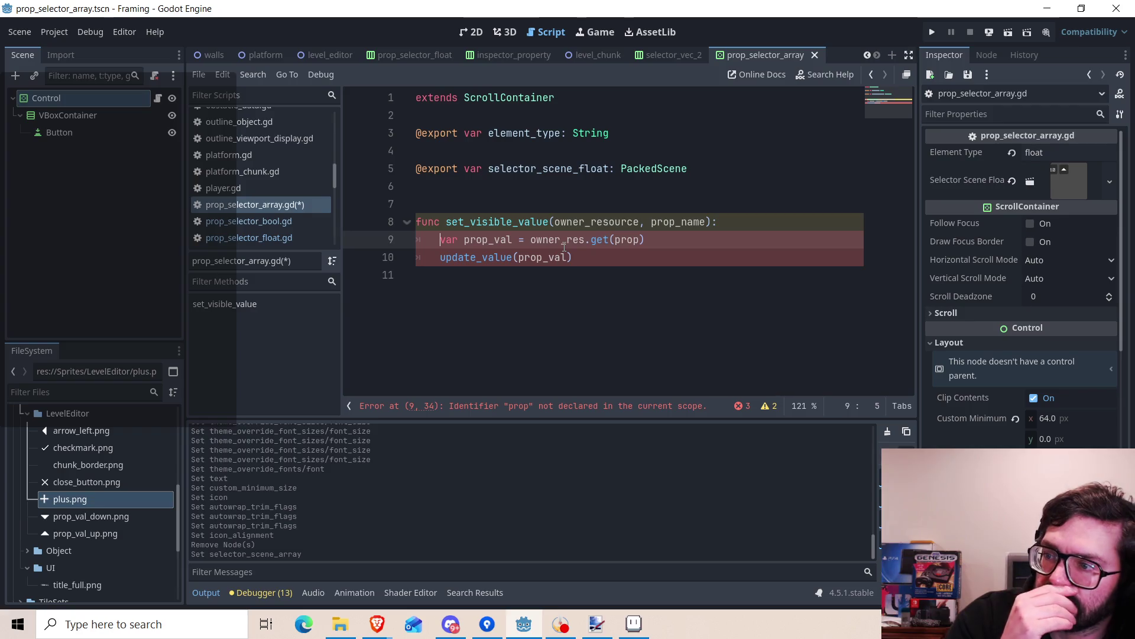
pyautogui.click(599, 239)
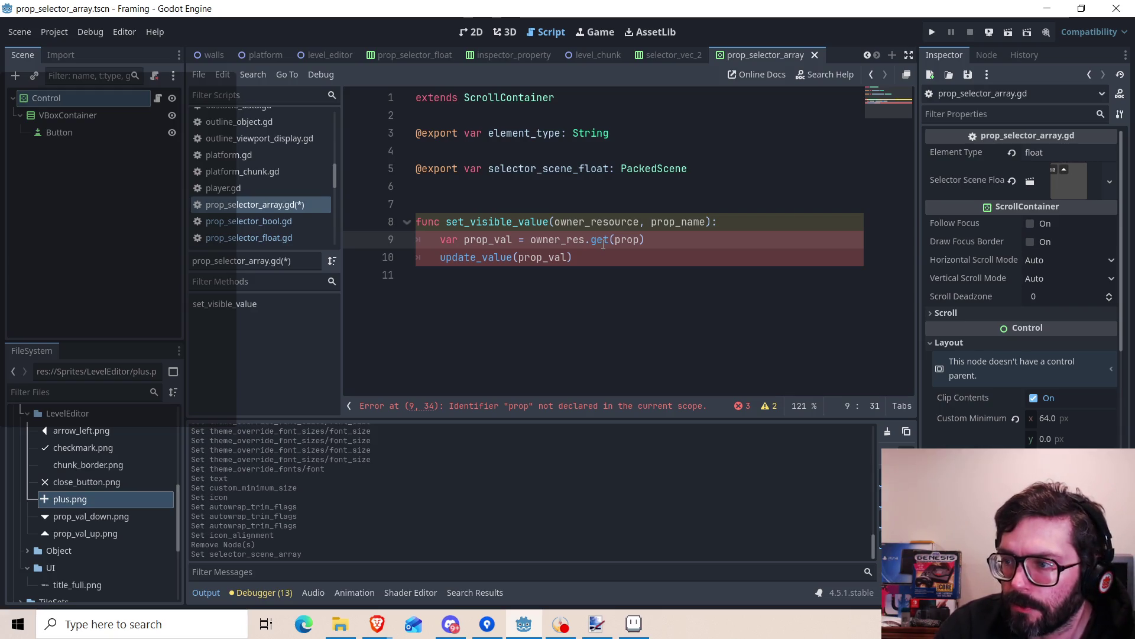
pyautogui.click(518, 239)
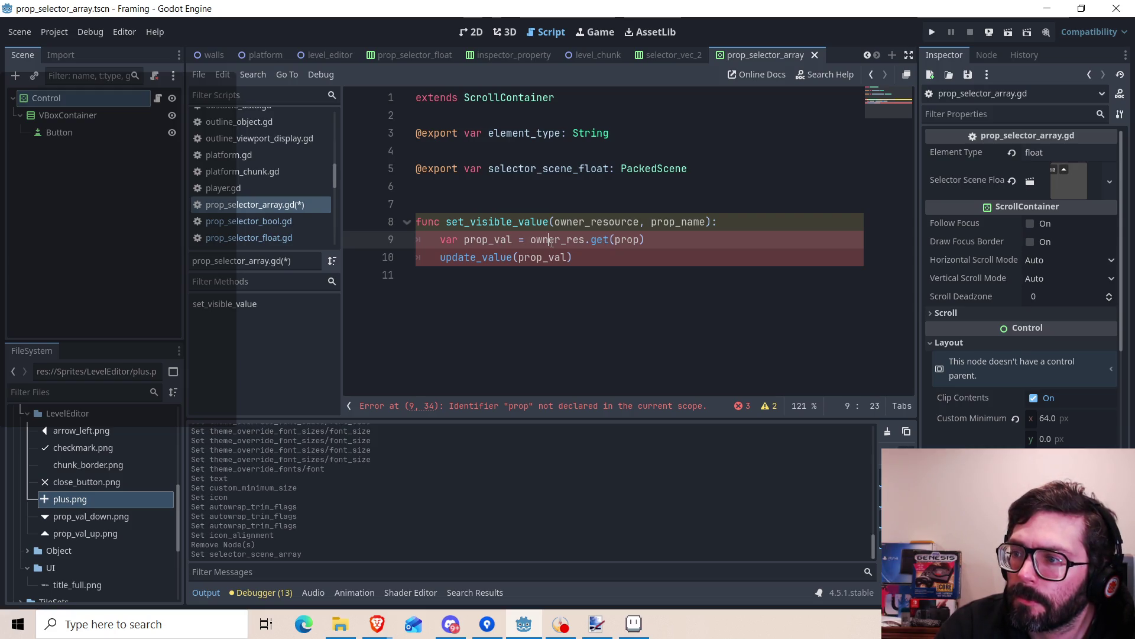
pyautogui.click(642, 222)
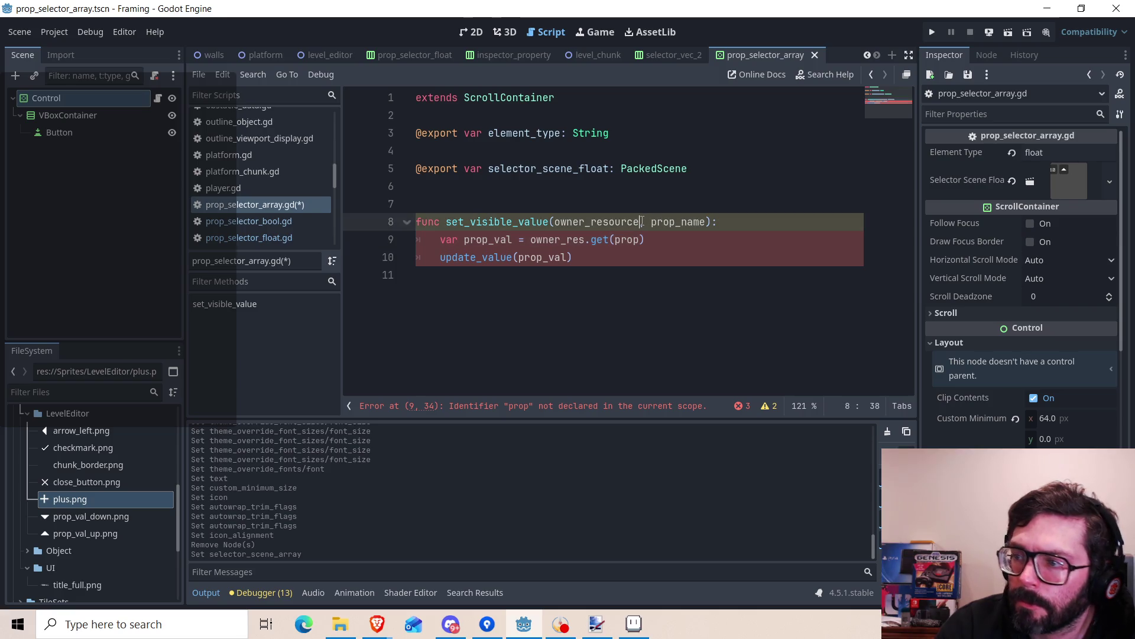
pyautogui.press('BackSpace')
pyautogui.press('BackSpace')
pyautogui.press('BackSpace')
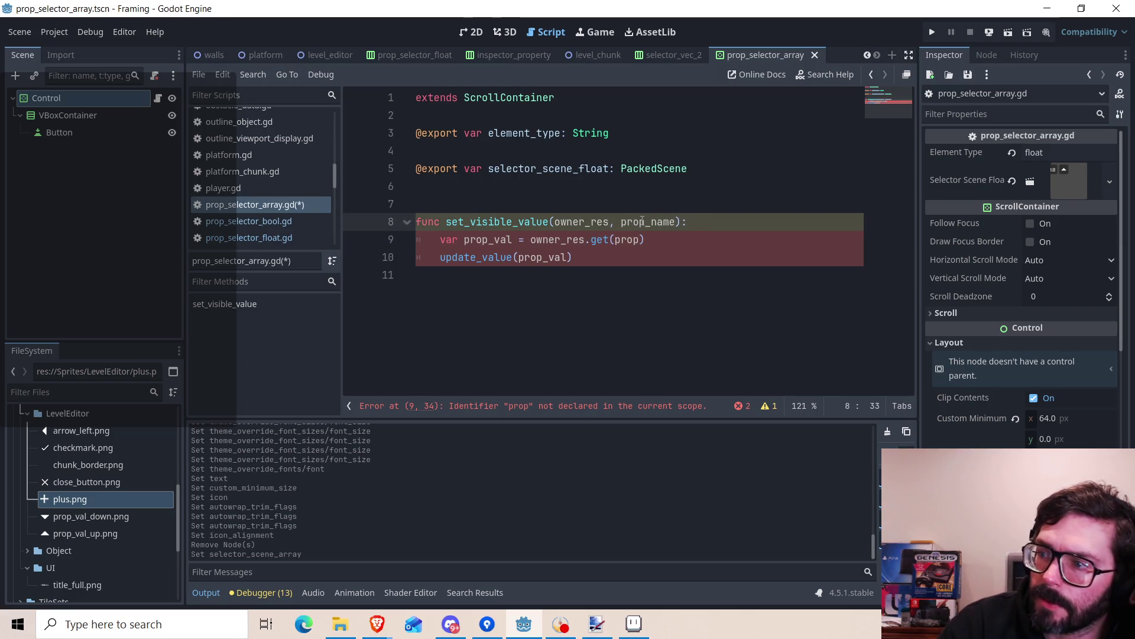
pyautogui.press('Right')
pyautogui.press('Right')
pyautogui.press('Right')
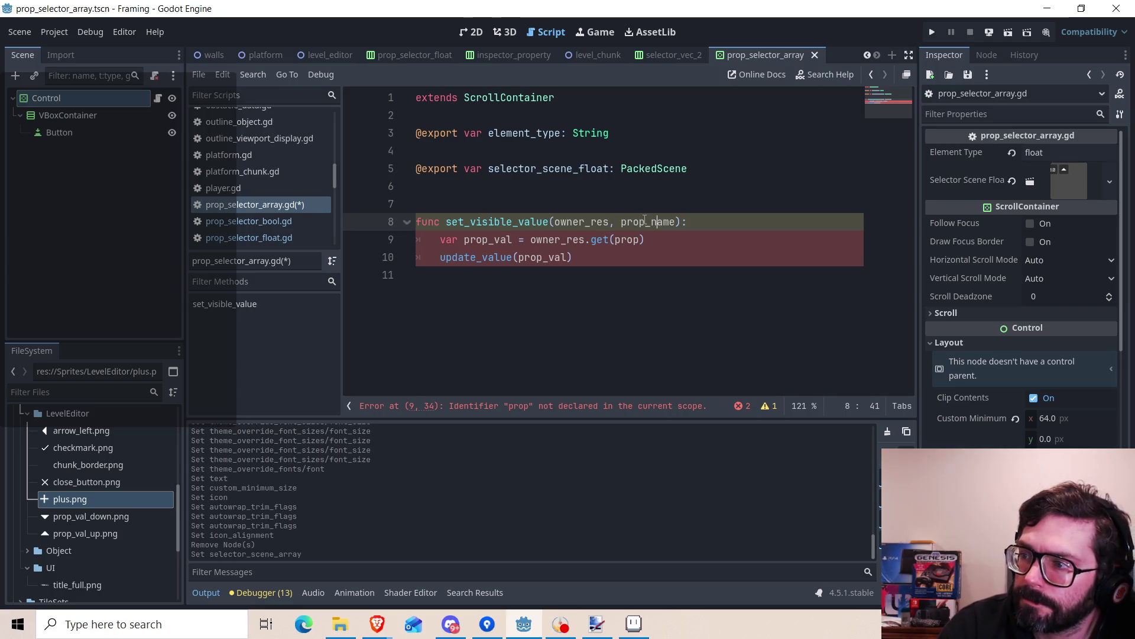
pyautogui.press('Delete')
pyautogui.press('Delete')
pyautogui.press('Delete')
pyautogui.press('BackSpace')
pyautogui.press('BackSpace')
pyautogui.click(591, 256)
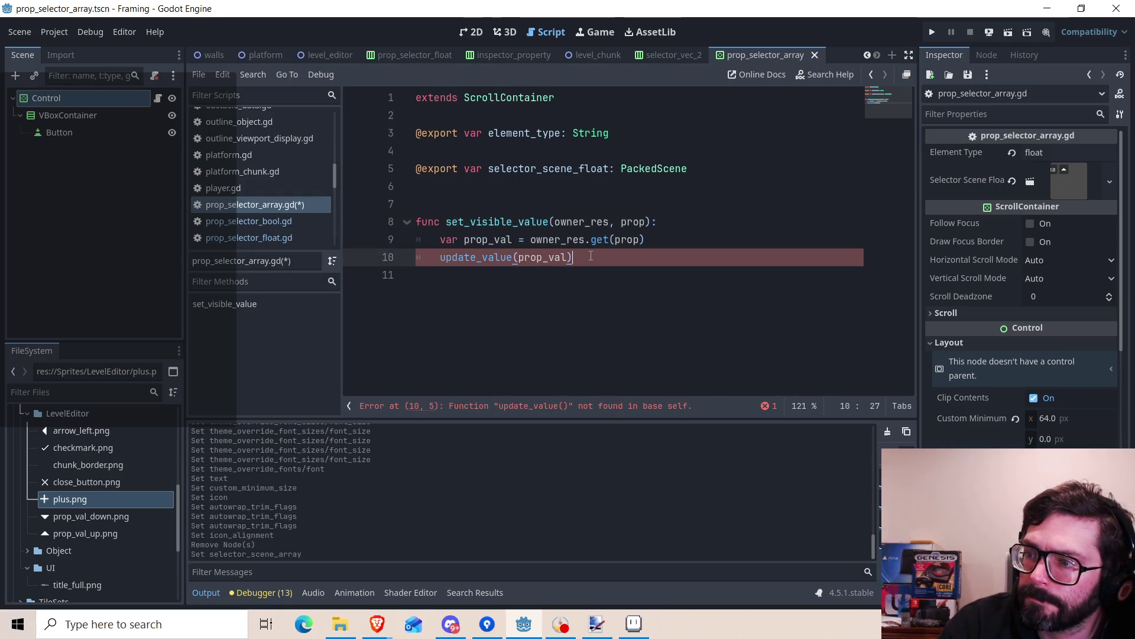
# Step: Copy the update_value function from prop_selector_float.gd
pyautogui.click(269, 238)
pyautogui.scroll(-1, 611, 237)
pyautogui.scroll(5, 562, 241)
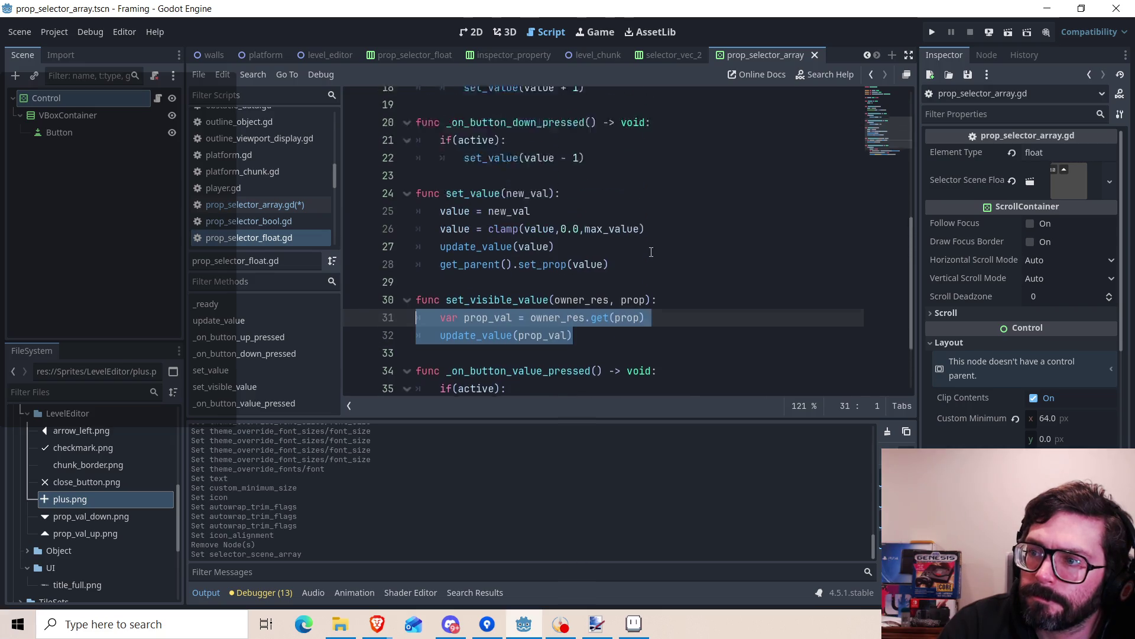
pyautogui.scroll(2, 522, 244)
pyautogui.moveTo(636, 297); pyautogui.dragTo(416, 258)
pyautogui.rightClick(463, 263)
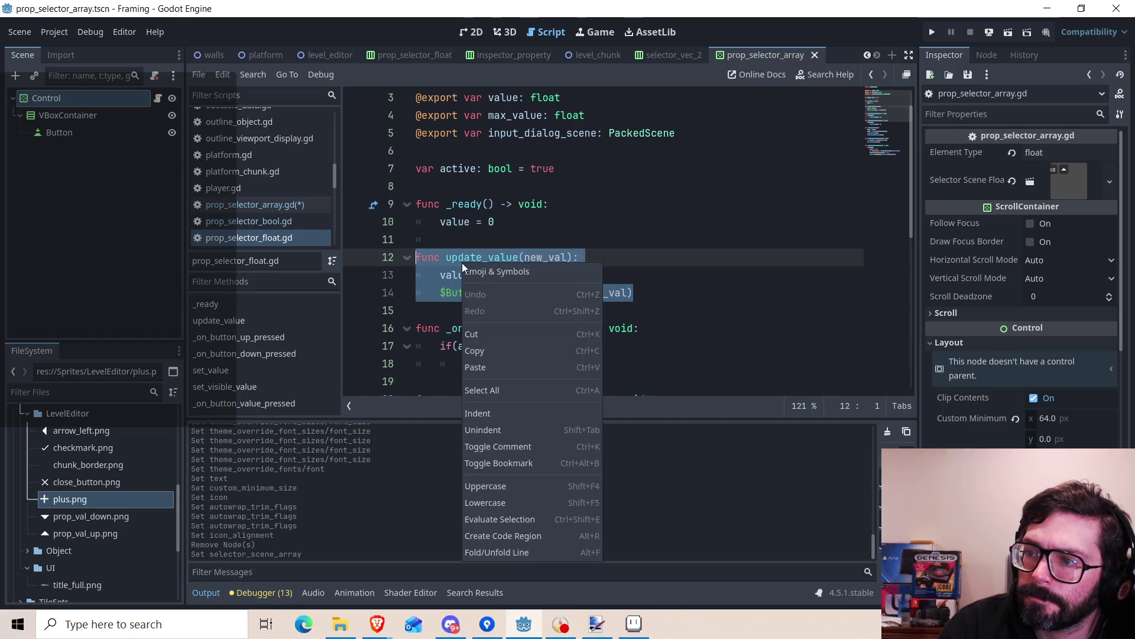
pyautogui.click(476, 350)
# Step: Paste update_value(new_val) on line 7 of prop_selector_array.gd with pass as its body
pyautogui.click(248, 204)
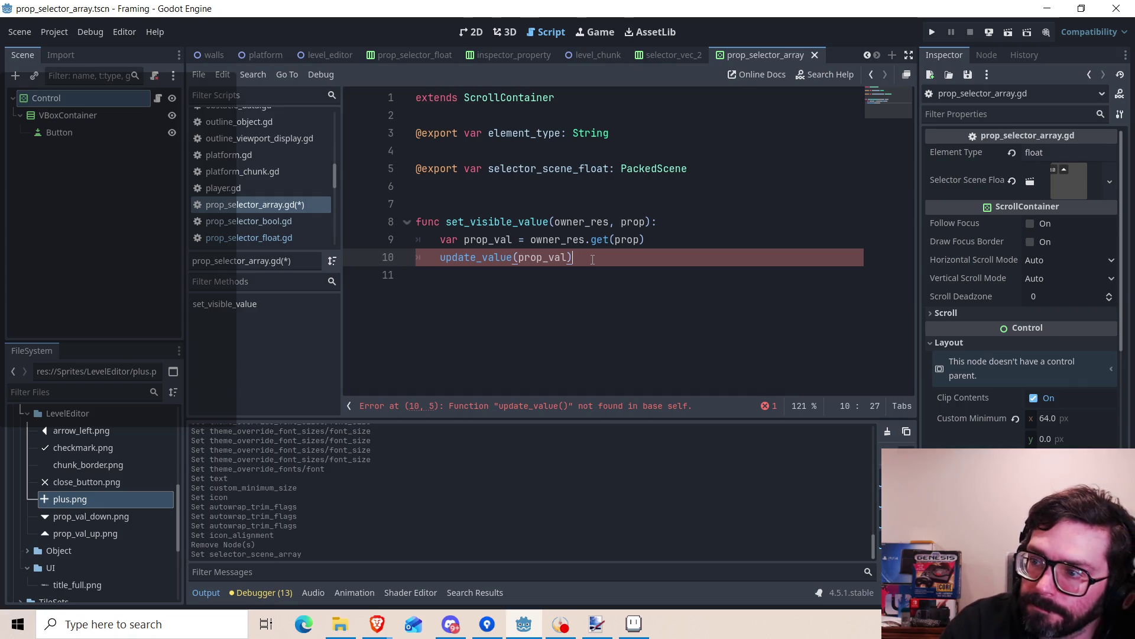
pyautogui.moveTo(579, 256); pyautogui.dragTo(439, 257)
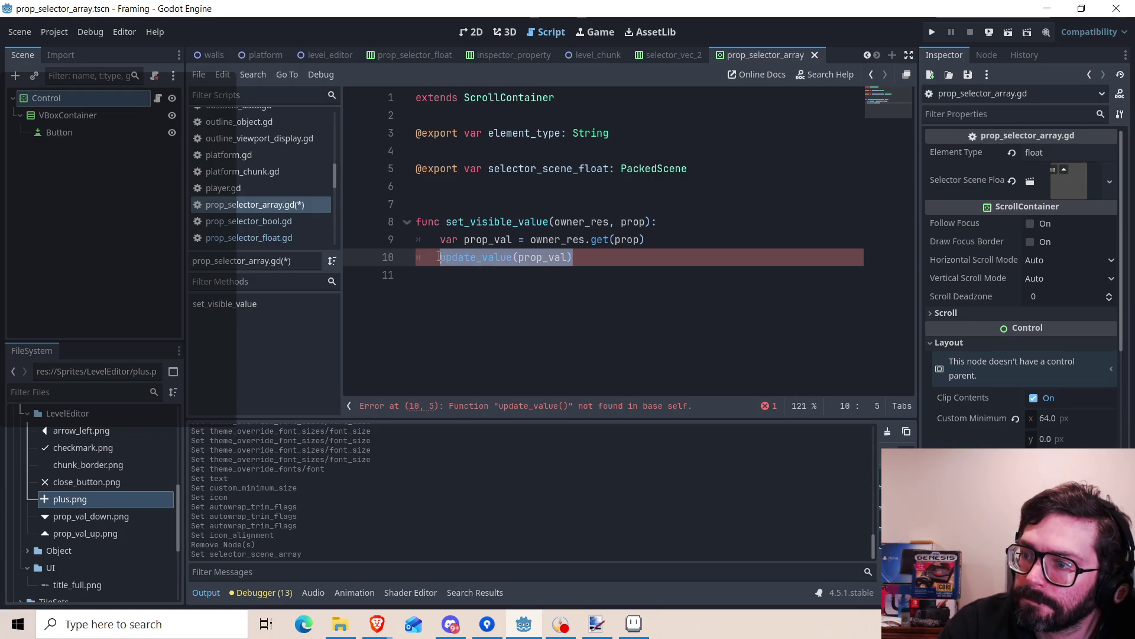
pyautogui.click(446, 200)
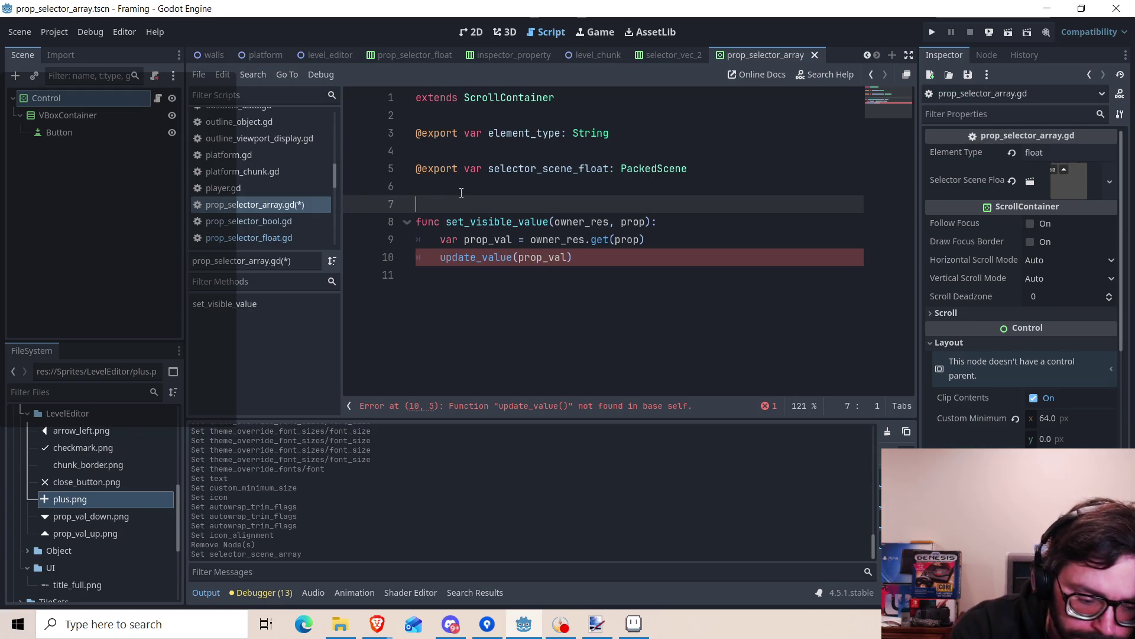
pyautogui.write('func')
pyautogui.hotkey('ctrl', 'v')
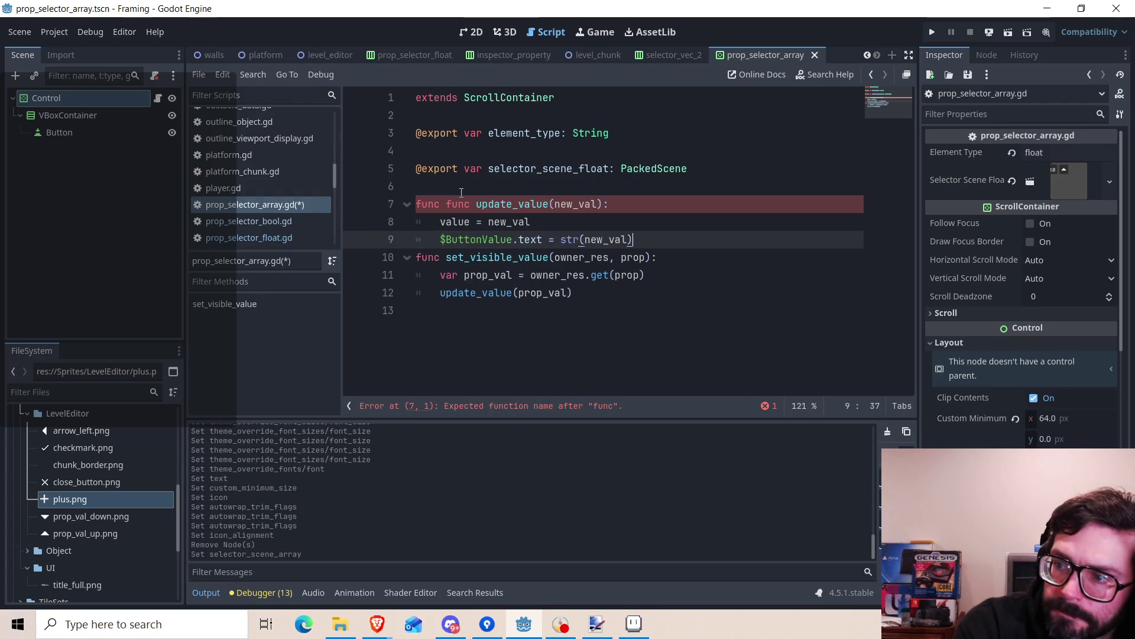
pyautogui.moveTo(689, 247); pyautogui.dragTo(441, 223)
pyautogui.write('pass')
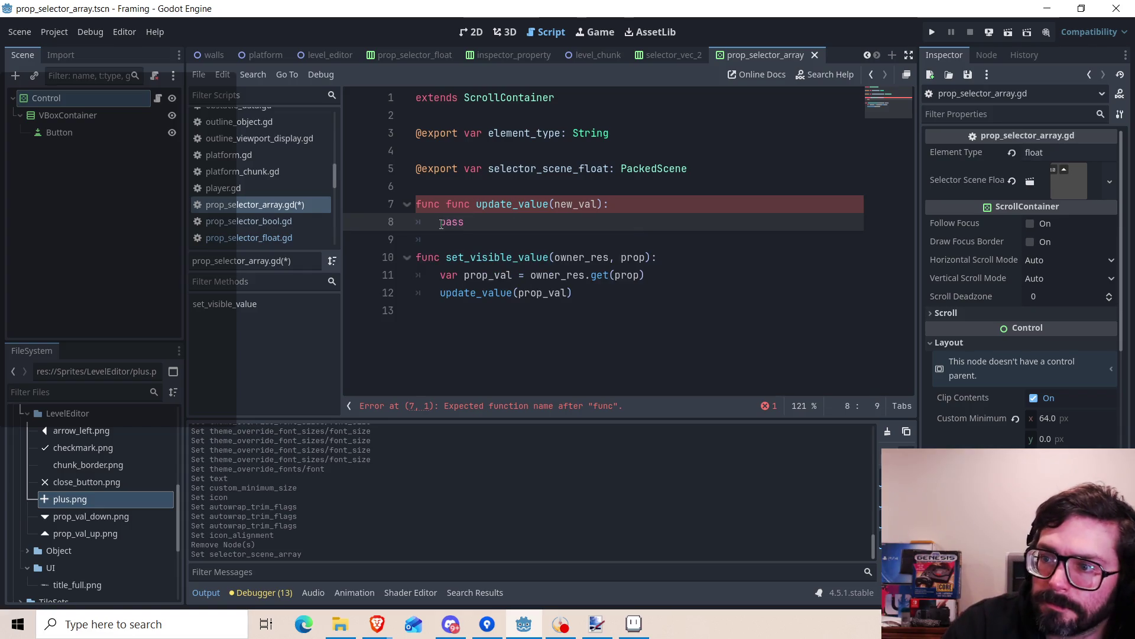
pyautogui.click(446, 204)
pyautogui.press('BackSpace')
pyautogui.press('BackSpace')
pyautogui.press('BackSpace')
pyautogui.press('BackSpace')
pyautogui.click(501, 217)
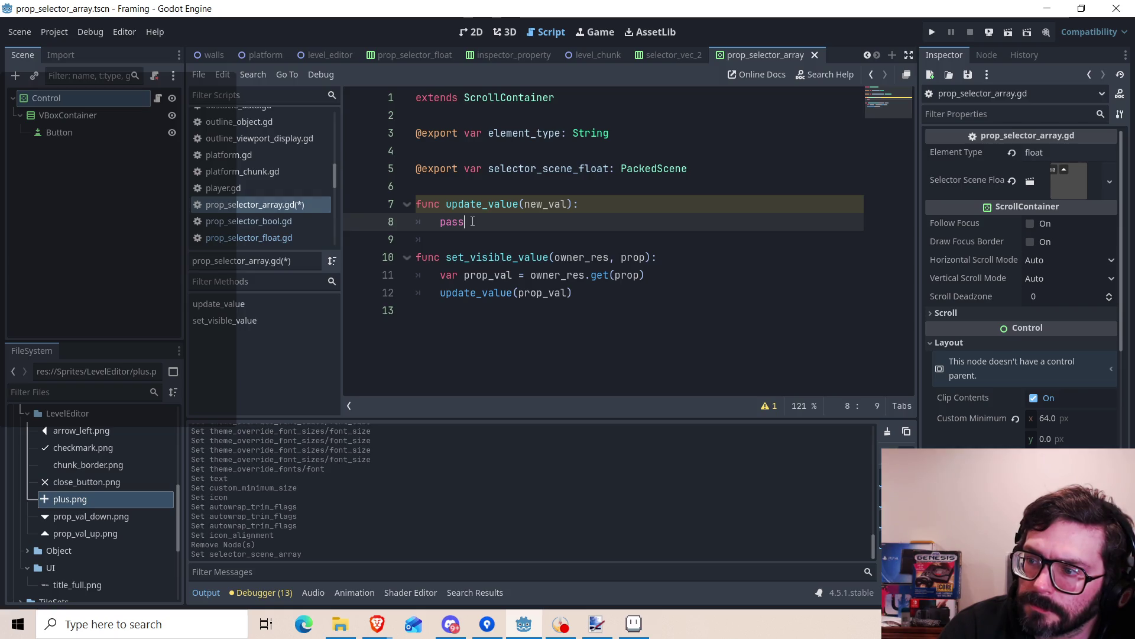
# Step: Compare prop_selector_array.gd's update_value code with prop_selector_float.gd's value declaration
pyautogui.click(495, 257)
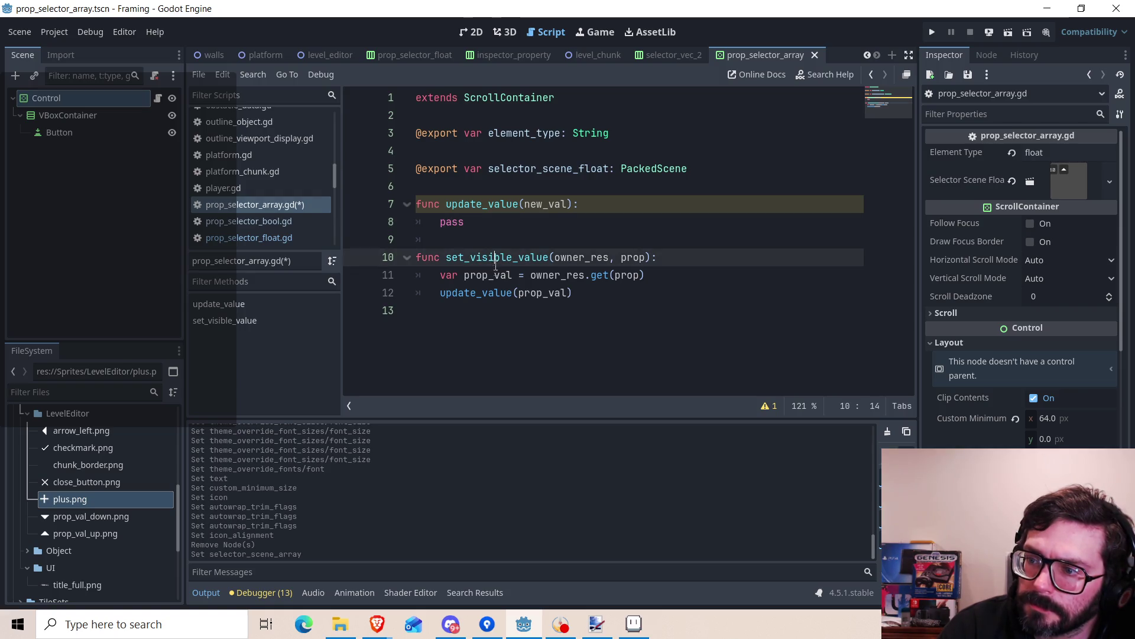
pyautogui.click(489, 293)
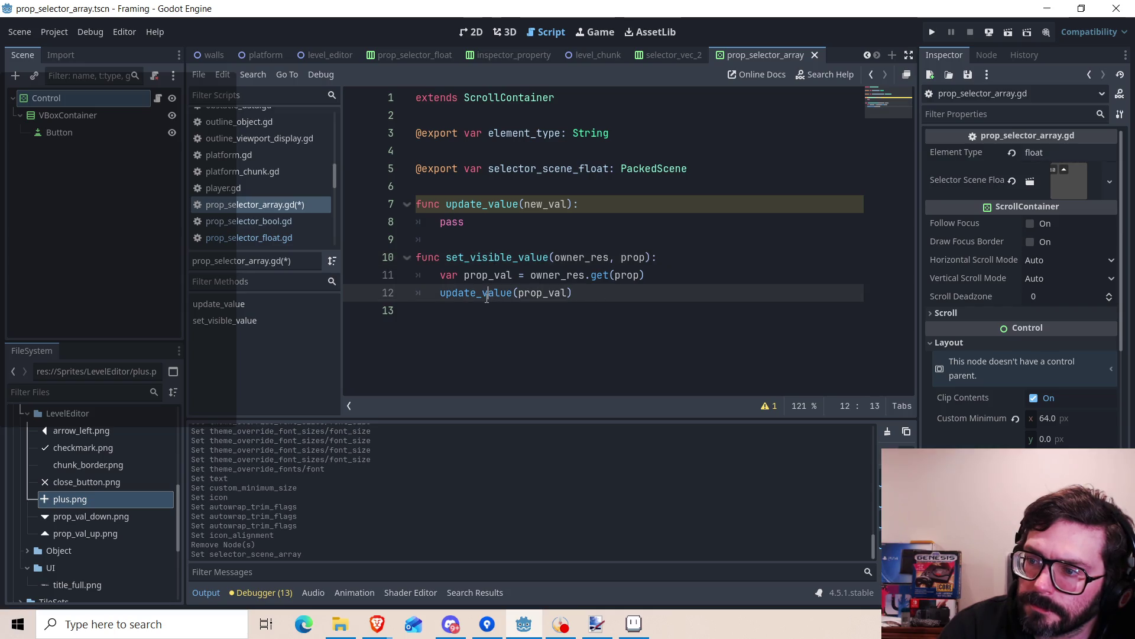
pyautogui.click(493, 293)
pyautogui.click(247, 237)
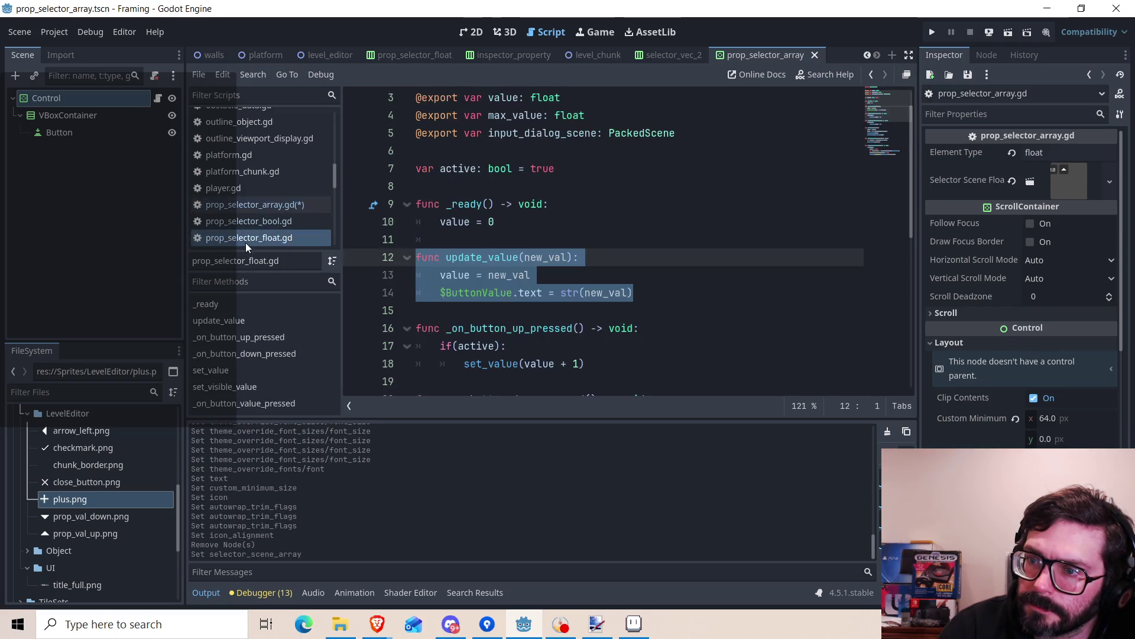
pyautogui.click(470, 272)
pyautogui.scroll(2, 469, 222)
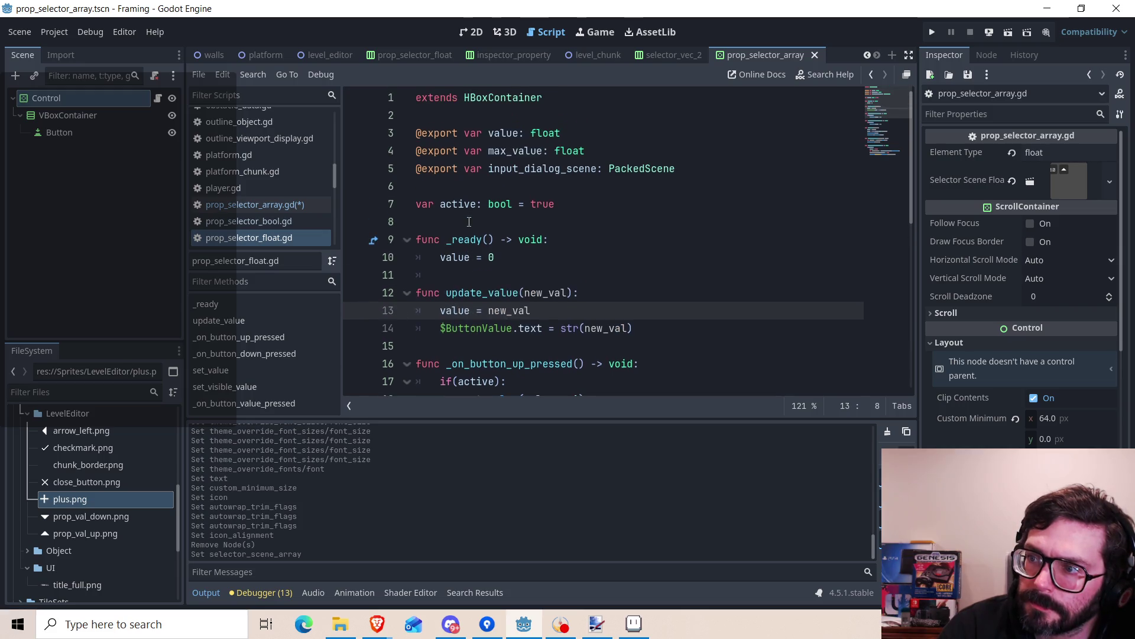
pyautogui.click(494, 133)
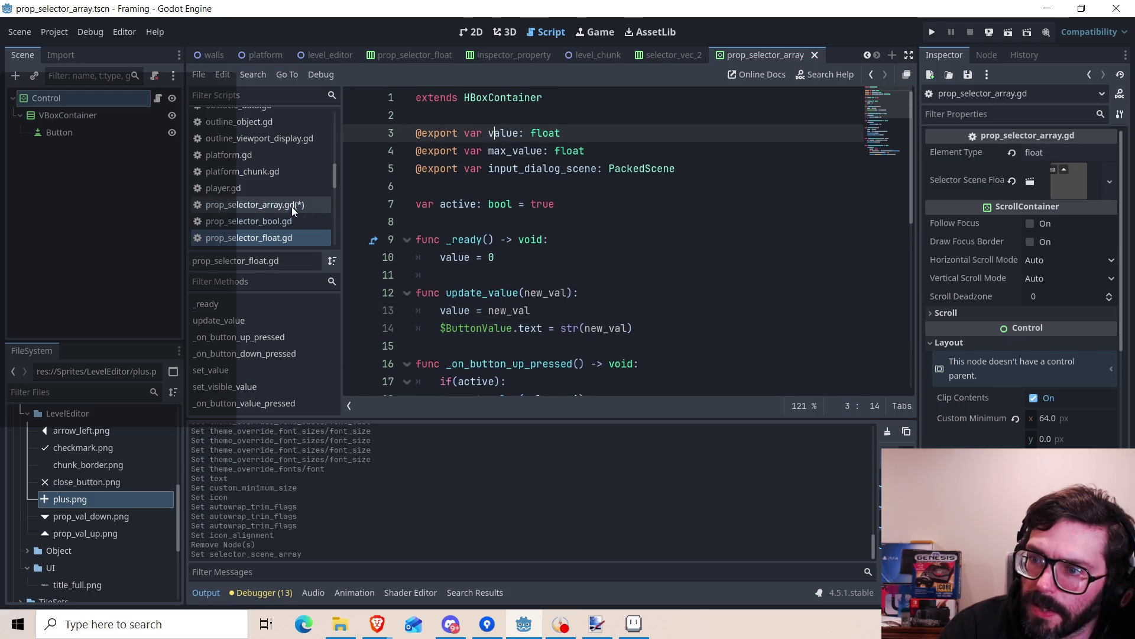
pyautogui.click(275, 206)
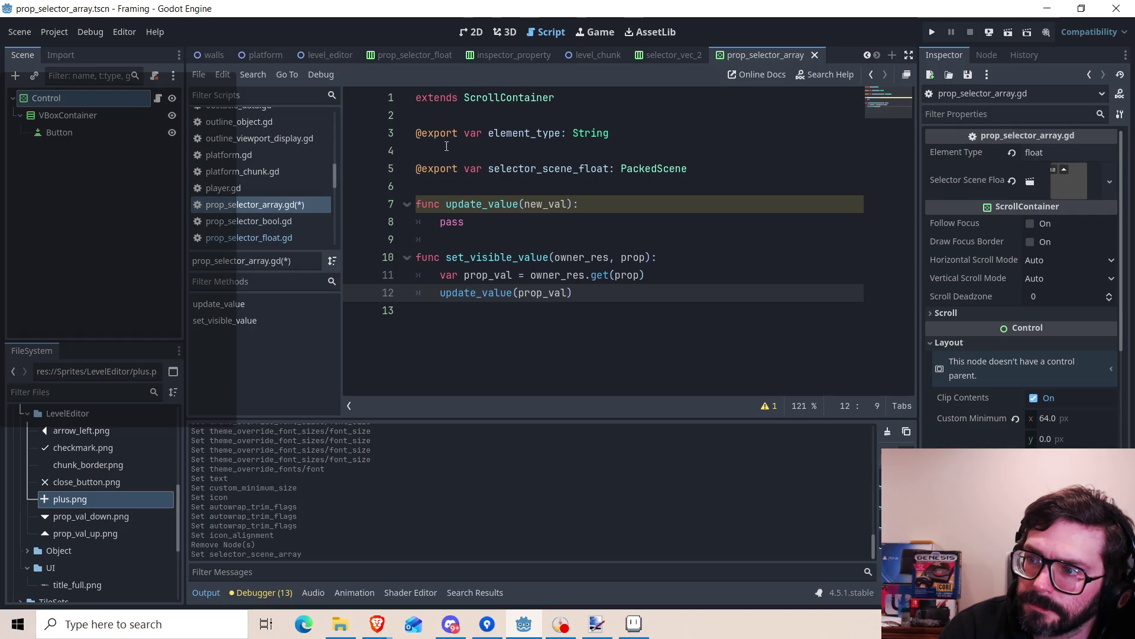
# Step: Declare 'var array' on a new line above update_value in prop_selector_array.gd
pyautogui.click(430, 134)
pyautogui.click(512, 122)
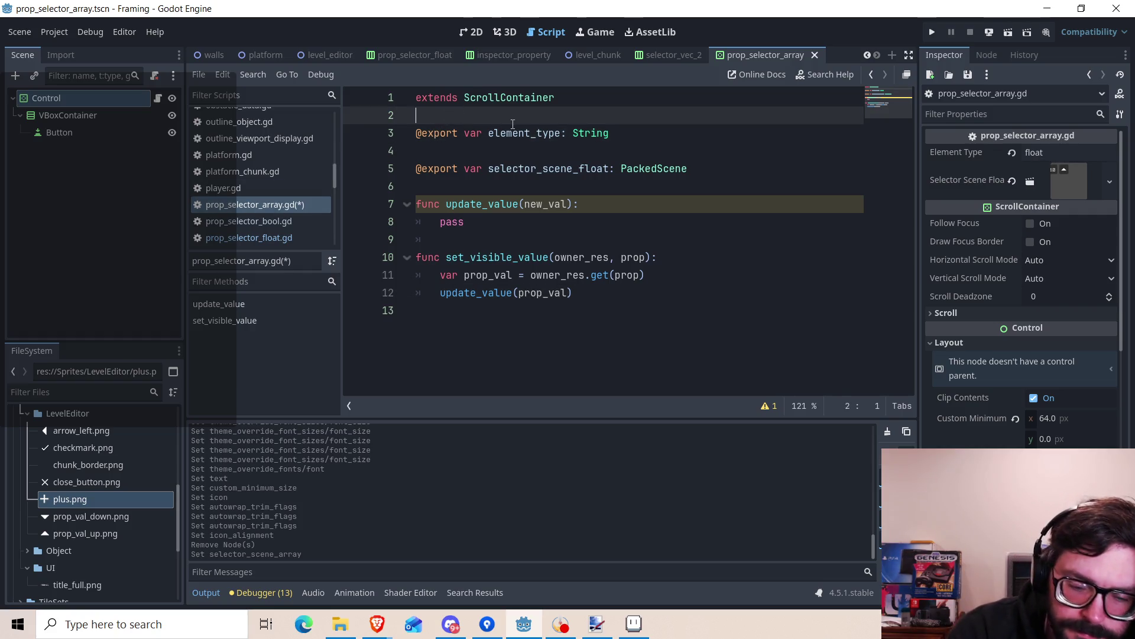
pyautogui.press('Down')
pyautogui.press('Down')
pyautogui.press('Down')
pyautogui.press('Return')
pyautogui.write('var array')
pyautogui.press('Return')
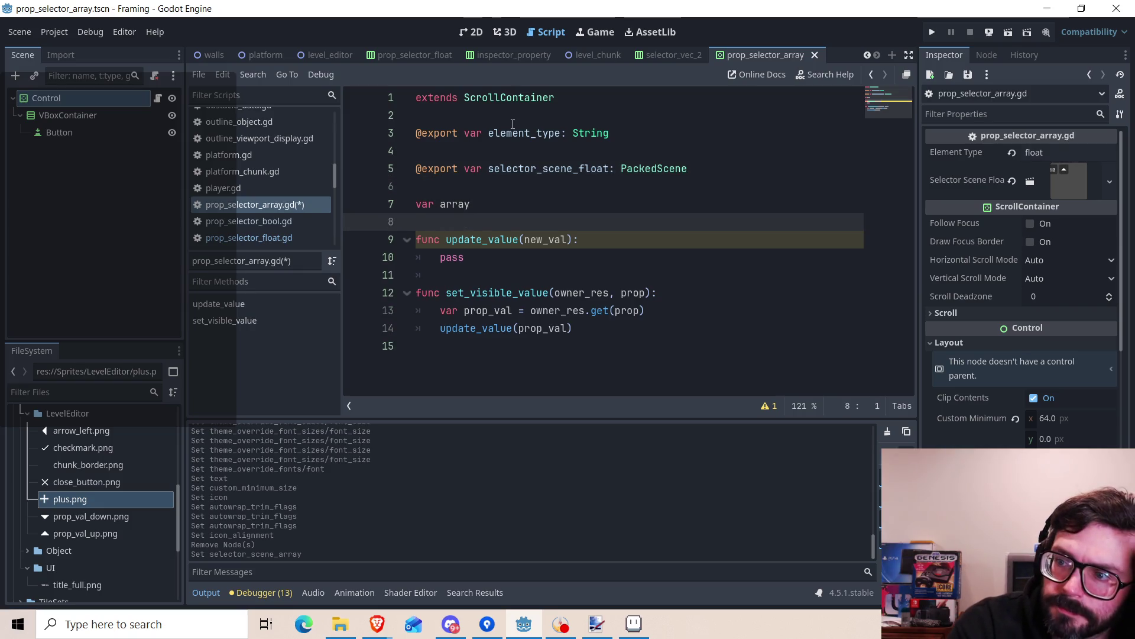
# Step: Check set_visible_value against prop_selector_float.gd, then return to prop_selector_array.gd
pyautogui.click(555, 317)
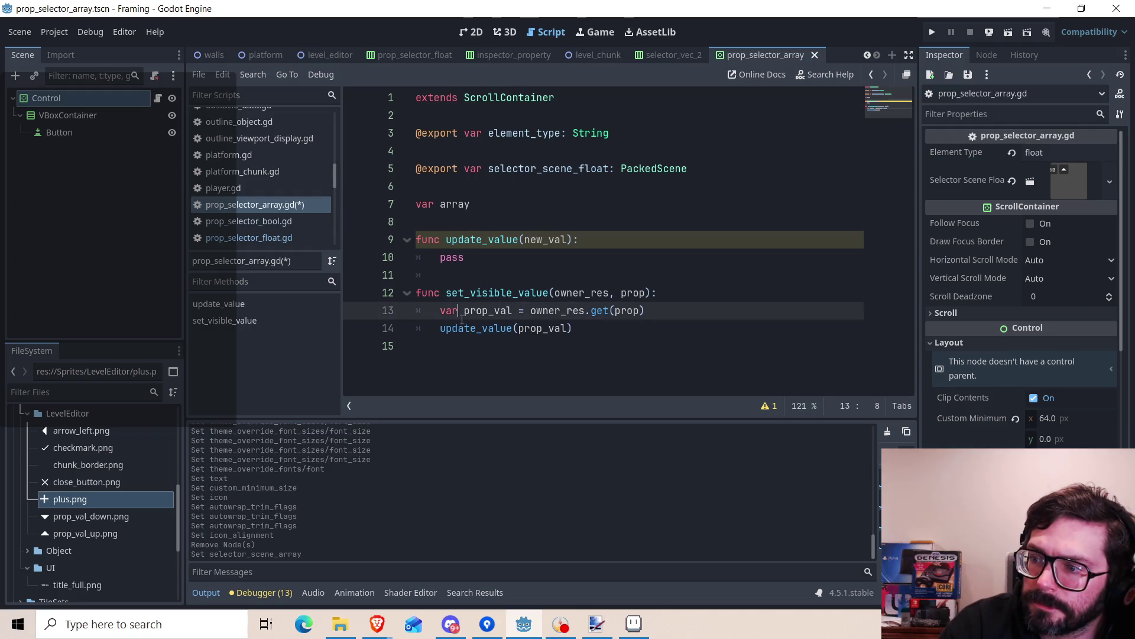
pyautogui.click(556, 324)
pyautogui.click(481, 327)
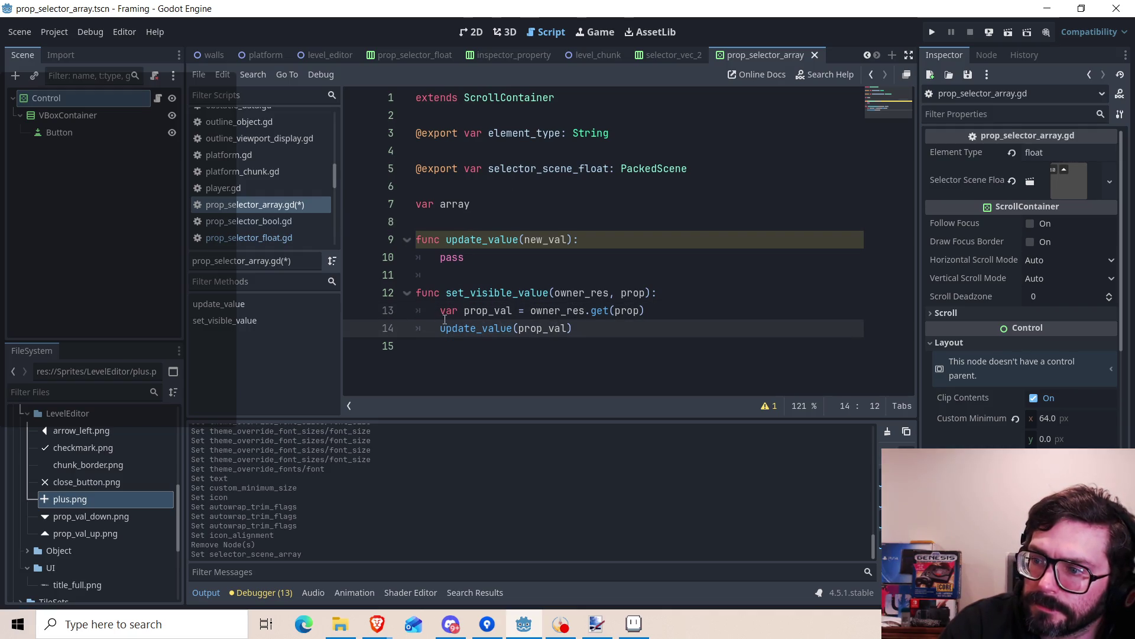
pyautogui.click(240, 238)
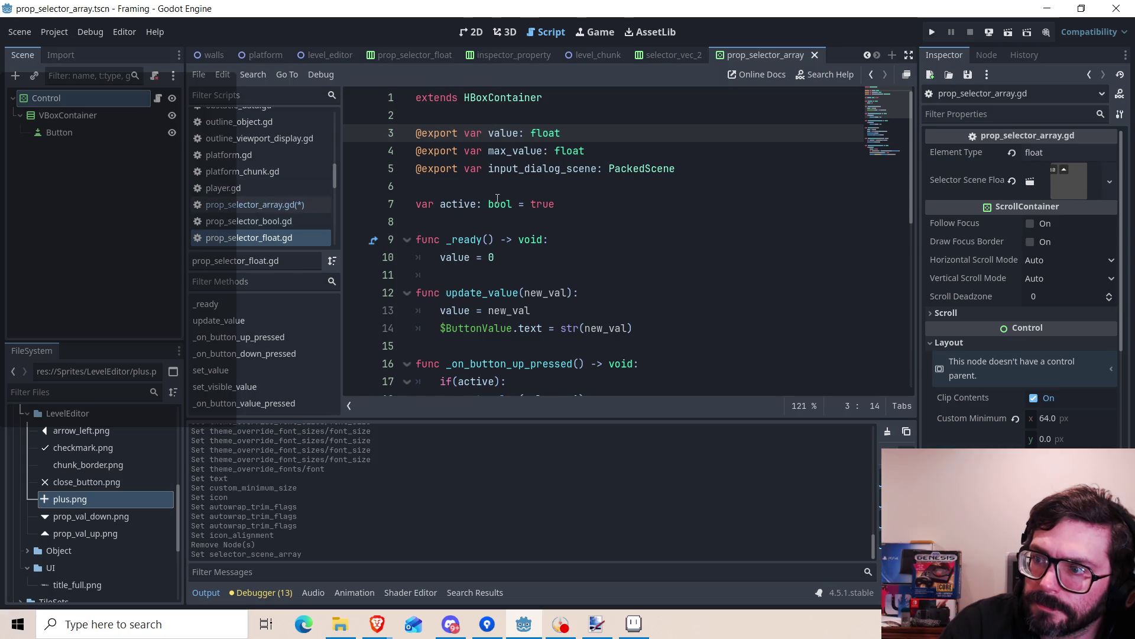
pyautogui.scroll(-8, 496, 198)
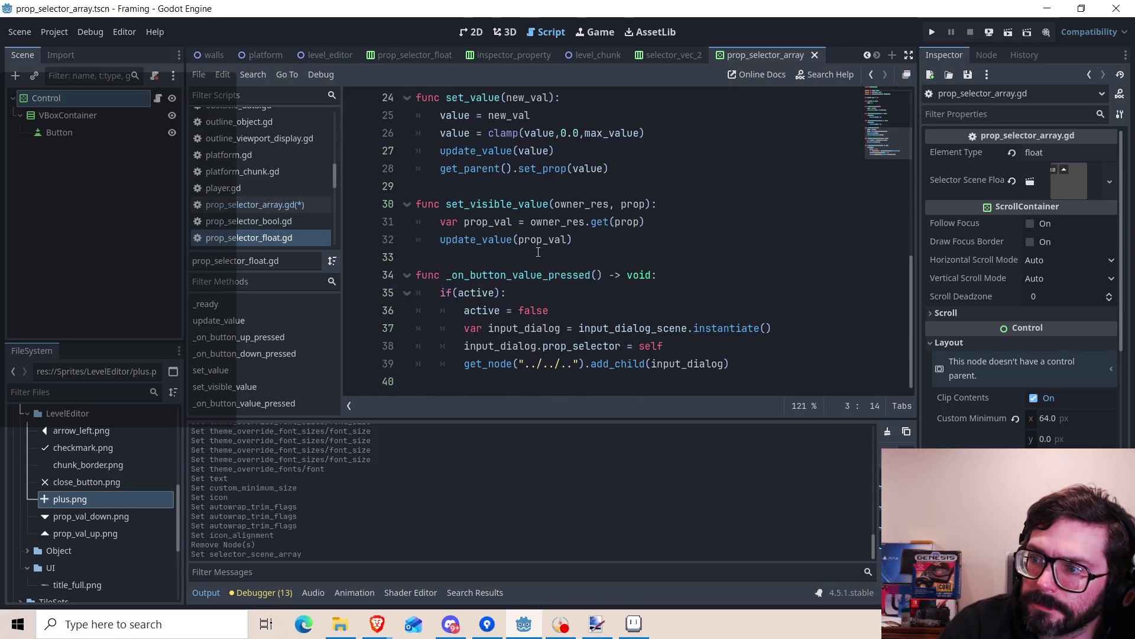
pyautogui.scroll(2, 538, 250)
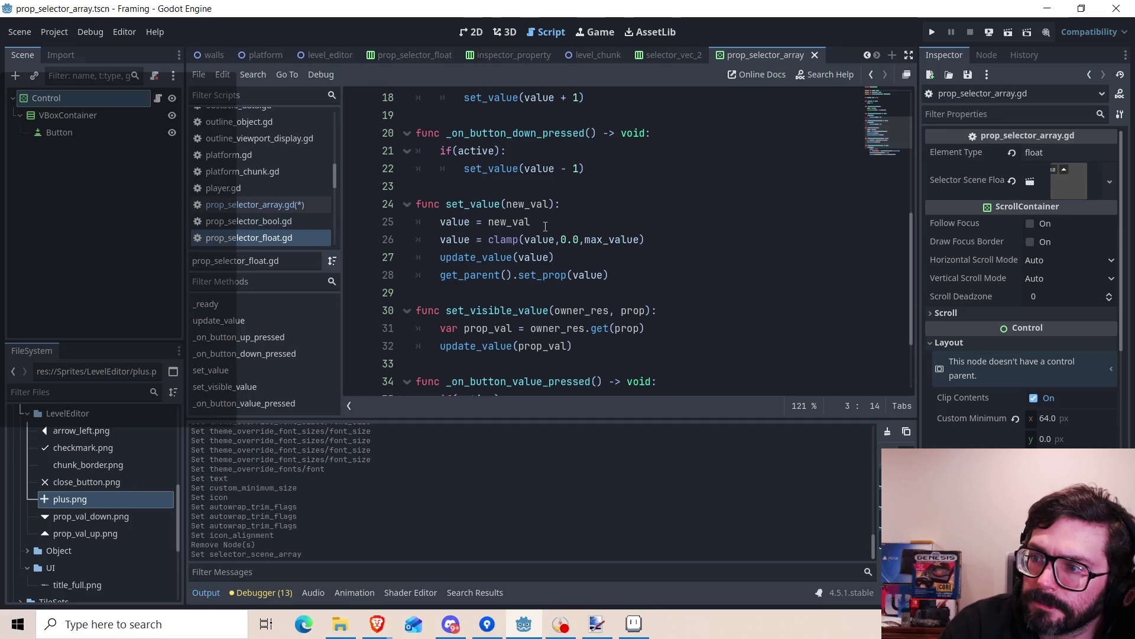
pyautogui.click(250, 207)
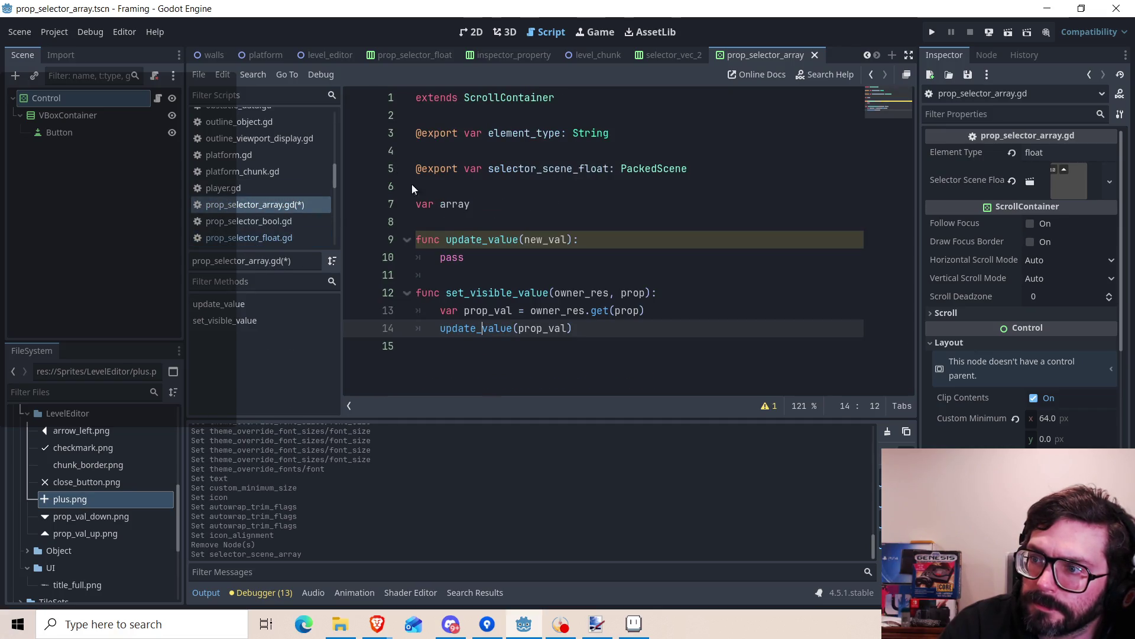
# Step: Replace 'pass' in update_value with 'array = new_val'
pyautogui.doubleClick(452, 258)
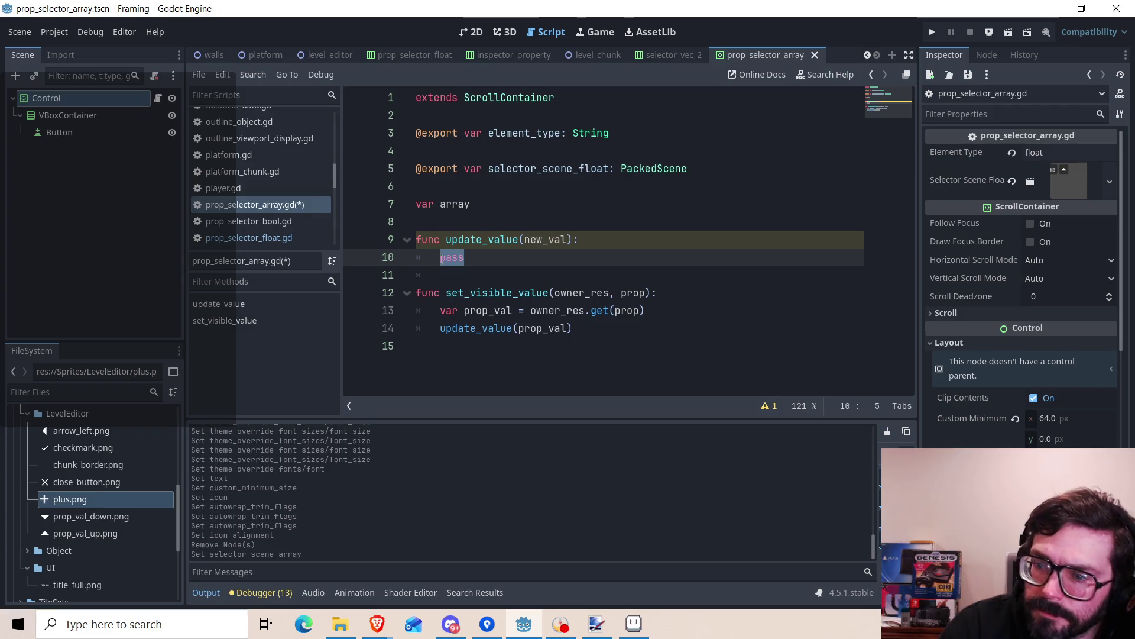
pyautogui.write('array = new_')
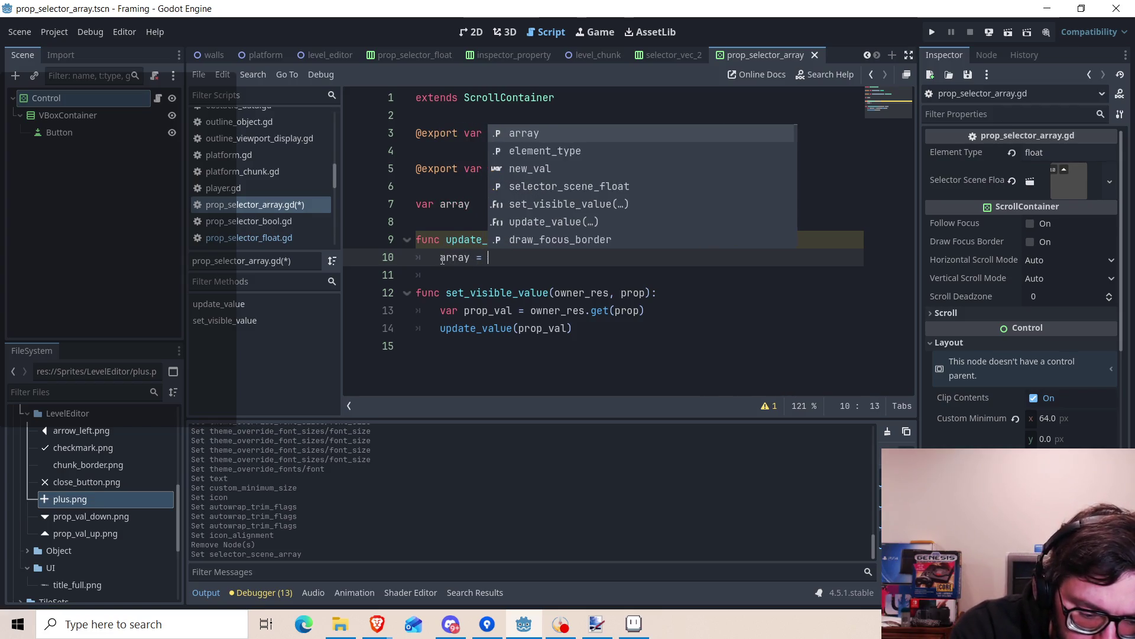
pyautogui.press('Return')
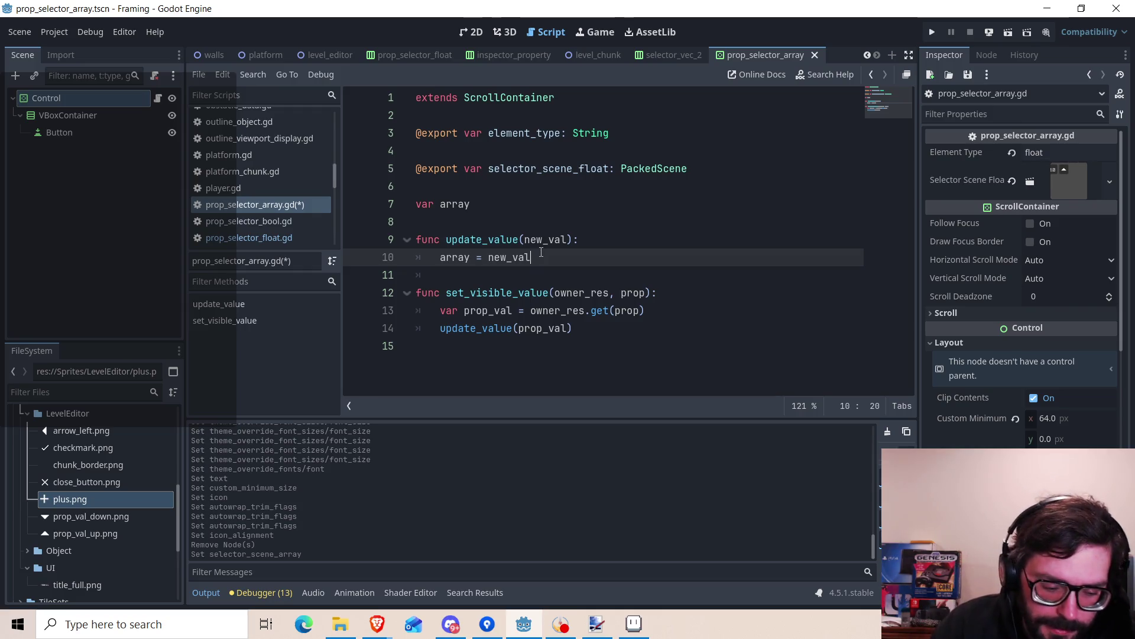
# Step: Review set_visible_value and the array assignment, then bring up prop_selector_float.gd for comparison
pyautogui.click(503, 292)
pyautogui.click(502, 240)
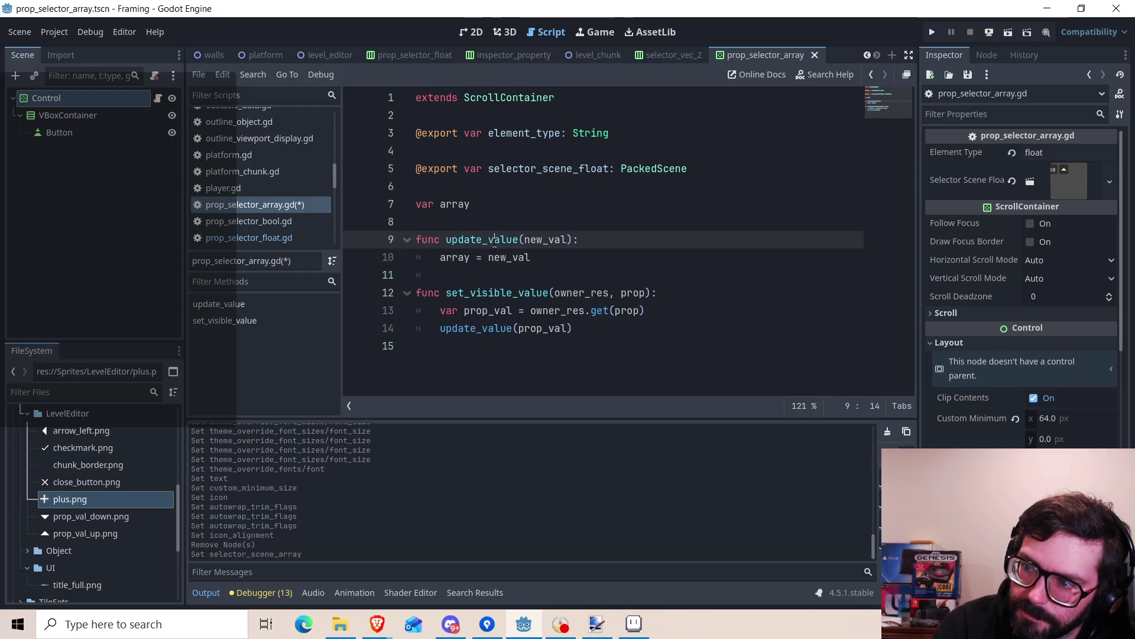
pyautogui.click(503, 293)
pyautogui.click(469, 260)
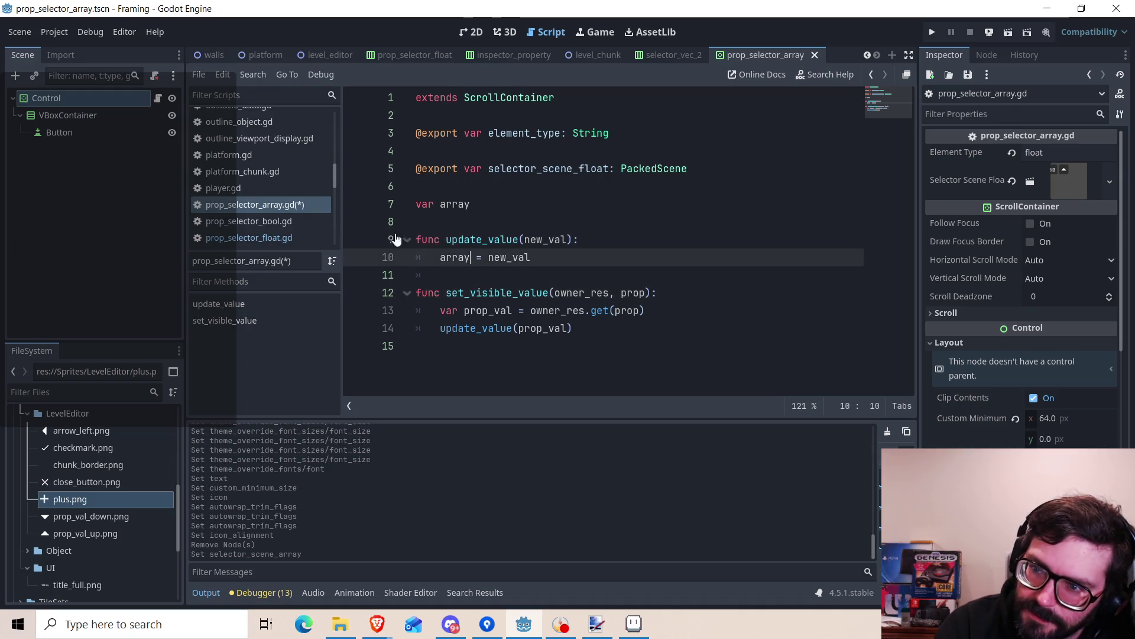
pyautogui.click(254, 244)
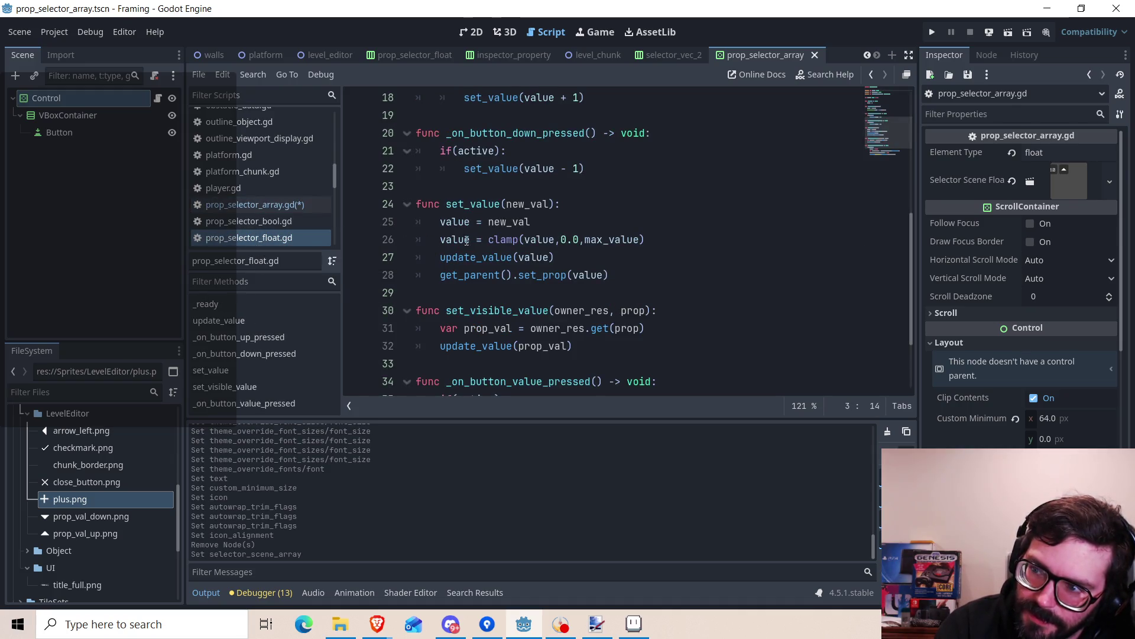
# Step: Study the set_value function in prop_selector_float.gd
pyautogui.scroll(-2, 454, 243)
pyautogui.scroll(1, 454, 242)
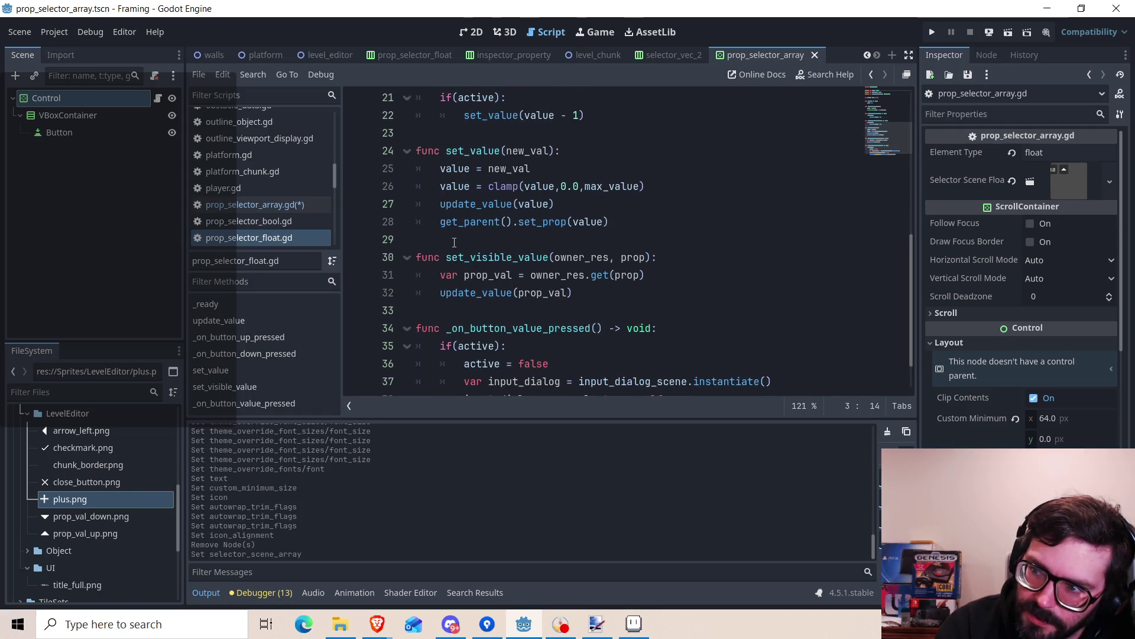
pyautogui.scroll(-1, 454, 235)
pyautogui.scroll(2, 455, 231)
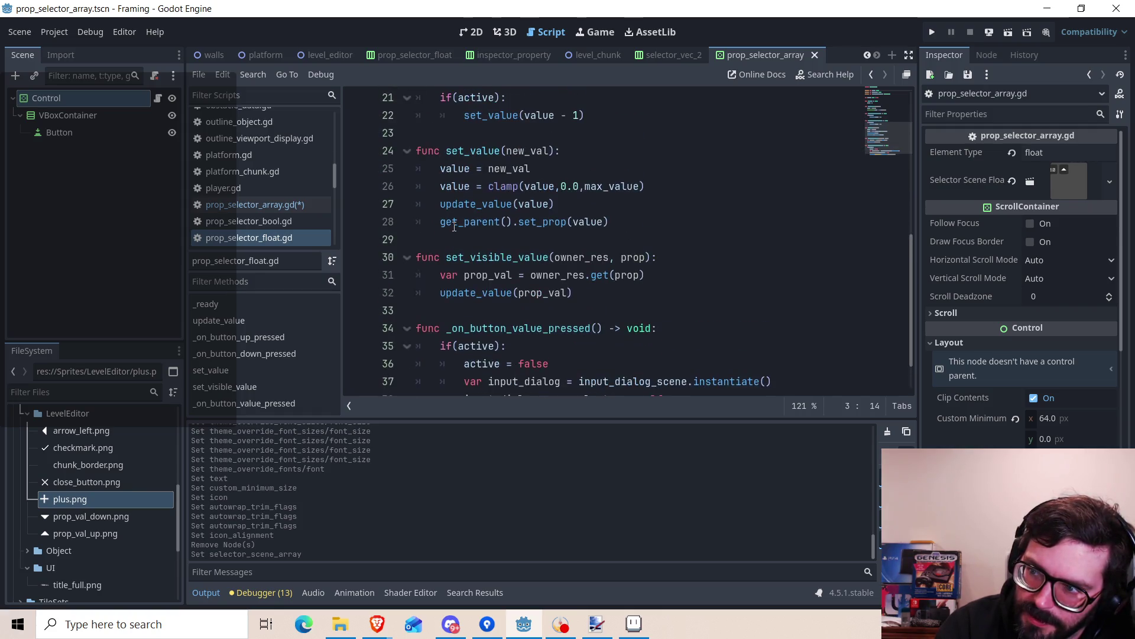
pyautogui.scroll(2, 454, 227)
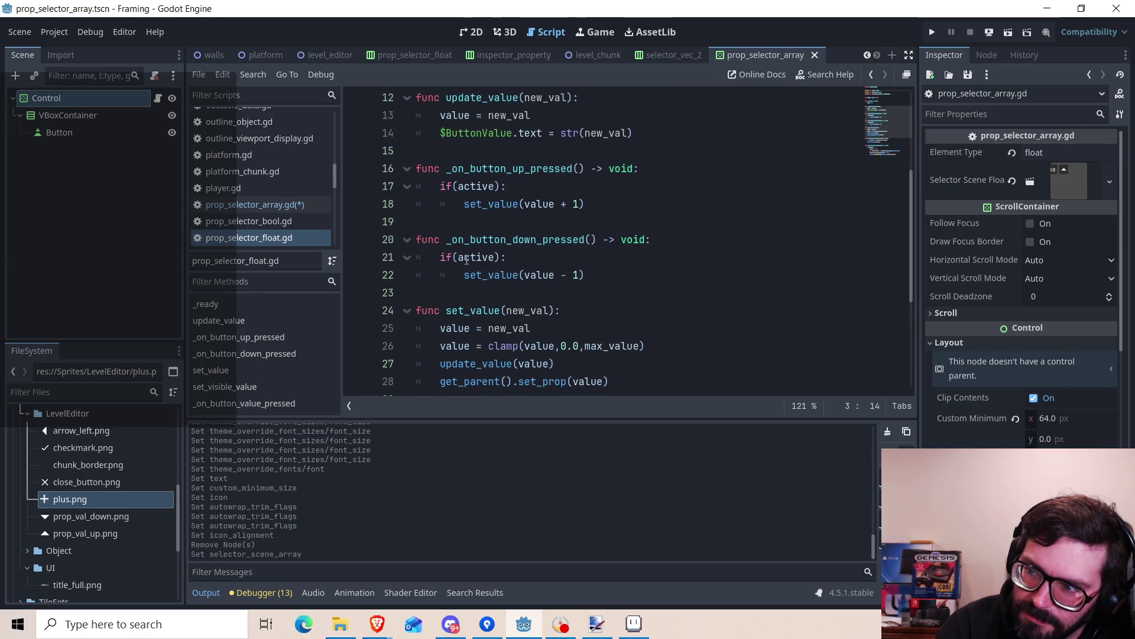
pyautogui.scroll(-1, 496, 267)
pyautogui.click(495, 275)
pyautogui.click(473, 311)
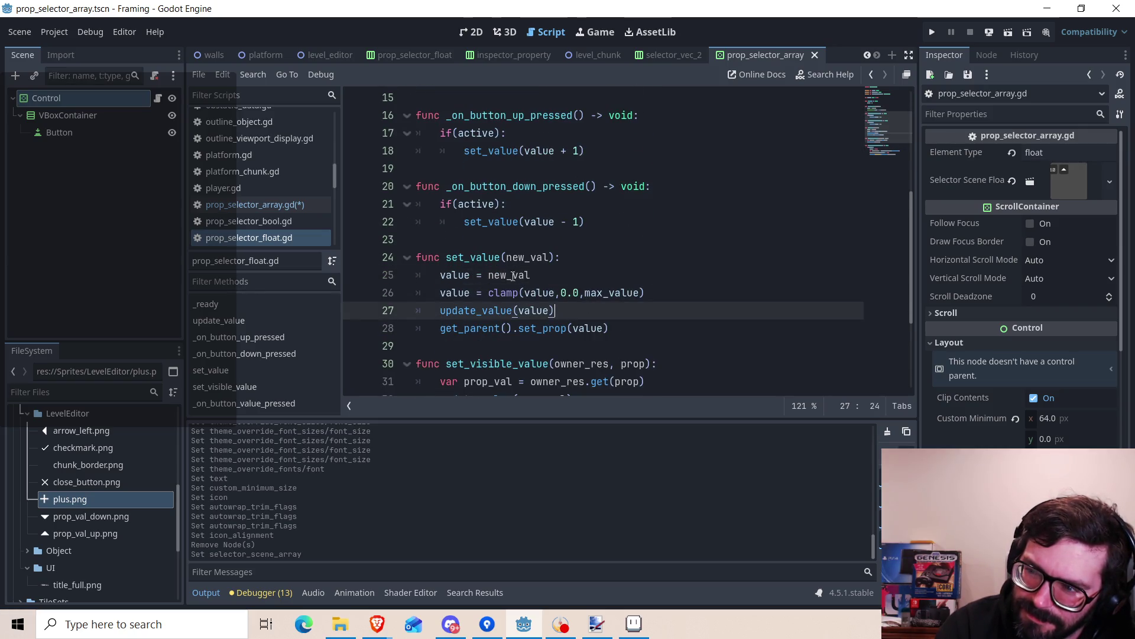
pyautogui.click(446, 256)
pyautogui.doubleClick(446, 256)
pyautogui.scroll(-3, 450, 248)
# Step: Inspect set_visible_value and the button-text line, then return to prop_selector_array.gd
pyautogui.click(465, 221)
pyautogui.scroll(1, 474, 240)
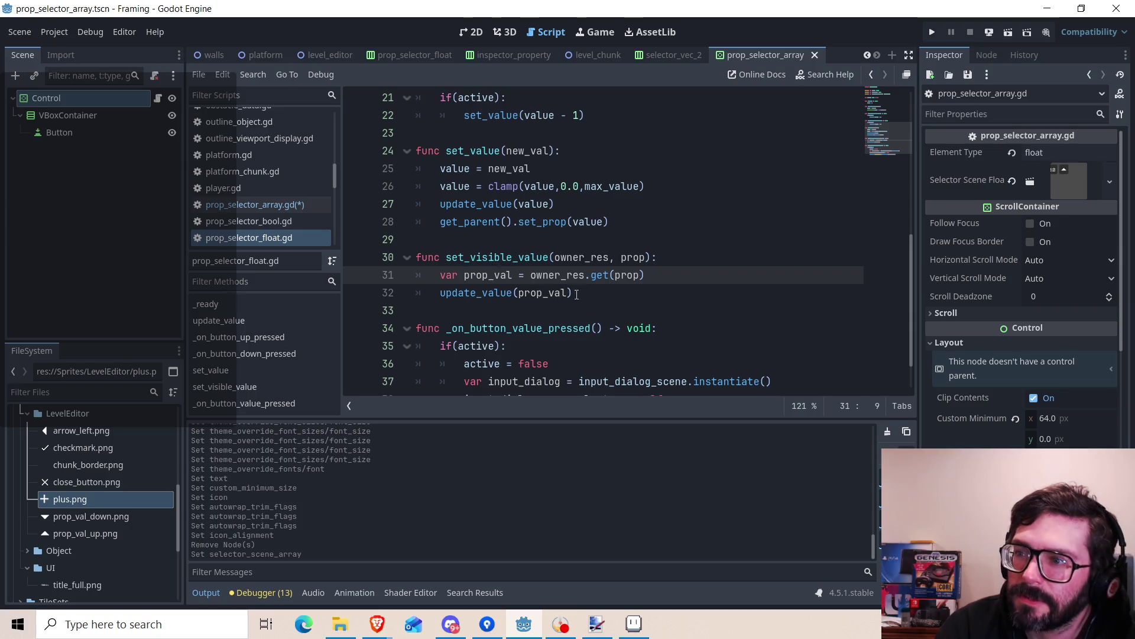
pyautogui.click(600, 297)
pyautogui.scroll(3, 598, 296)
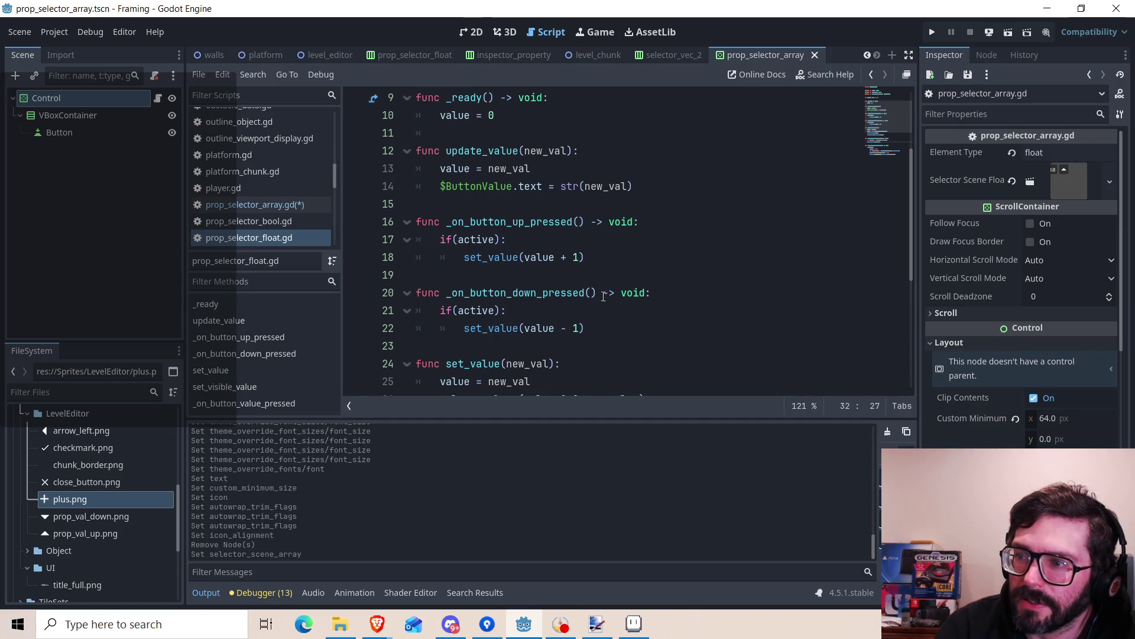
pyautogui.moveTo(638, 186); pyautogui.dragTo(440, 186)
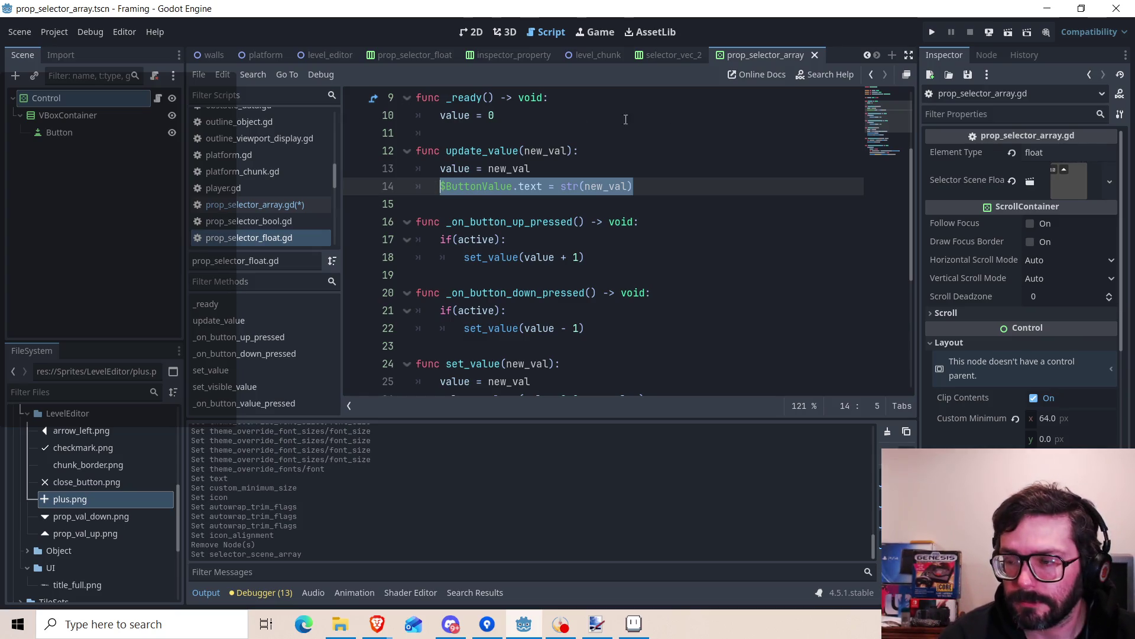
pyautogui.click(665, 185)
pyautogui.press('Down')
pyautogui.press('Down')
pyautogui.press('Up')
pyautogui.press('Up')
pyautogui.press('Up')
pyautogui.press('Down')
pyautogui.press('Down')
pyautogui.press('Down')
pyautogui.press('Down')
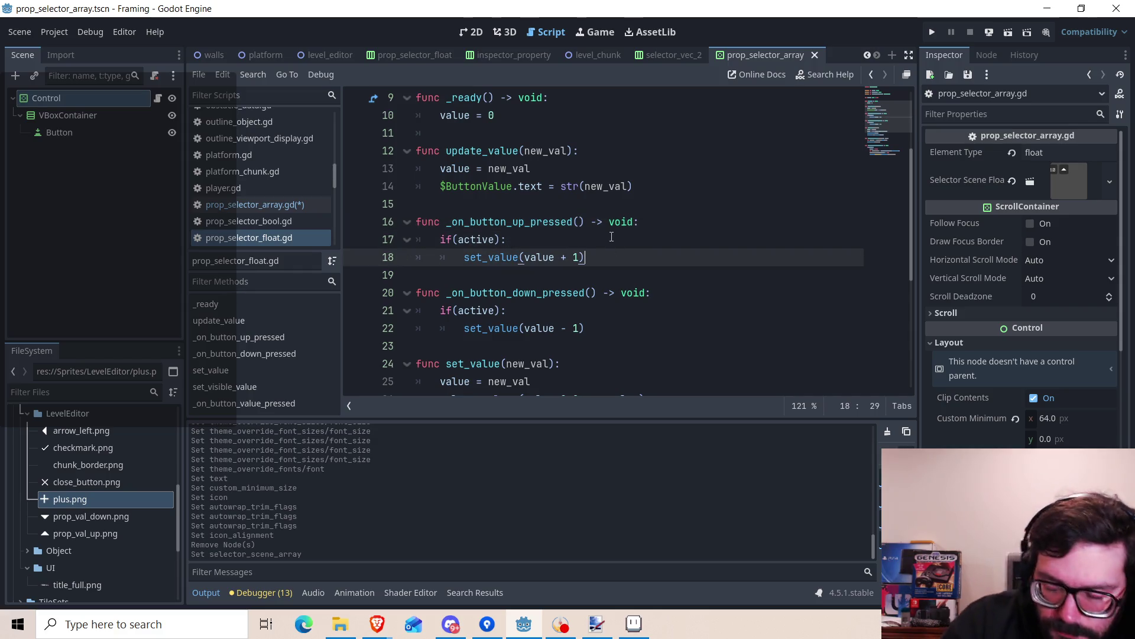
pyautogui.click(255, 204)
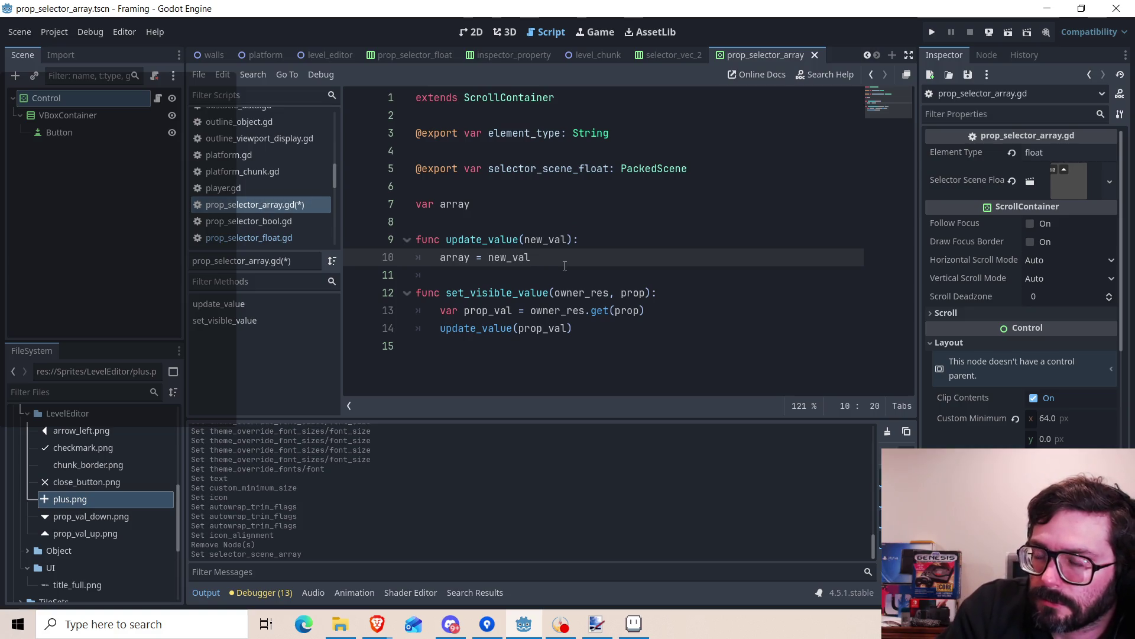
# Step: Add a new line after the update_value call at line 14 in set_visible_value
pyautogui.click(597, 329)
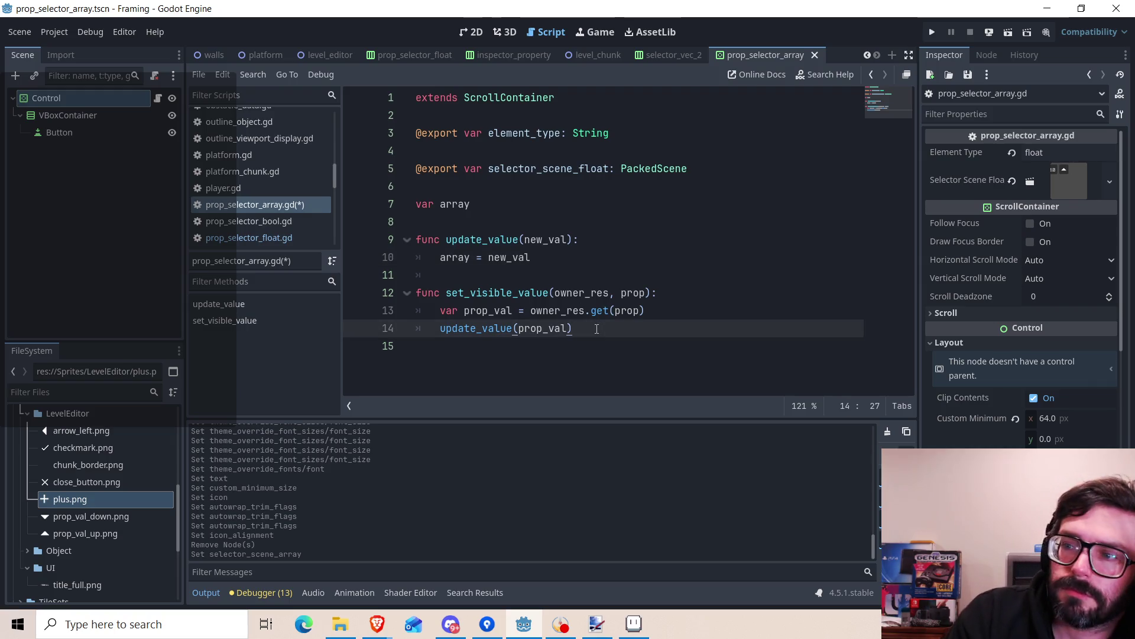
pyautogui.press('Return')
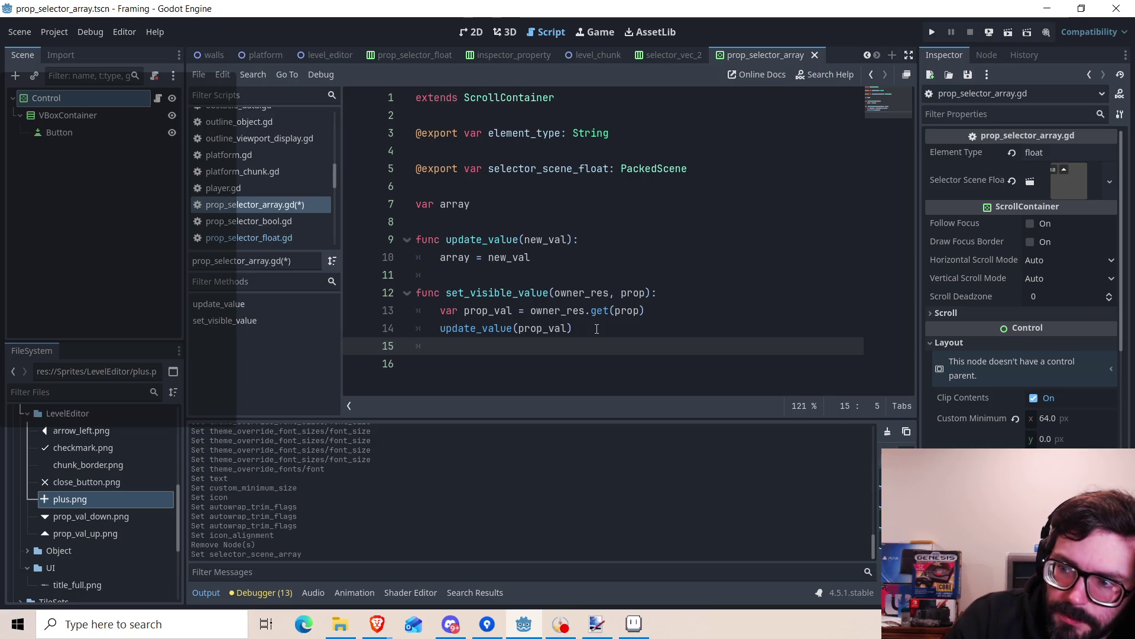
pyautogui.click(487, 292)
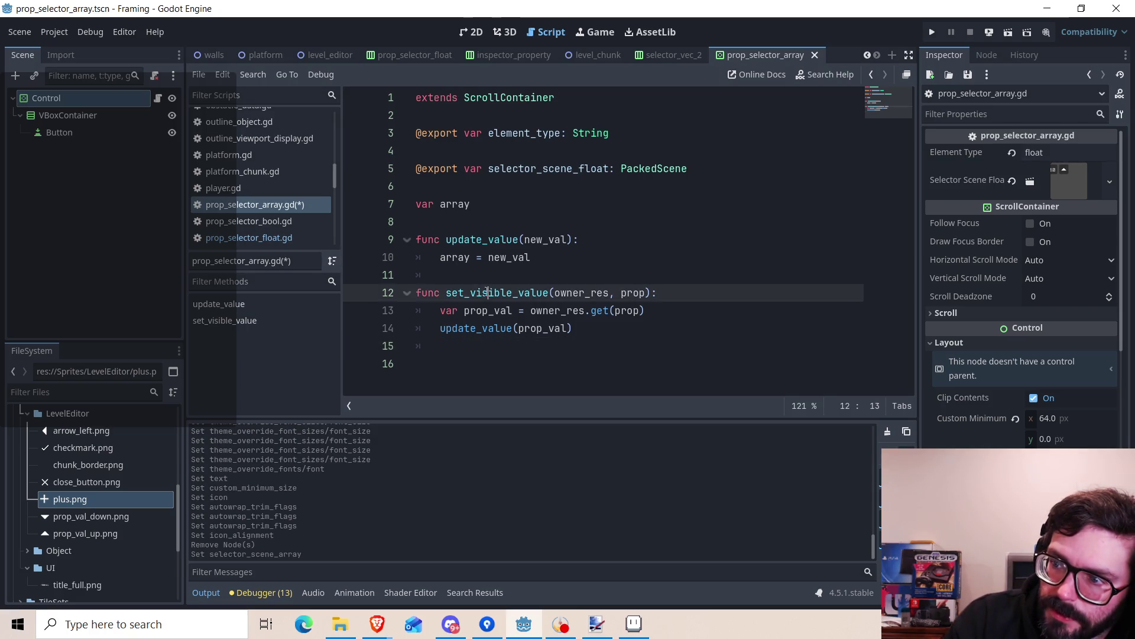
pyautogui.click(602, 327)
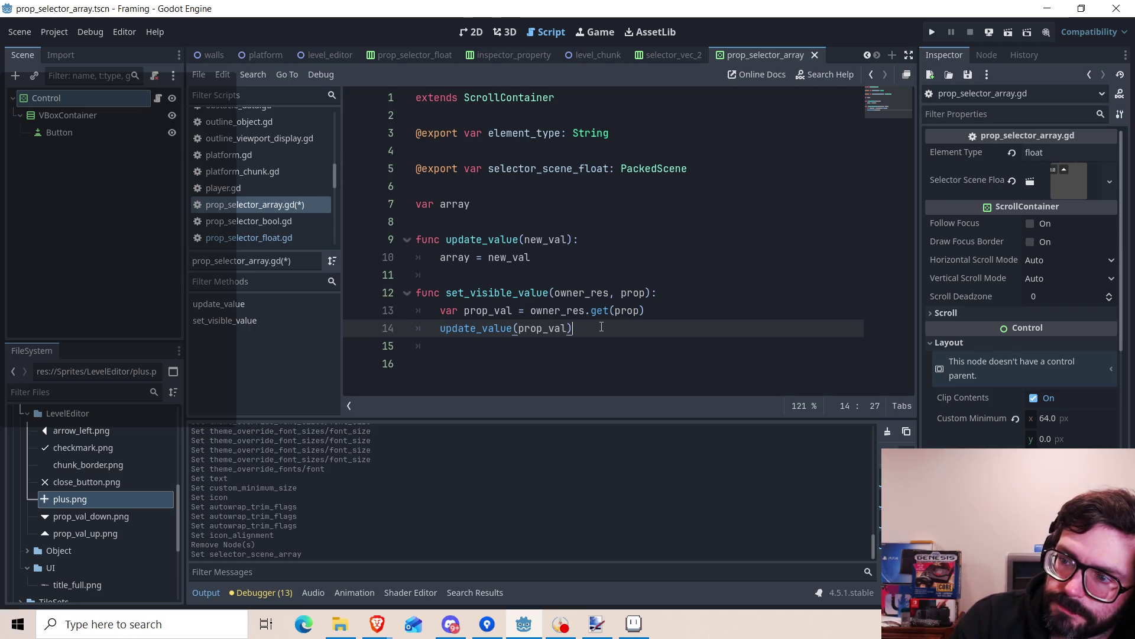
pyautogui.click(455, 255)
pyautogui.click(503, 328)
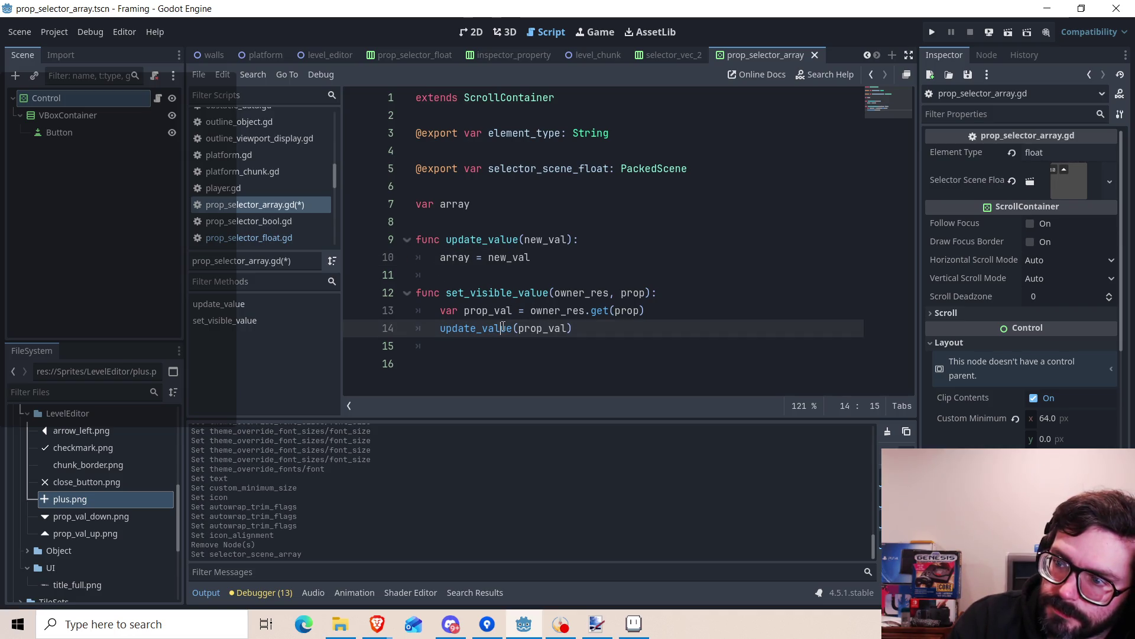
pyautogui.click(483, 247)
pyautogui.click(494, 258)
# Step: Add another blank line after line 14, then switch to the inspector_property scene
pyautogui.moveTo(473, 204); pyautogui.dragTo(416, 204)
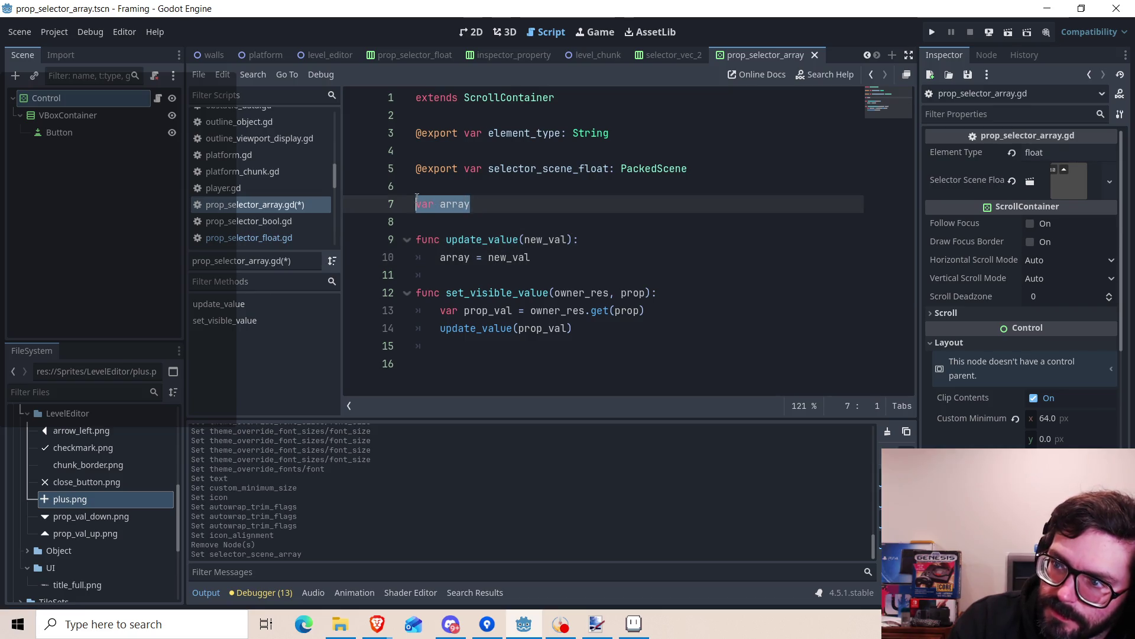
pyautogui.click(506, 210)
pyautogui.click(541, 260)
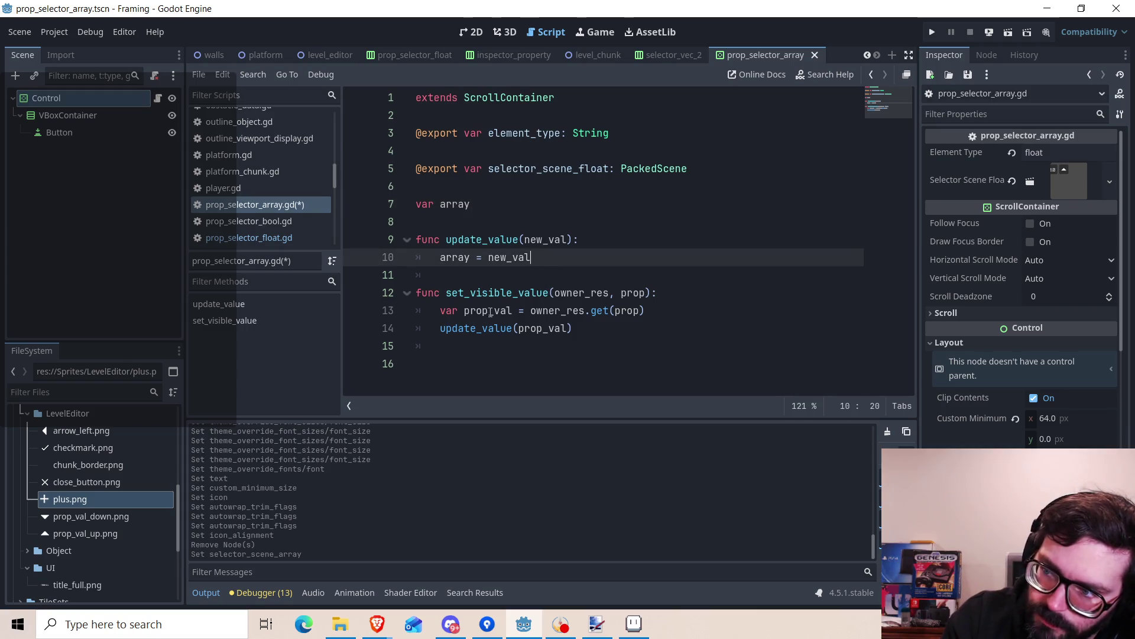
pyautogui.click(585, 327)
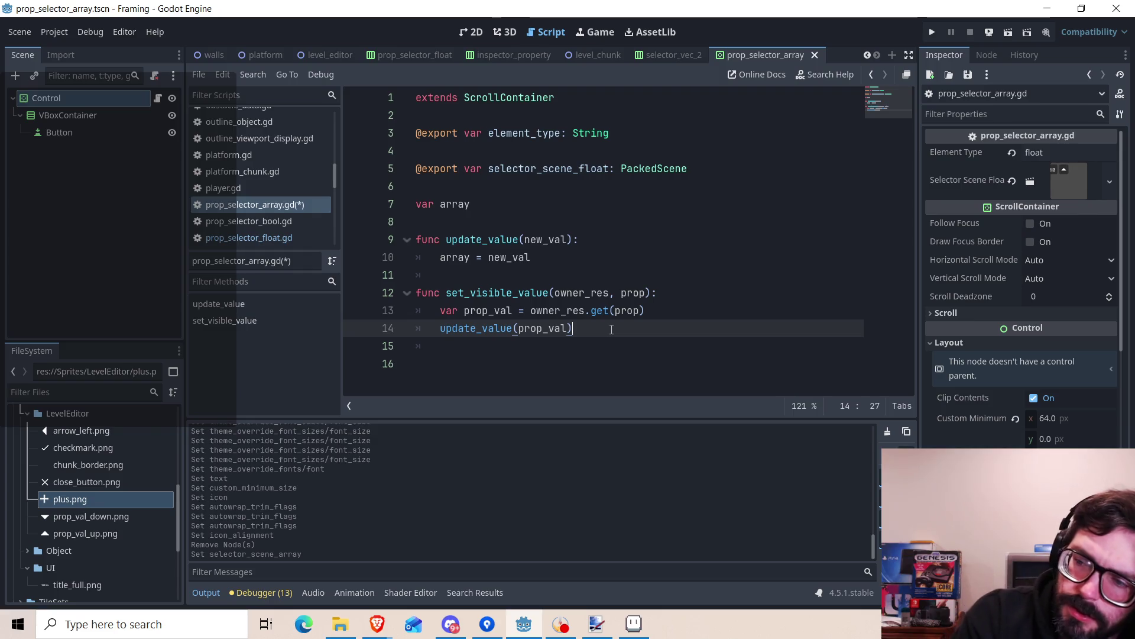
pyautogui.press('Return')
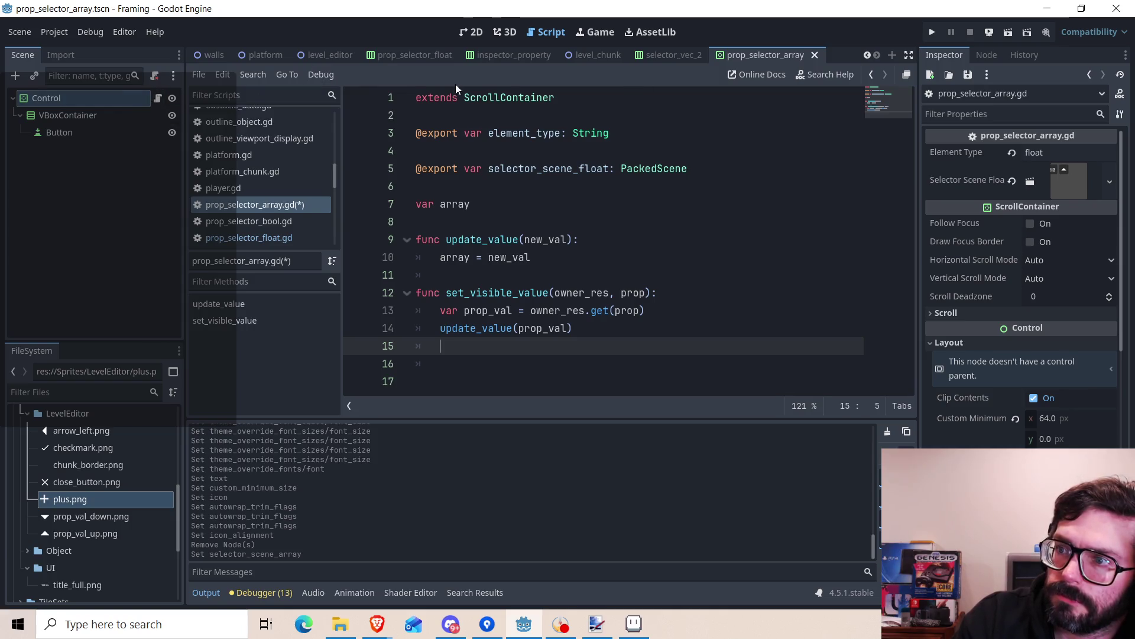
pyautogui.click(516, 54)
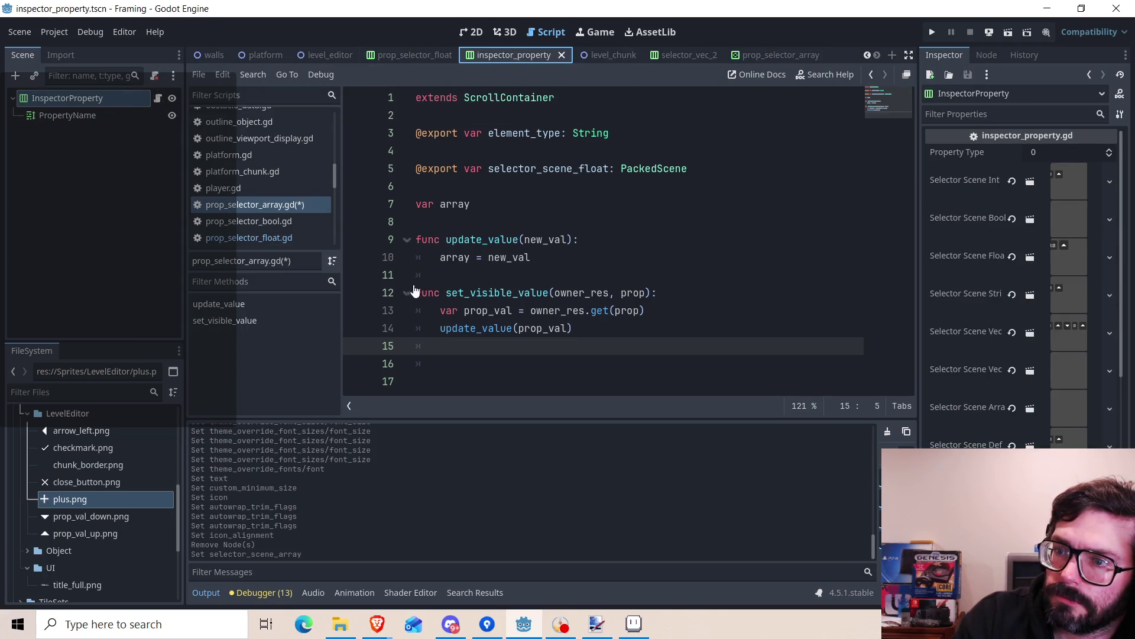
pyautogui.click(158, 98)
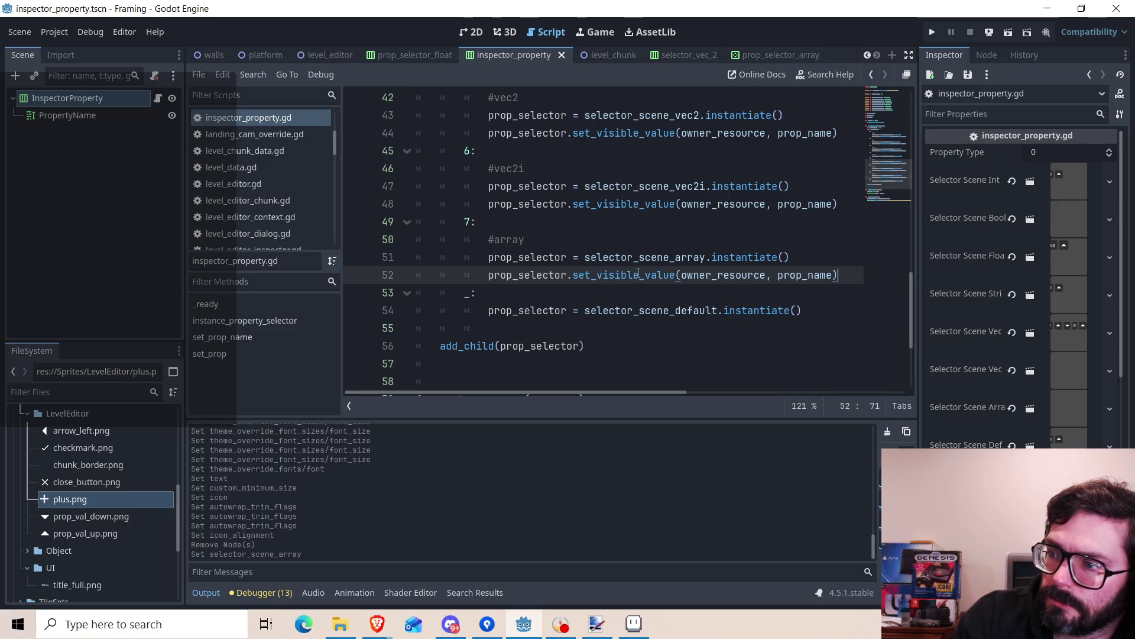
pyautogui.scroll(-5, 235, 231)
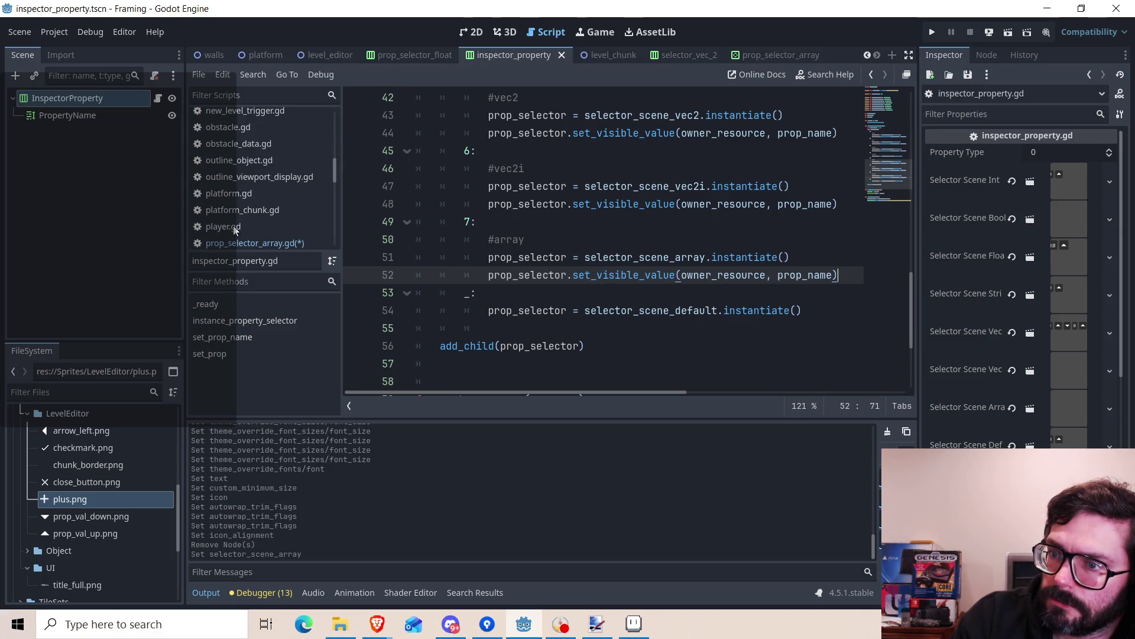
pyautogui.click(635, 277)
pyautogui.click(657, 277)
pyautogui.doubleClick(585, 276)
pyautogui.press('Left')
pyautogui.doubleClick(600, 276)
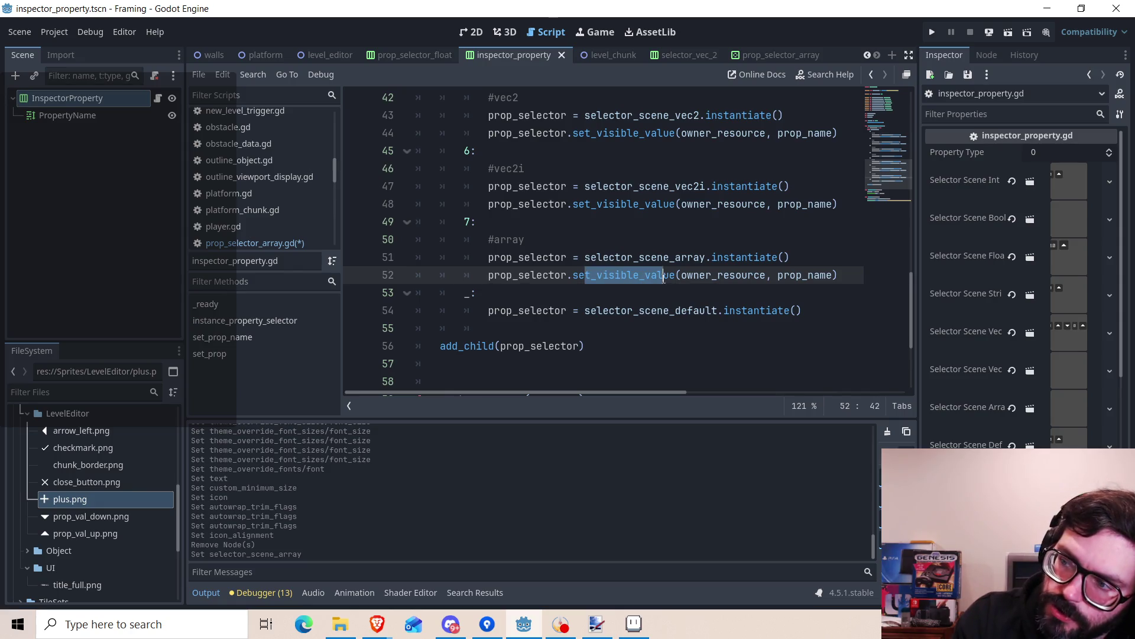
pyautogui.click(642, 203)
pyautogui.click(607, 132)
pyautogui.click(627, 204)
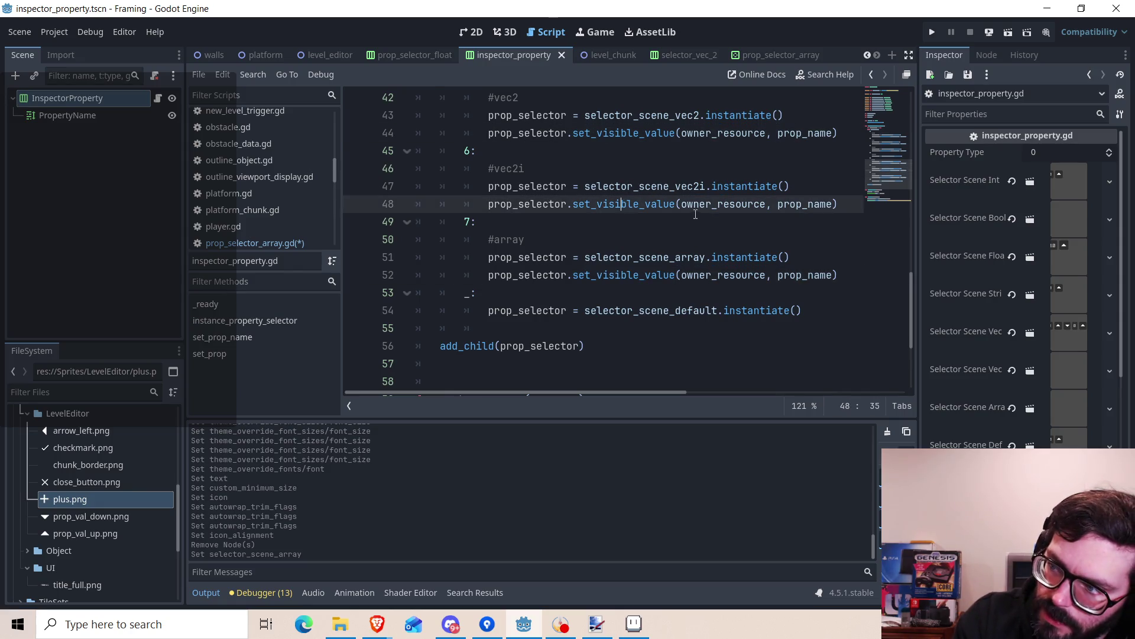
pyautogui.click(626, 222)
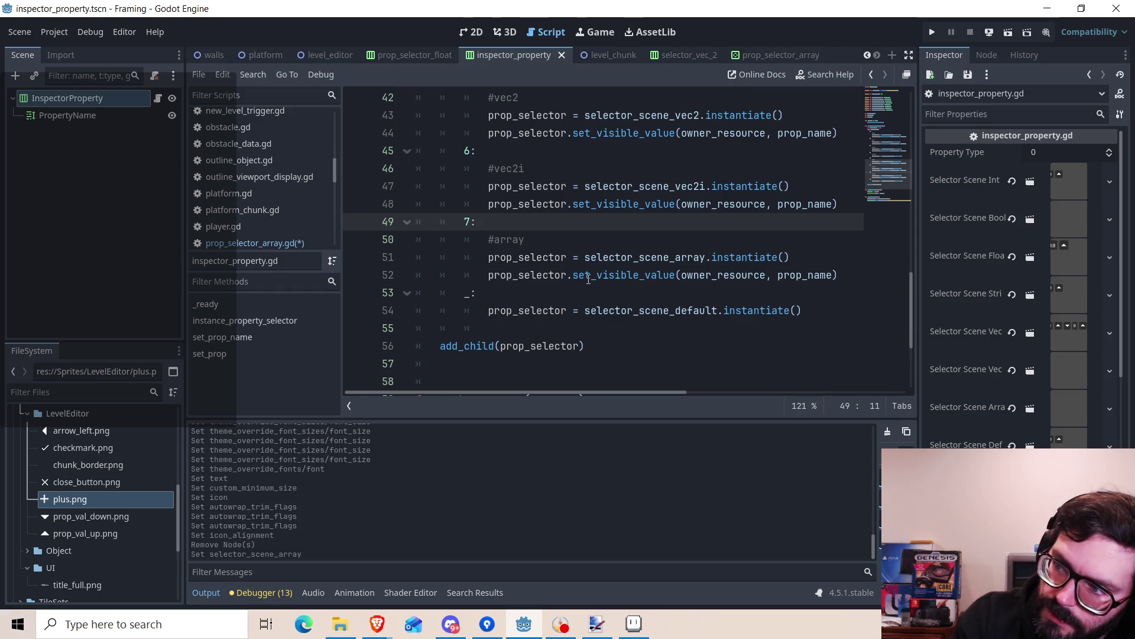
pyautogui.moveTo(578, 276); pyautogui.dragTo(665, 278)
pyautogui.moveTo(591, 276); pyautogui.dragTo(755, 276)
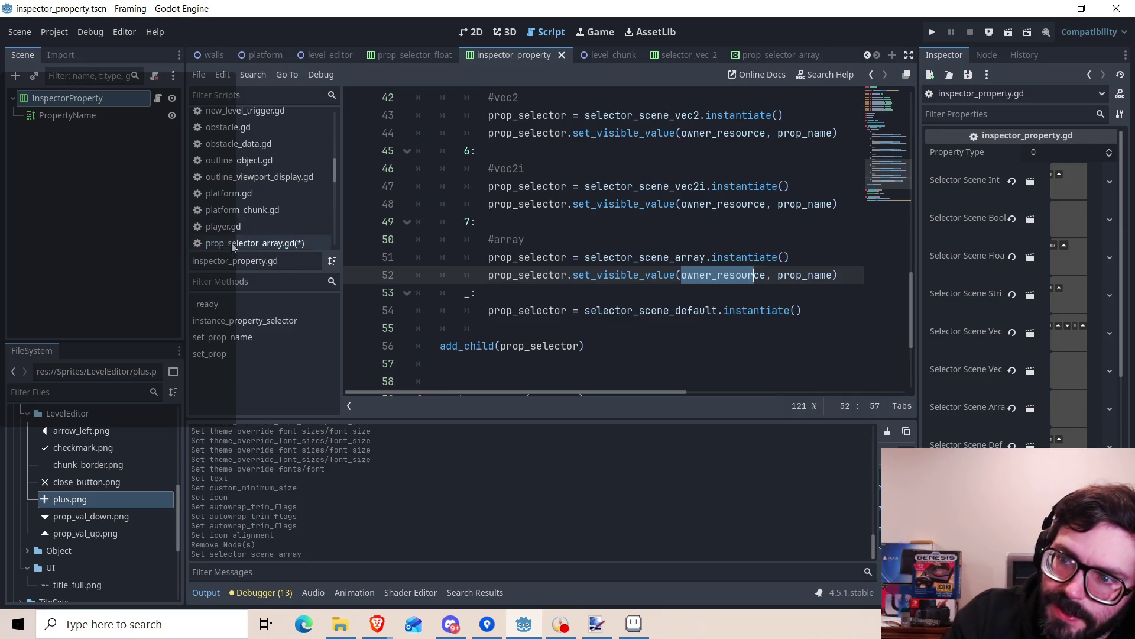
pyautogui.click(284, 245)
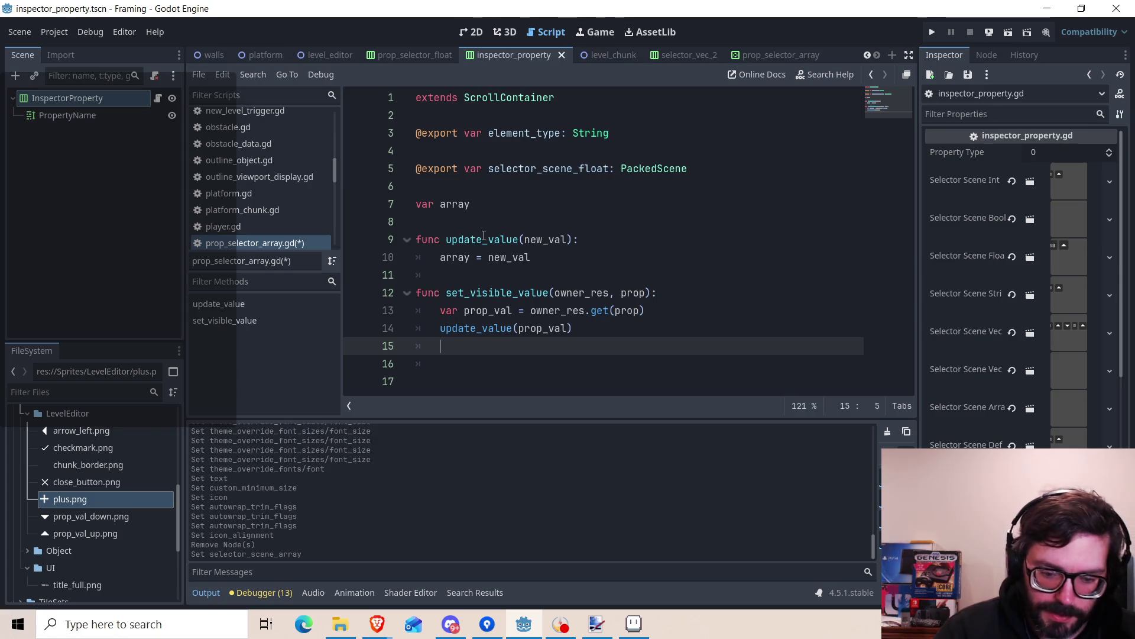
pyautogui.click(583, 321)
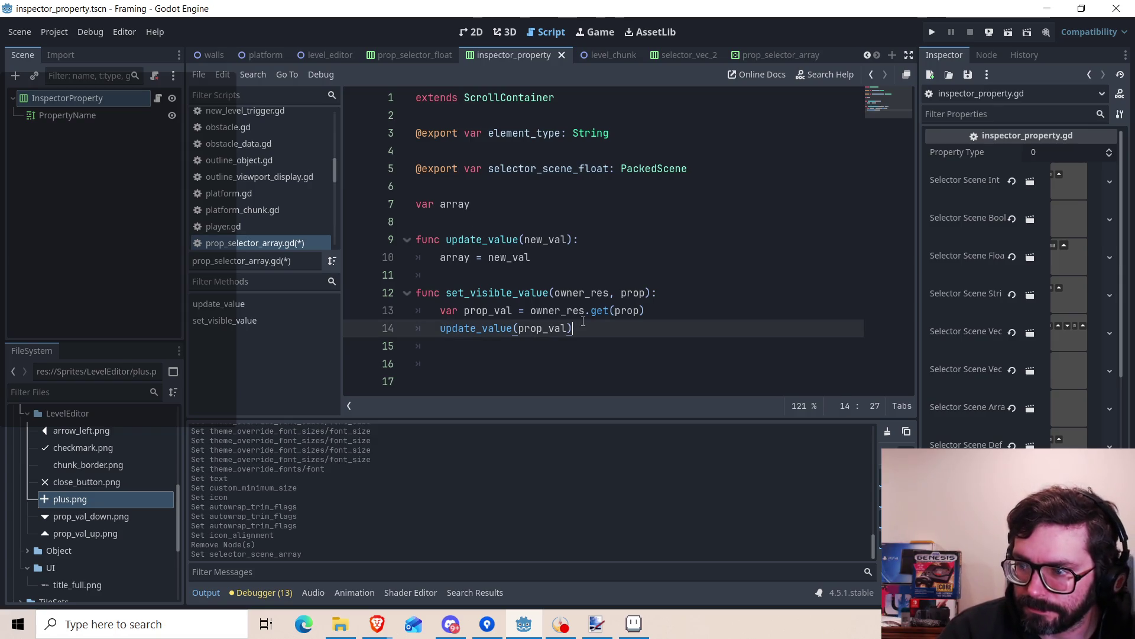
pyautogui.click(523, 347)
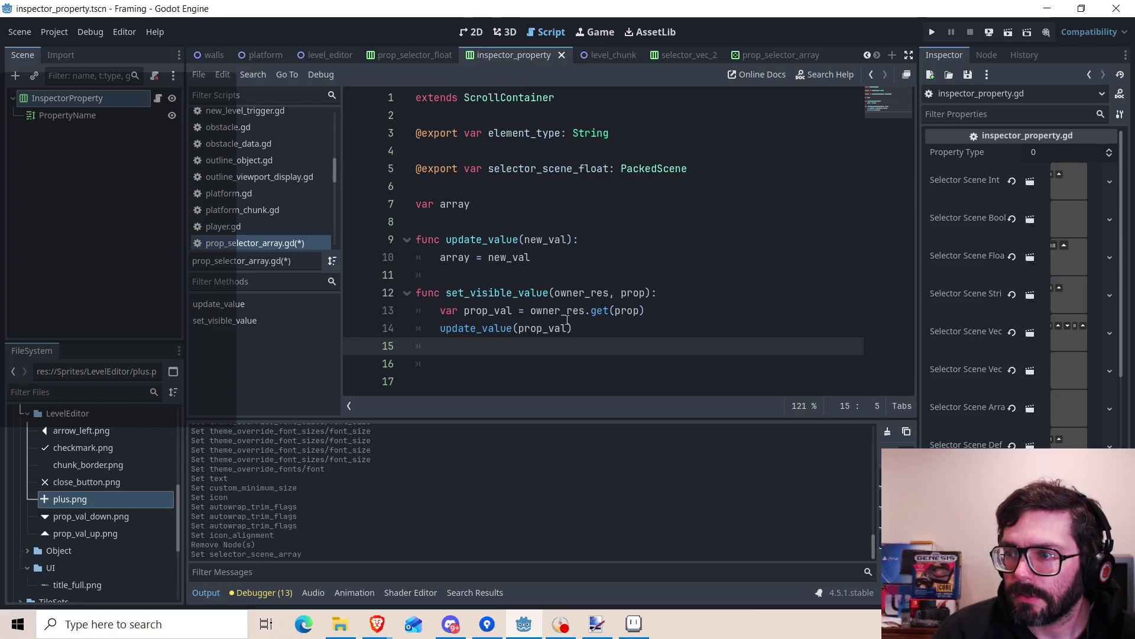
pyautogui.moveTo(563, 320)
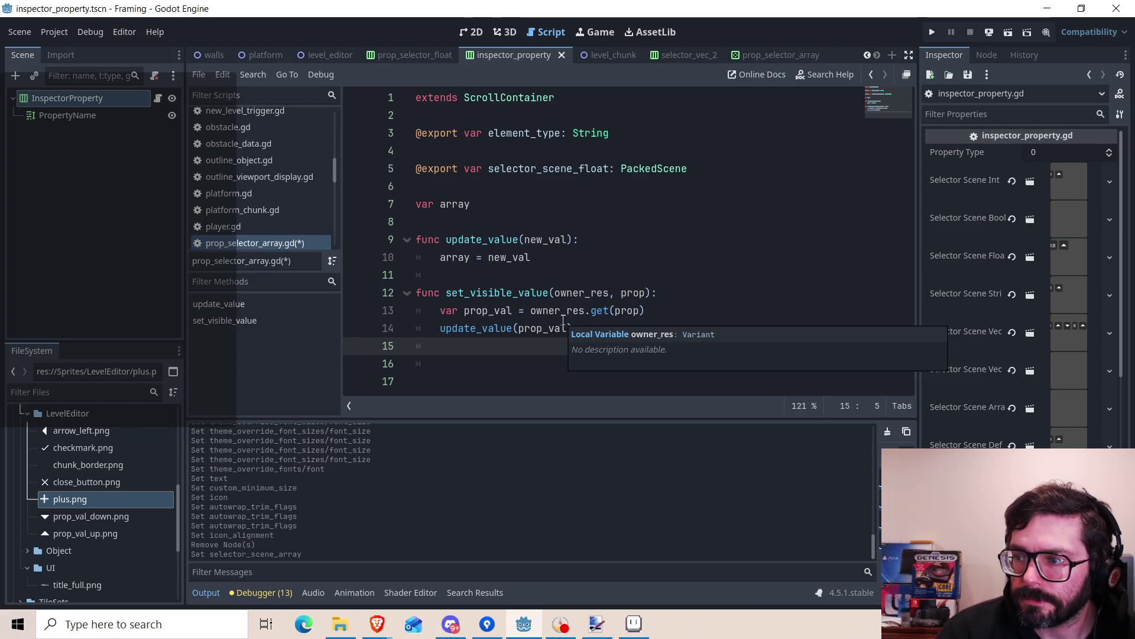